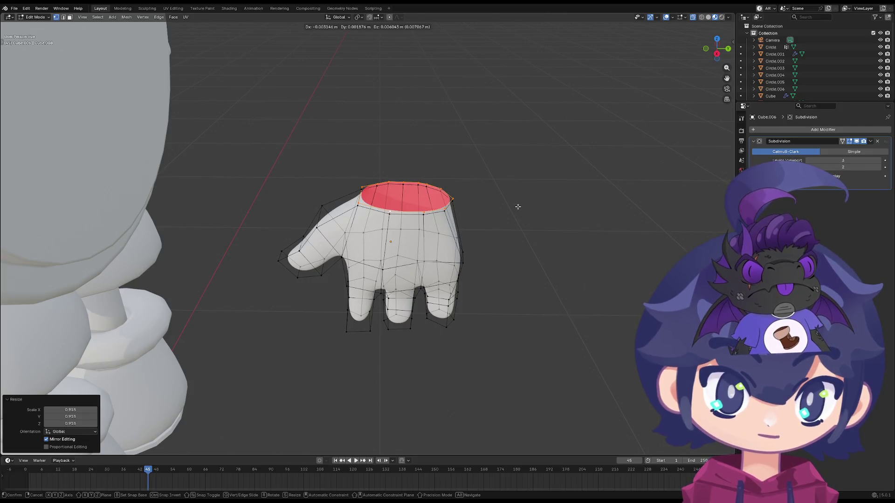
- Scale and slide the glove's top edge loop to tighten the wrist opening
click(525, 206)
middle_drag(511, 207, 507, 173)
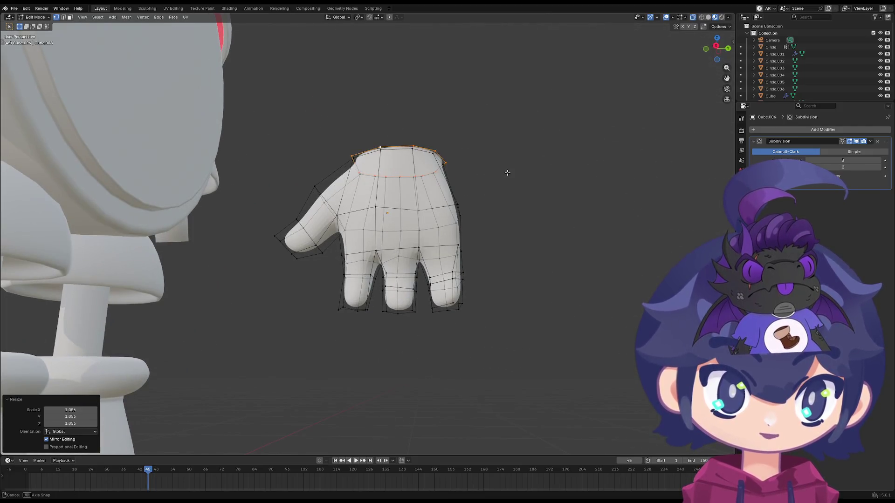
key(z)
click(511, 175)
click(479, 166)
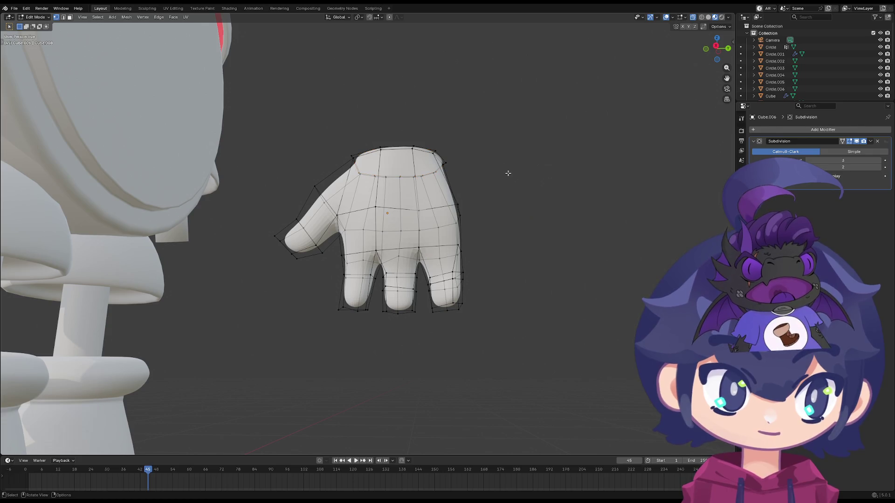
key(s)
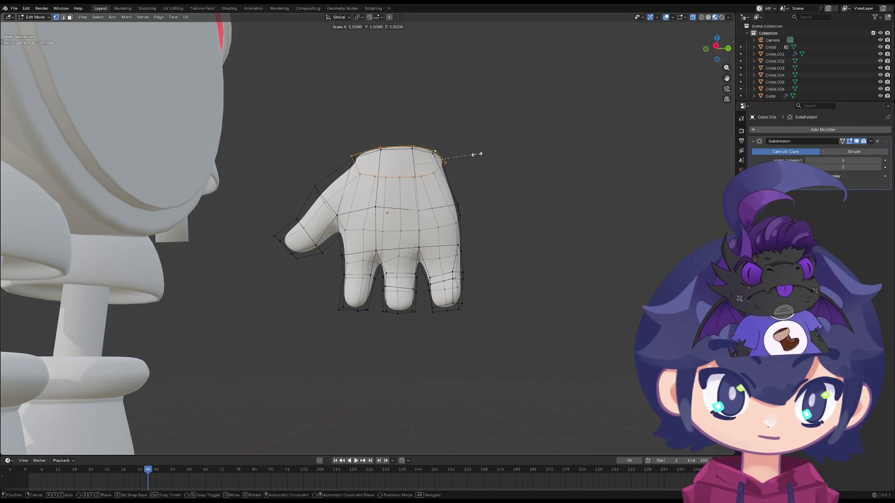
click(474, 152)
key(g)
key(g)
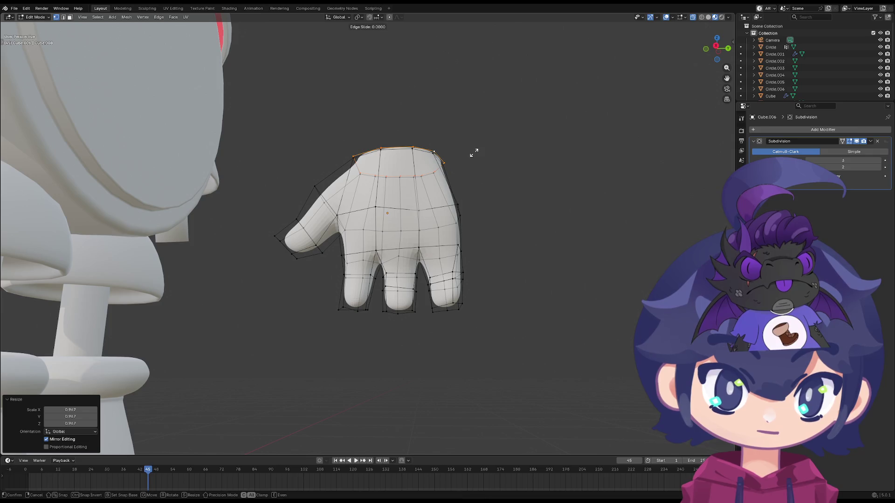
click(475, 153)
- Extrude the top loop into a flared ring and raise it along Z
key(e)
click(483, 152)
key(s)
click(519, 157)
key(g)
key(z)
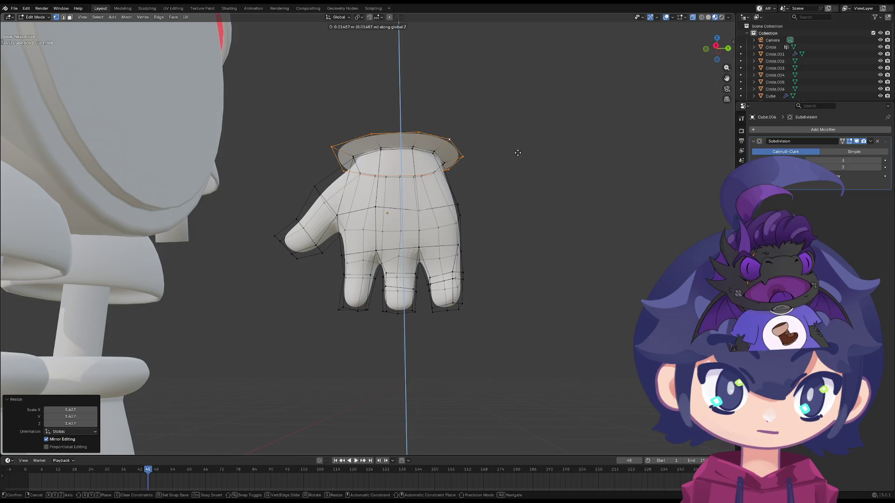
click(518, 146)
scroll(486, 182, up, 2)
scroll(481, 216, up, 4)
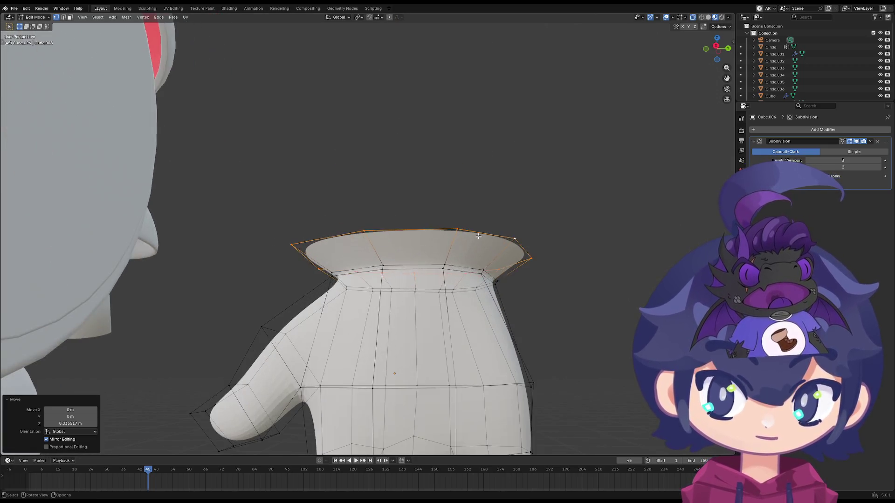
key(g)
key(z)
click(481, 219)
- Extrude the flared ring upward and shrink the new top loop to about three quarters
key(e)
key(z)
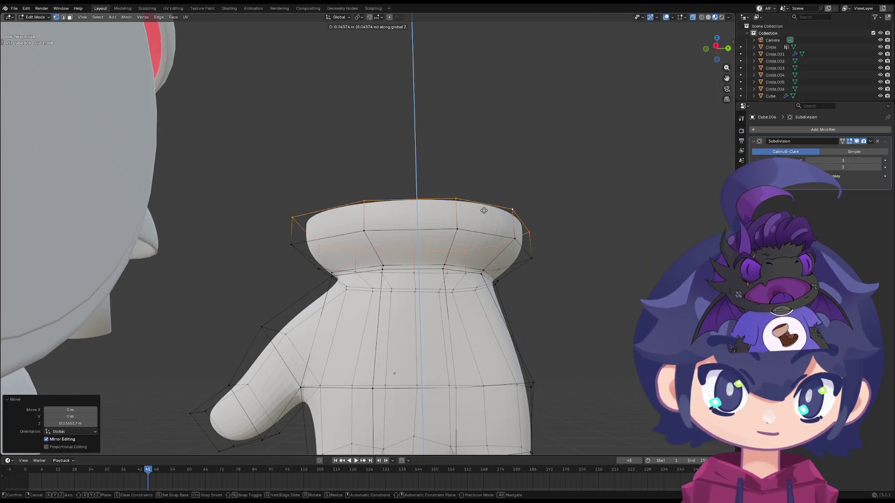
click(489, 218)
key(s)
click(533, 210)
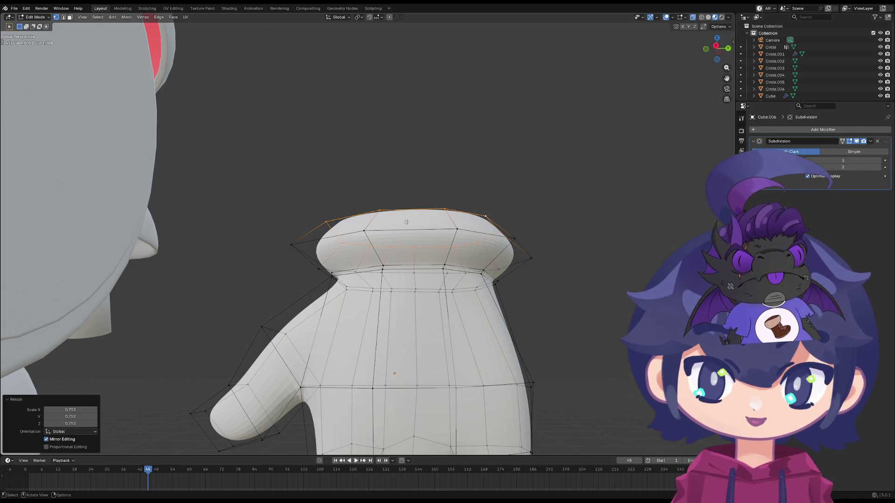
mouse_move(405, 247)
middle_down()
mouse_move(248, 310)
mouse_move(251, 265)
mouse_move(312, 306)
middle_up()
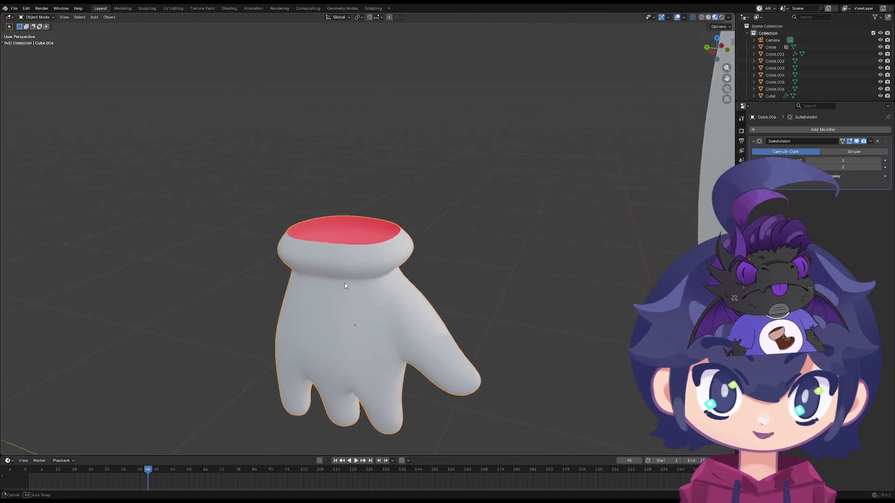
- Add two loop cuts around the cuff rim, widening and raising the second along Z
mouse_move(313, 264)
middle_down()
mouse_move(352, 288)
mouse_move(407, 260)
mouse_move(425, 224)
middle_up()
key(Tab)
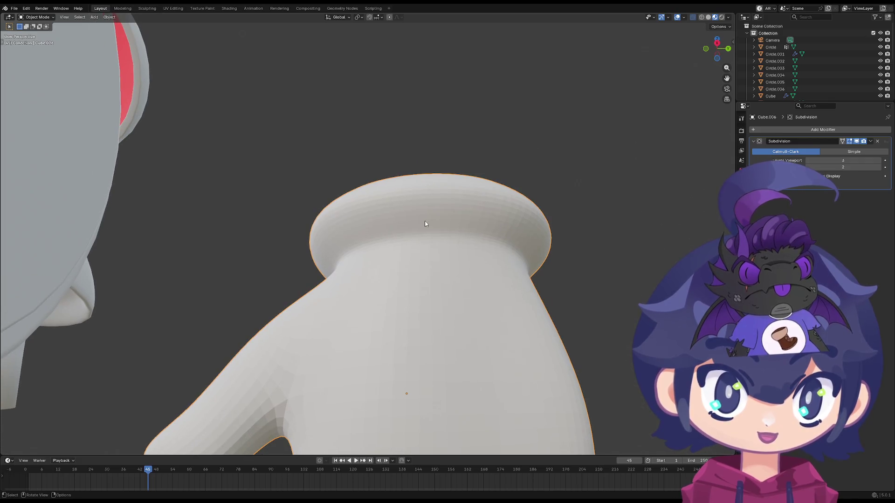
key(Tab)
key(ctrl+r)
click(488, 224)
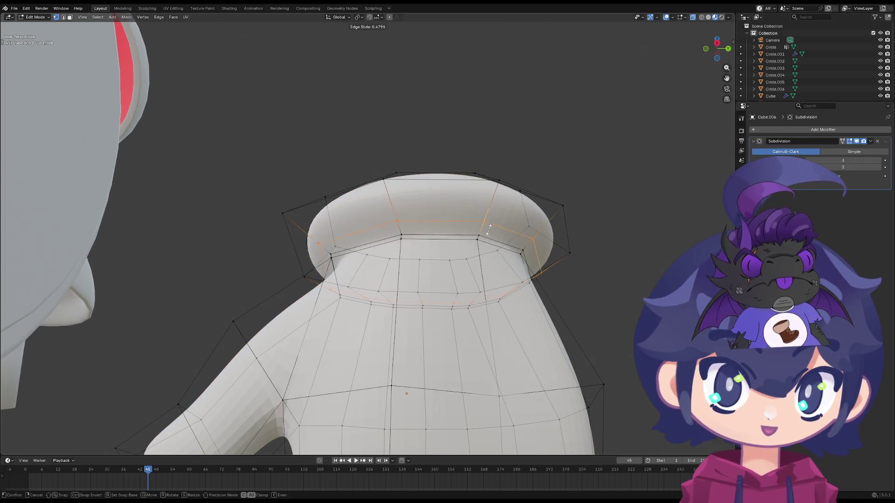
click(488, 240)
middle_drag(487, 240, 487, 280)
key(ctrl+r)
click(487, 280)
key(s)
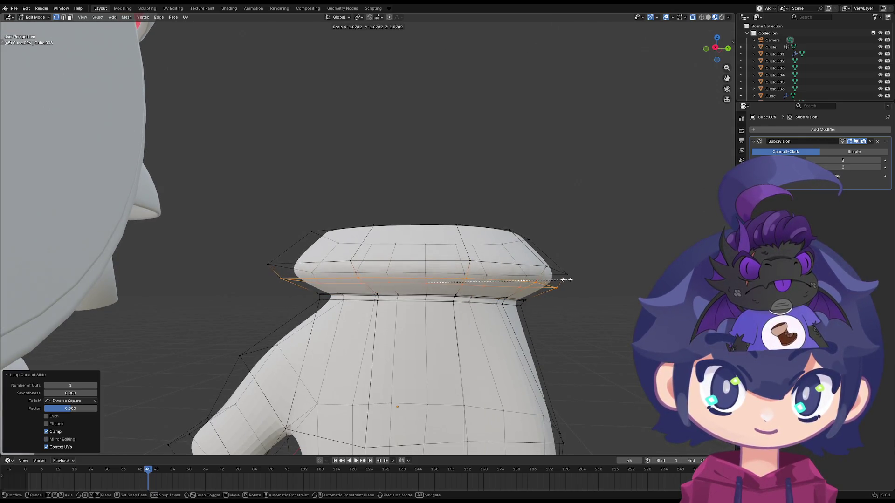
click(561, 279)
key(g)
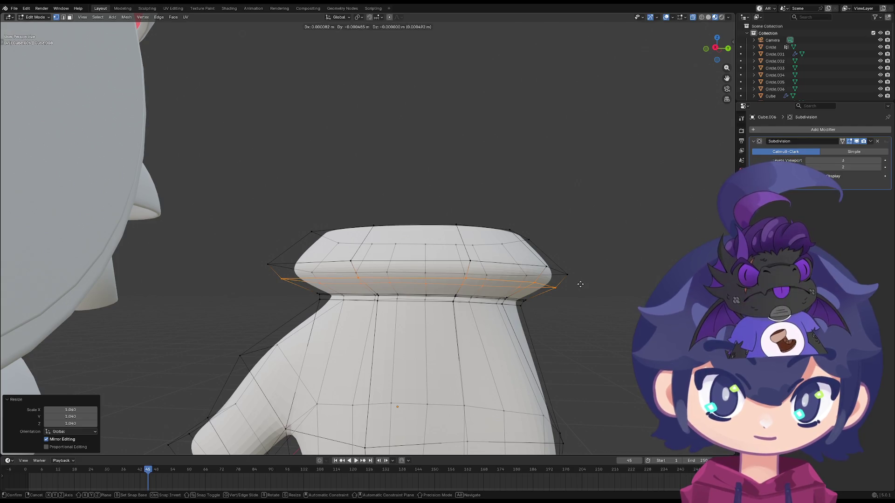
key(z)
click(579, 290)
- Add a centred loop cut on the cuff, enlarge it, and scale the top loop into a wider band
key(Tab)
mouse_move(580, 289)
middle_down()
mouse_move(533, 297)
mouse_move(432, 260)
middle_up()
key(Tab)
key(ctrl+r)
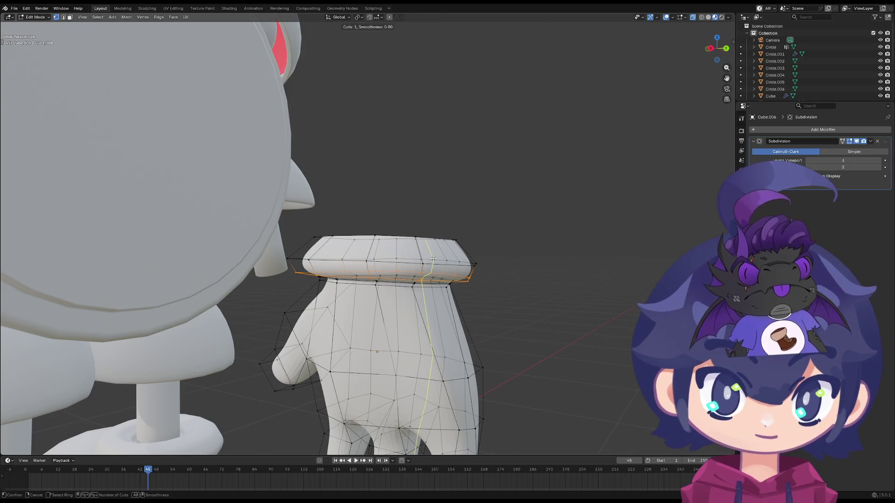
click(454, 250)
right_click(453, 250)
key(s)
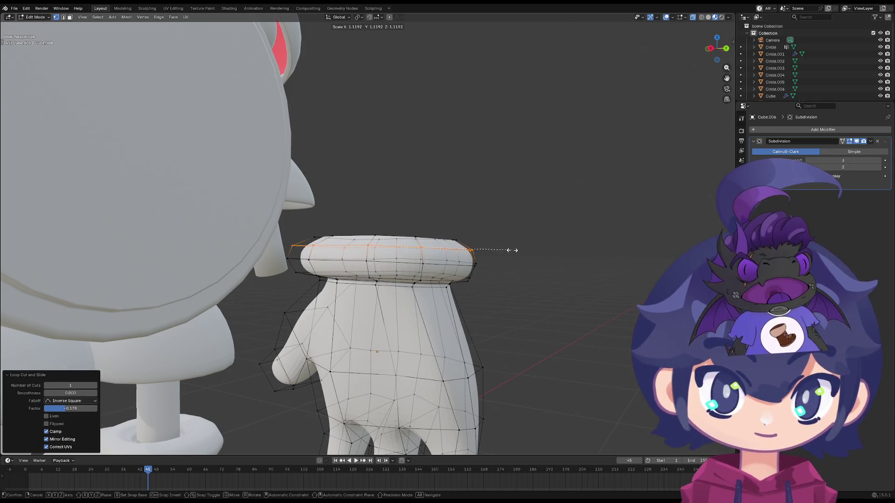
click(511, 250)
alt+click(411, 238)
key(s)
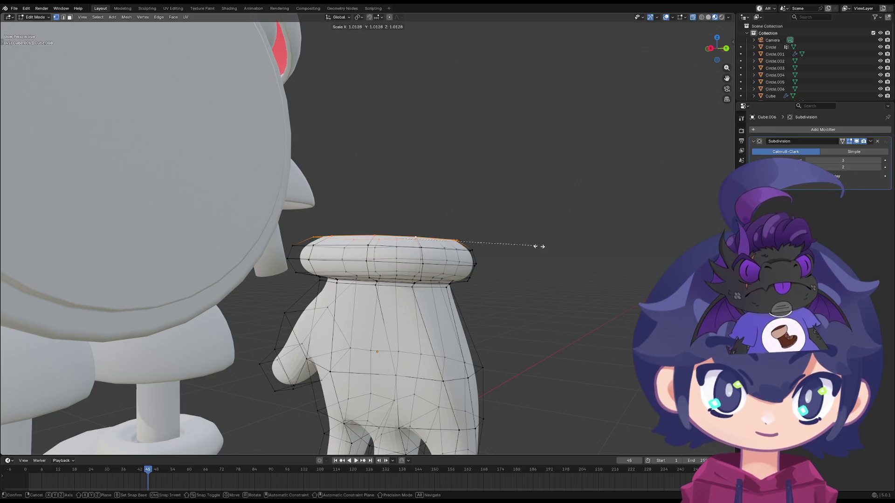
click(552, 246)
key(Tab)
mouse_move(551, 247)
middle_down()
mouse_move(474, 258)
mouse_move(440, 234)
mouse_move(353, 264)
mouse_move(395, 272)
mouse_move(433, 228)
middle_up()
- Raise, scale and extrude the second glove's top loop, then view it see-through
key(Tab)
key(g)
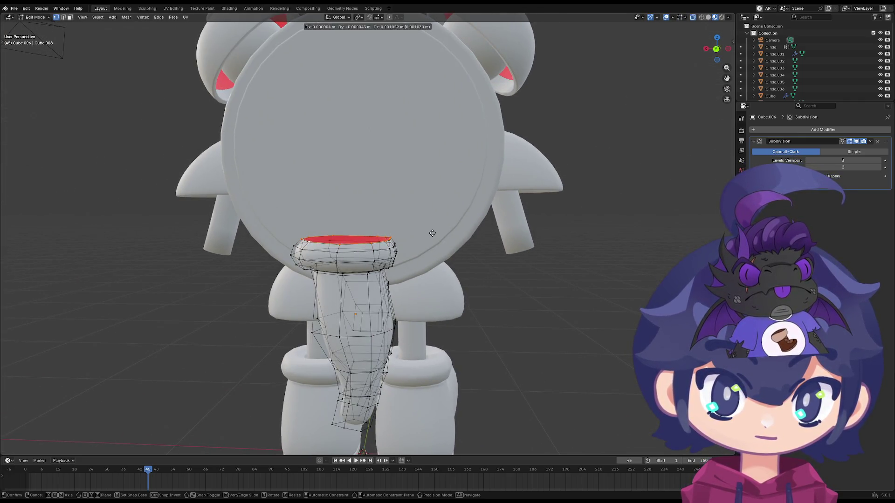
key(z)
click(433, 229)
key(s)
click(440, 233)
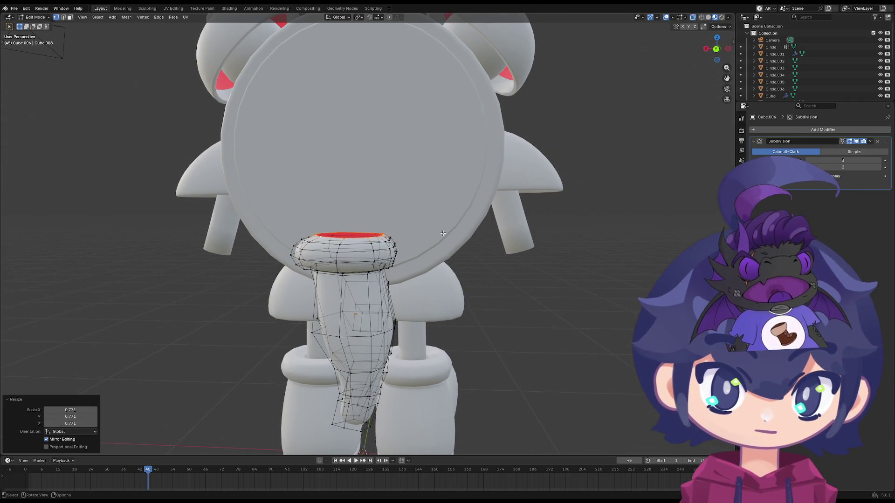
key(e)
click(455, 241)
key(shift+z)
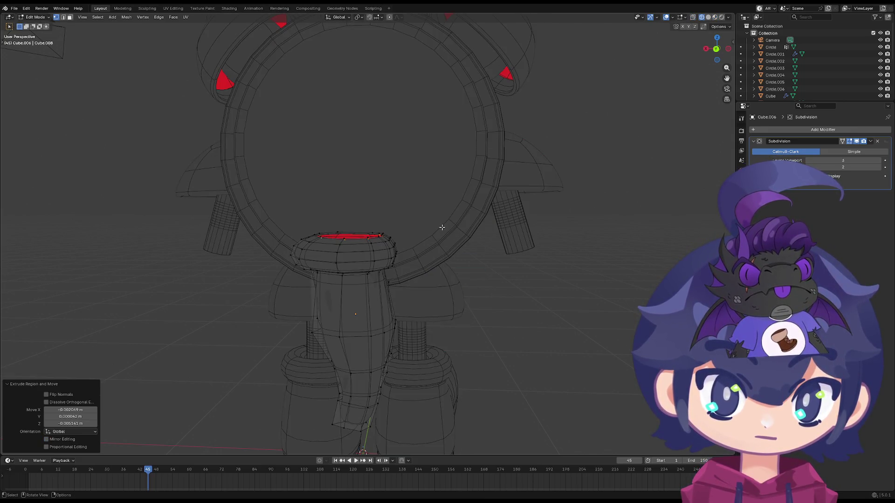
middle_drag(442, 227, 412, 250)
key(Tab)
key(Tab)
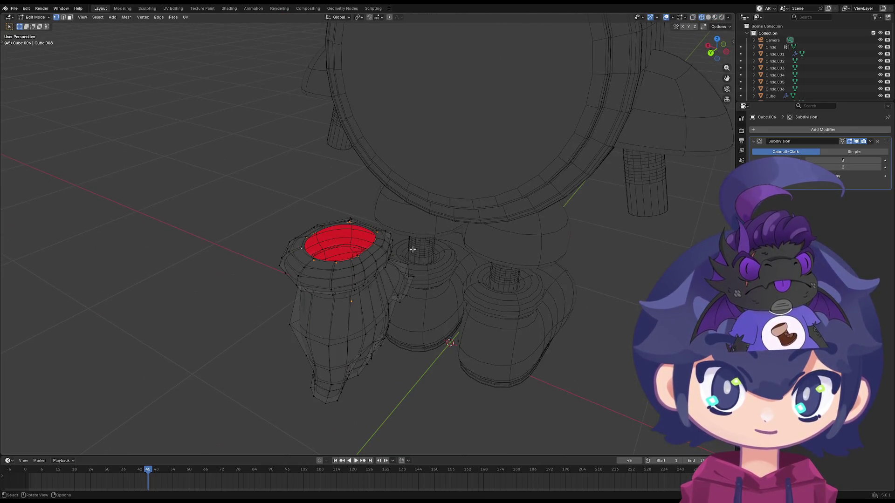
- Shrink the red top face, extrude it inward and recess it inside the raised rim
middle_drag(416, 218, 497, 254)
key(s)
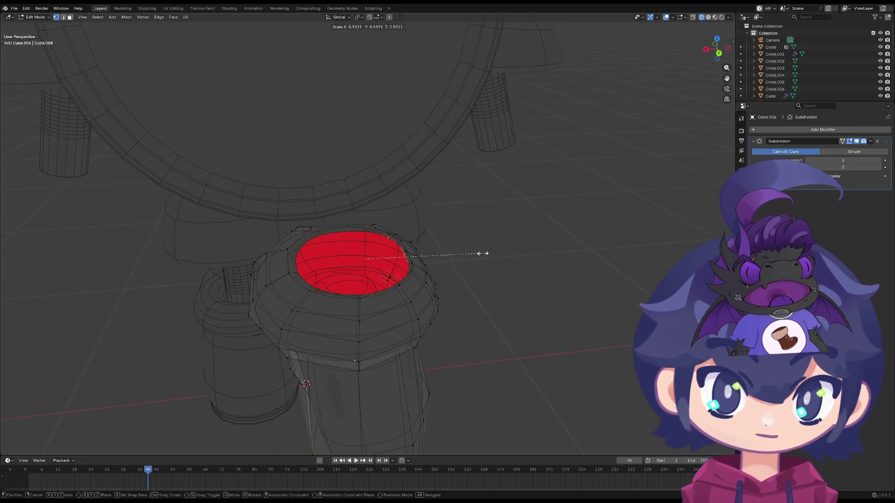
click(476, 253)
mouse_move(480, 254)
middle_down()
mouse_move(440, 240)
mouse_move(434, 279)
middle_up()
key(s)
click(461, 244)
key(e)
click(434, 278)
key(s)
click(473, 270)
key(g)
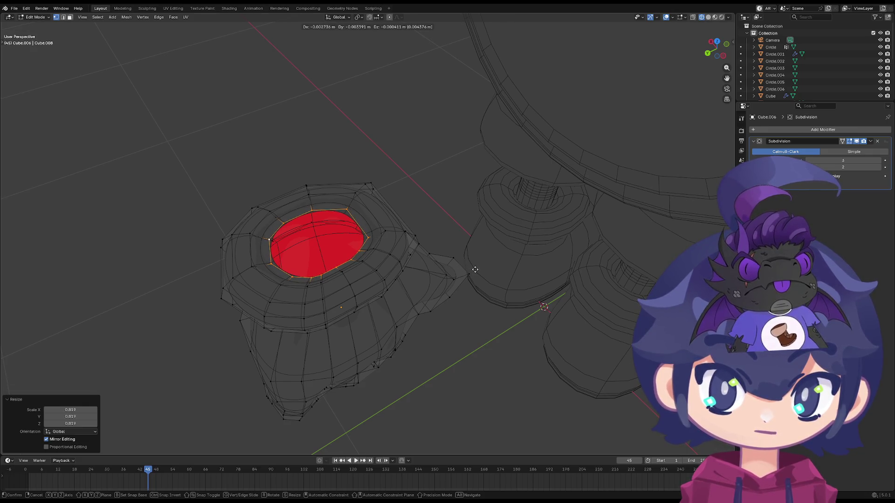
click(476, 270)
middle_drag(474, 270, 456, 246)
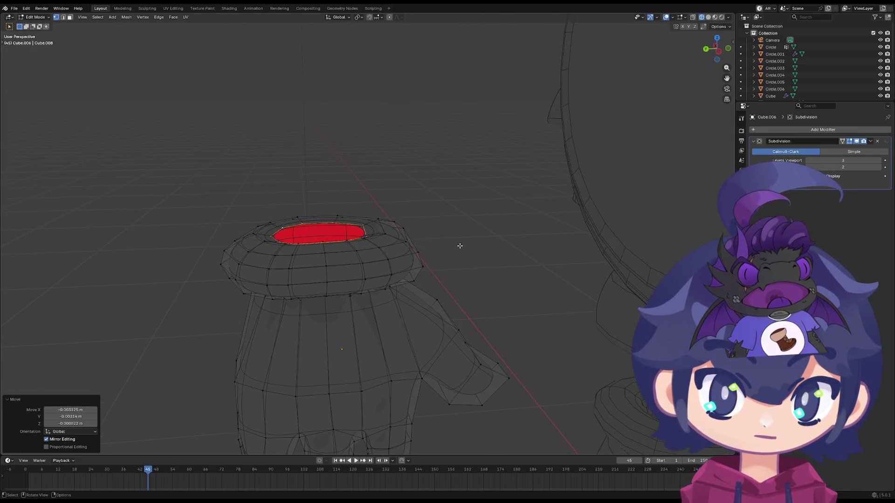
- Check the glove out of mesh editing and switch back to solid shading
key(Tab)
middle_drag(456, 245, 441, 274)
key(Tab)
key(Tab)
mouse_move(398, 294)
middle_down()
mouse_move(397, 245)
mouse_move(553, 270)
mouse_move(537, 330)
mouse_move(545, 310)
middle_up()
key(Tab)
key(s)
key(Escape)
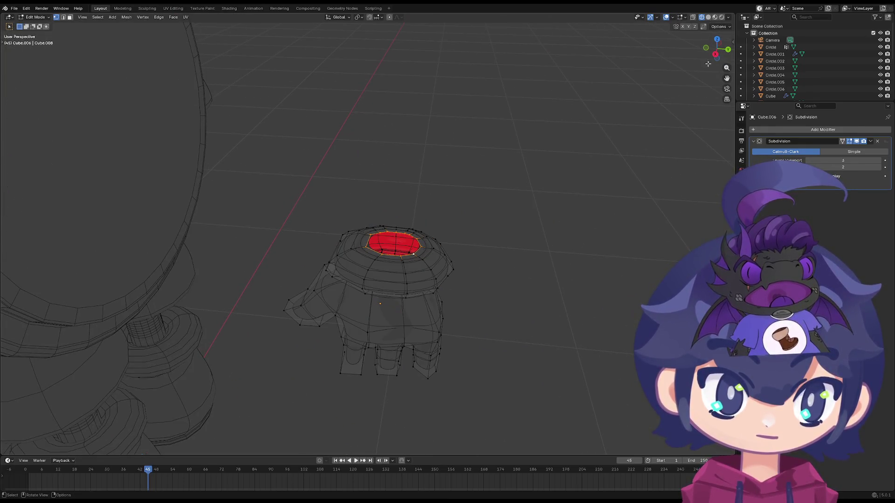
key(shift+z)
mouse_move(522, 178)
middle_down()
mouse_move(485, 212)
mouse_move(449, 204)
middle_up()
- Reposition and enlarge the red face, then widen the cuff's top rim loop slightly
key(g)
click(447, 209)
key(s)
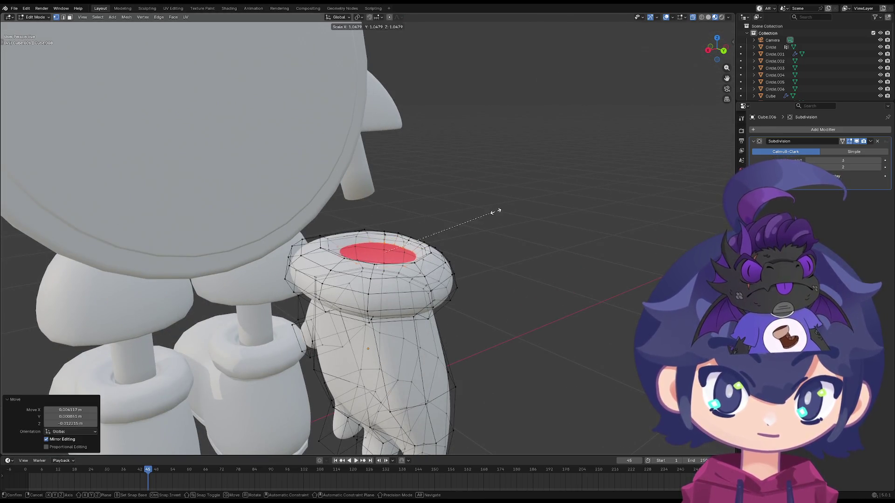
click(501, 213)
middle_drag(381, 248, 319, 362)
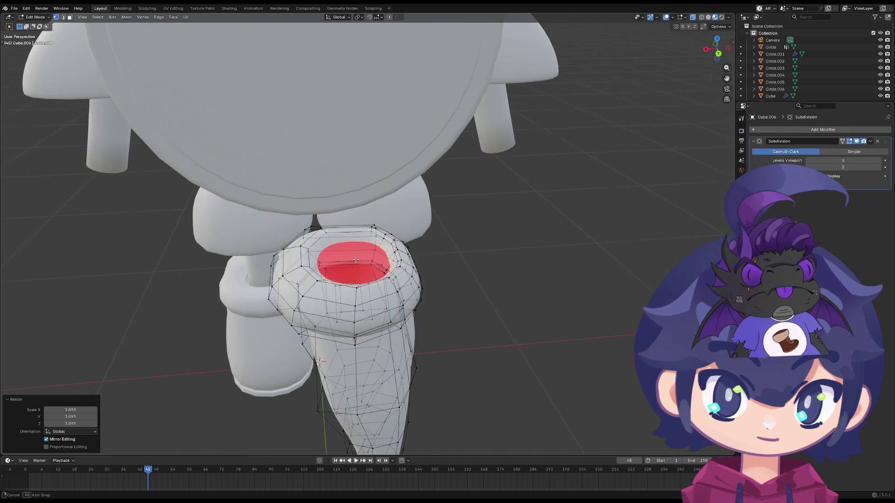
alt+click(305, 241)
key(s)
click(437, 248)
key(ctrl+z)
key(s)
click(475, 247)
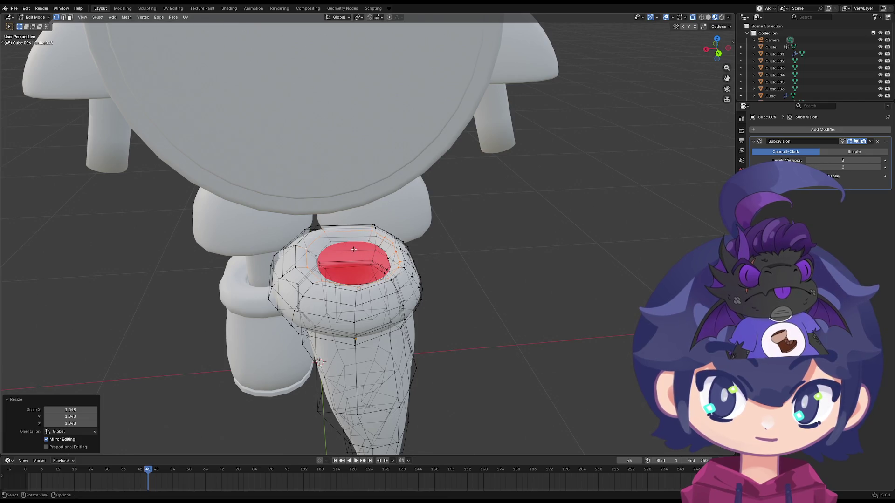
alt+click(316, 251)
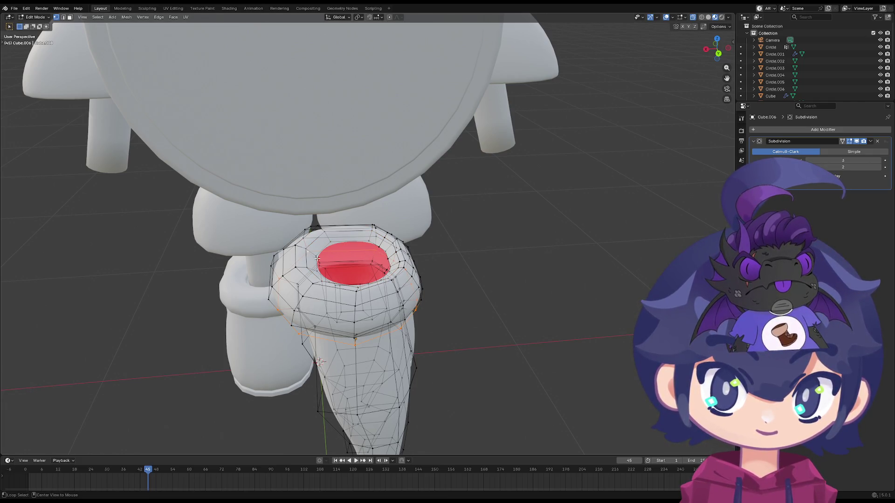
- Leave mesh editing and orbit to inspect the smooth glove from the side and below
key(Tab)
mouse_move(474, 252)
middle_down()
mouse_move(449, 240)
mouse_move(450, 300)
middle_up()
key(Tab)
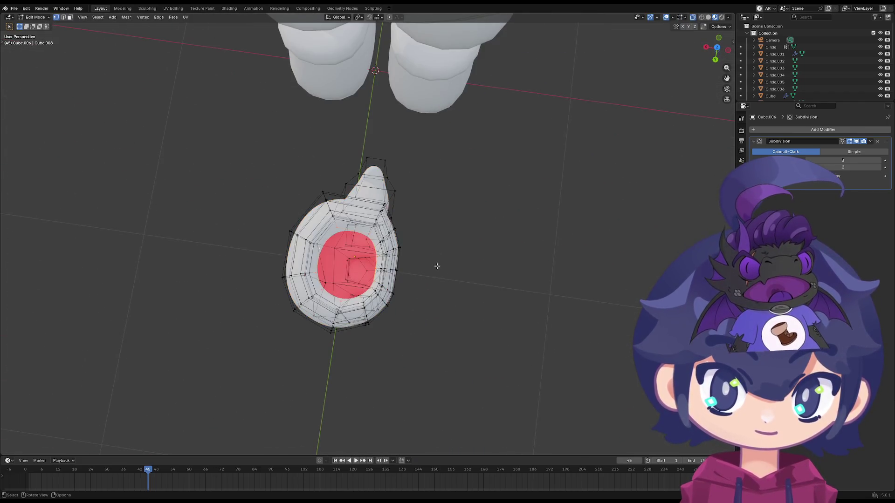
mouse_move(429, 259)
middle_down()
mouse_move(395, 246)
mouse_move(422, 200)
mouse_move(516, 247)
mouse_move(524, 234)
mouse_move(520, 251)
mouse_move(525, 244)
mouse_move(415, 287)
mouse_move(400, 340)
mouse_move(411, 321)
middle_up()
key(Tab)
key(Tab)
scroll(409, 308, up, 3)
- Nudge two hand vertices into place and check the whole character's shape
key(g)
click(420, 325)
key(g)
click(437, 332)
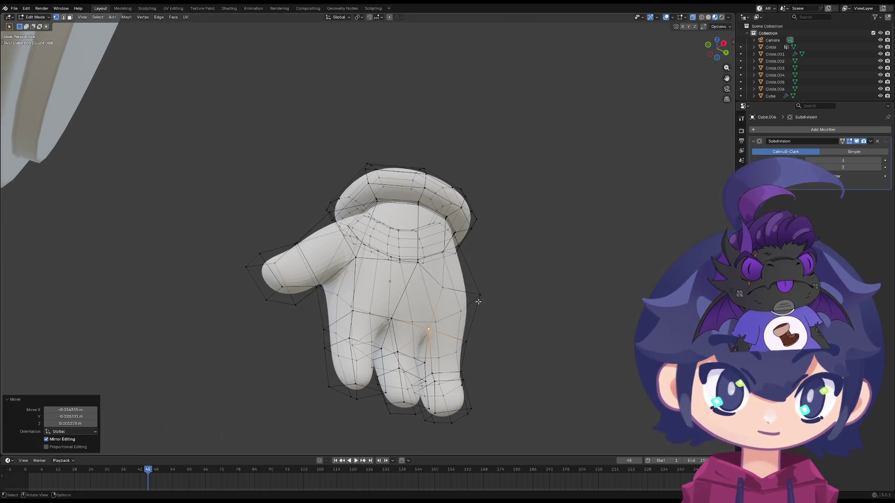
click(410, 270)
key(g)
click(395, 278)
key(Tab)
scroll(447, 287, down, 3)
mouse_move(447, 286)
middle_down()
mouse_move(403, 328)
mouse_move(437, 293)
mouse_move(331, 324)
mouse_move(324, 303)
mouse_move(246, 348)
mouse_move(341, 242)
middle_up()
key(Tab)
key(Tab)
key(Tab)
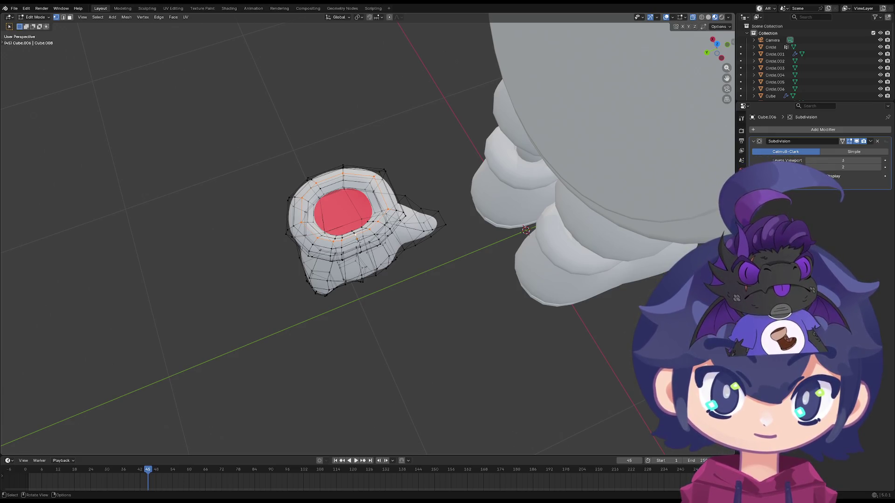
- Select an edge loop and box-selected edges on the glove and move them
alt+click(360, 240)
scroll(357, 241, up, 1)
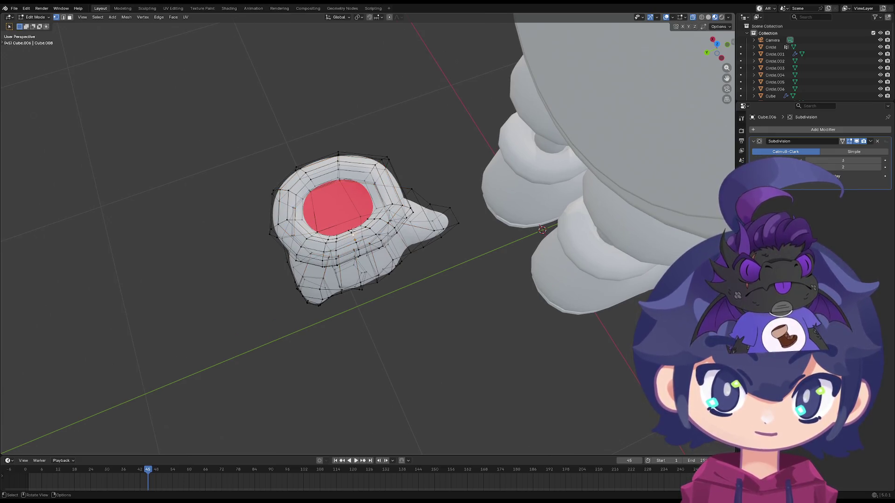
mouse_move(352, 233)
middle_down()
mouse_move(348, 217)
mouse_move(352, 226)
middle_up()
drag(344, 256, 345, 256)
key(g)
mouse_move(345, 255)
middle_down()
mouse_move(398, 296)
mouse_move(281, 250)
mouse_move(379, 207)
middle_up()
click(398, 298)
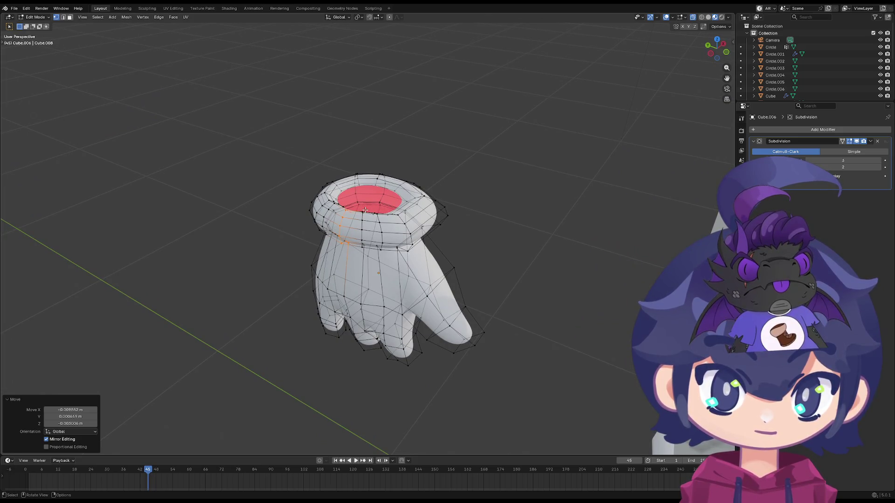
- Box-select a few cuff vertices, rotate them slightly, and start scaling the selection
key(alt+a)
key(b)
drag(357, 249, 376, 277)
middle_drag(375, 277, 415, 252)
key(g)
key(r)
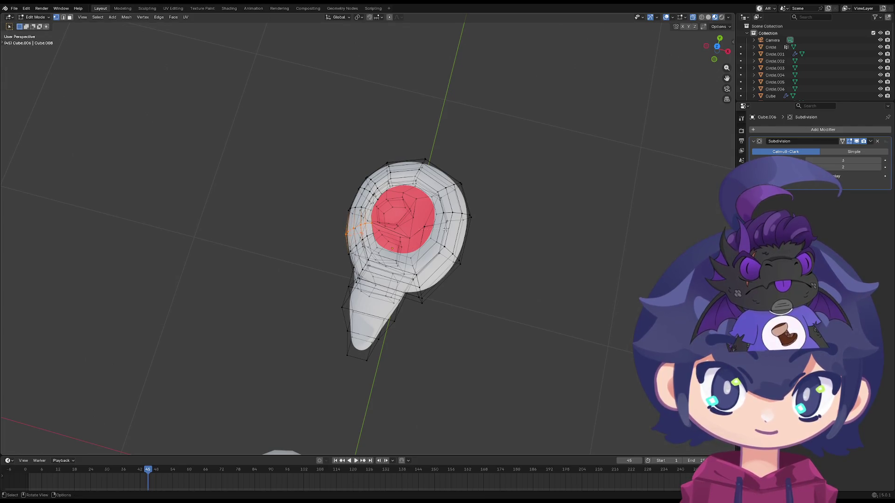
click(390, 242)
key(Tab)
key(Tab)
key(Tab)
key(Tab)
key(Tab)
key(Tab)
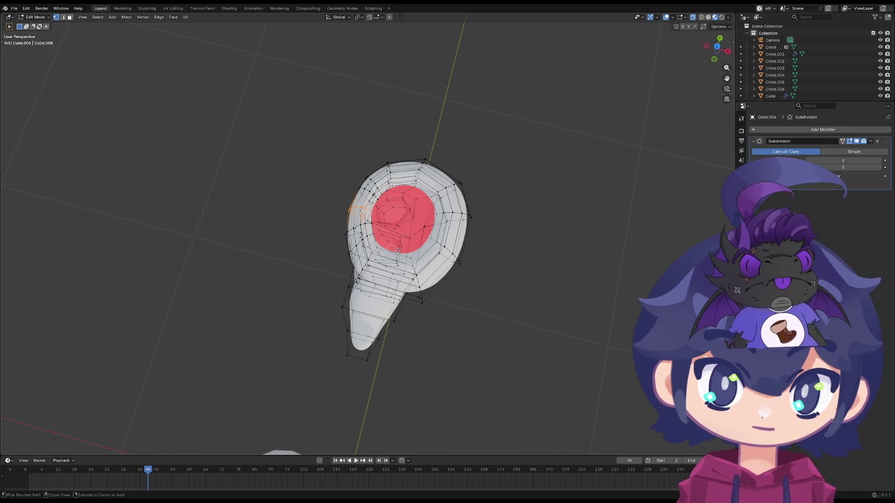
key(Tab)
key(Tab)
mouse_move(443, 258)
middle_down()
mouse_move(375, 258)
mouse_move(442, 245)
mouse_move(493, 319)
mouse_move(468, 301)
middle_up()
key(Tab)
key(Tab)
key(Tab)
key(Tab)
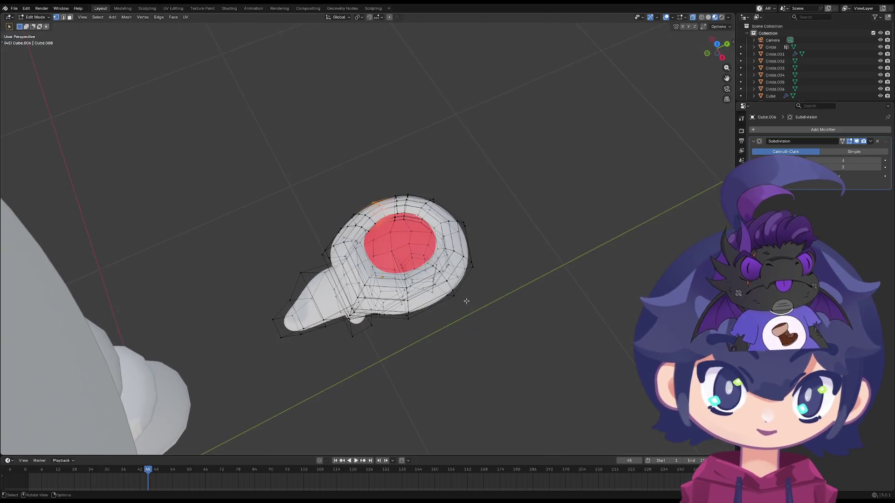
middle_drag(357, 300, 475, 266)
key(s)
- Box-select the glove's old cuff faces in an orthographic view and delete them
click(440, 271)
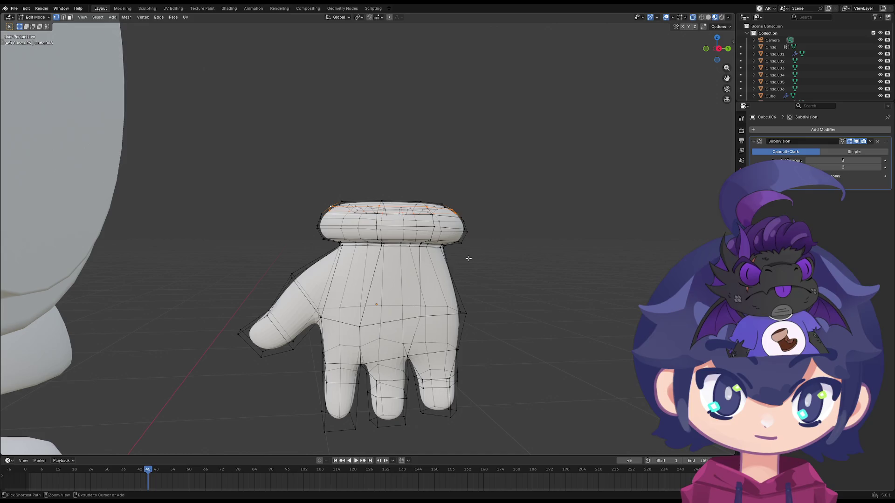
key(ctrl+z)
key(ctrl+z)
drag(520, 175, 301, 241)
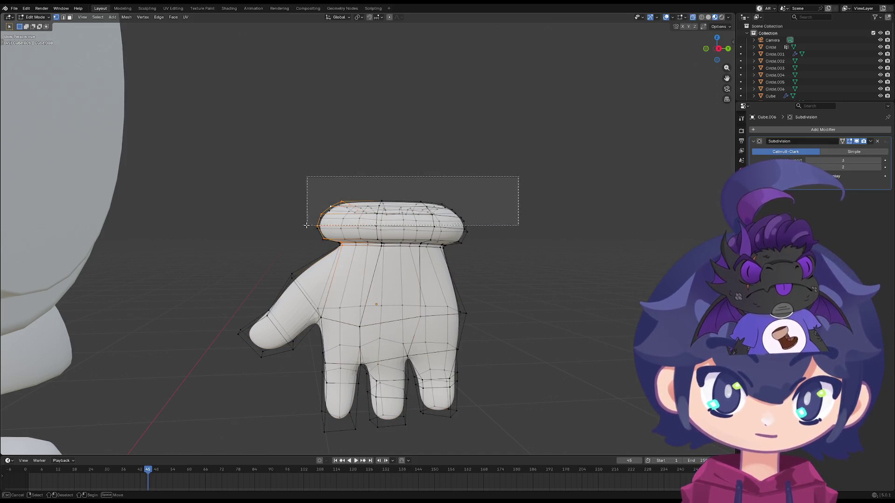
key(KP_1)
drag(514, 180, 266, 240)
key(z)
key(Escape)
key(x)
click(322, 242)
- Extrude the cuff's open edge loop upward twice from a front view to form a taller band
alt+click(364, 240)
middle_drag(364, 237, 392, 231)
key(grave)
click(355, 216)
key(KP_Decimal)
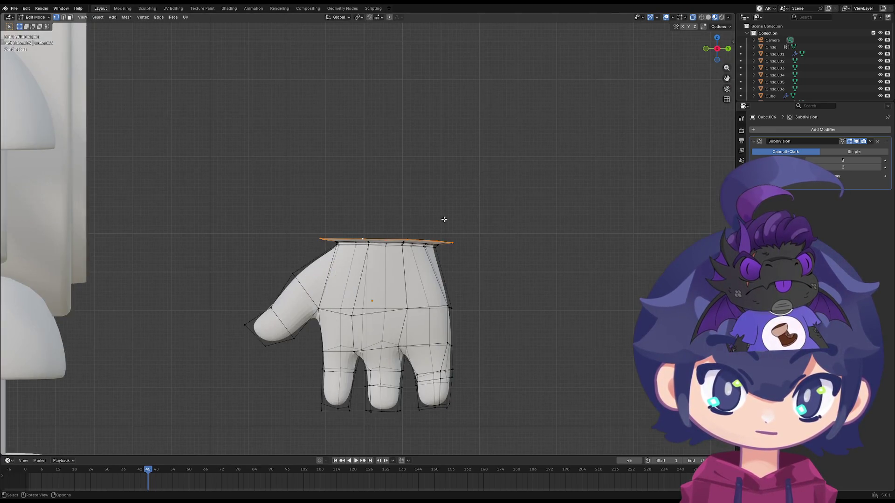
key(e)
click(443, 203)
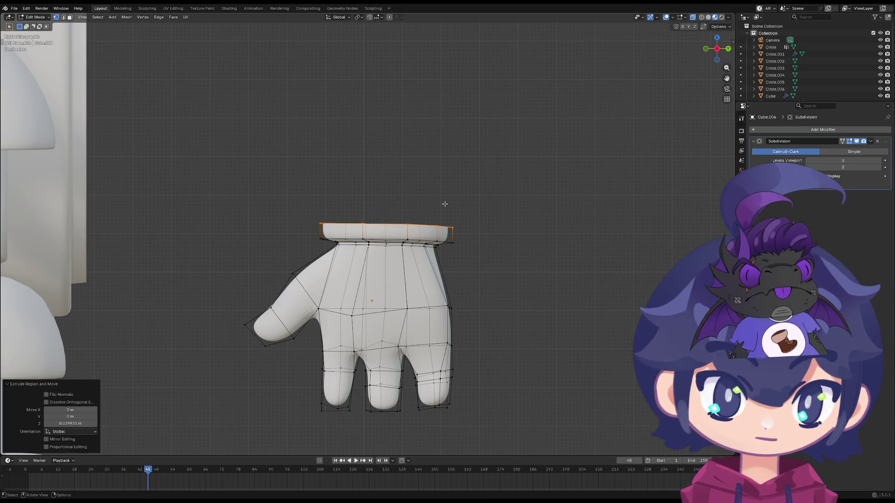
key(e)
click(488, 189)
- Raise the new cuff top loop slightly and shrink it to round off the band
key(f)
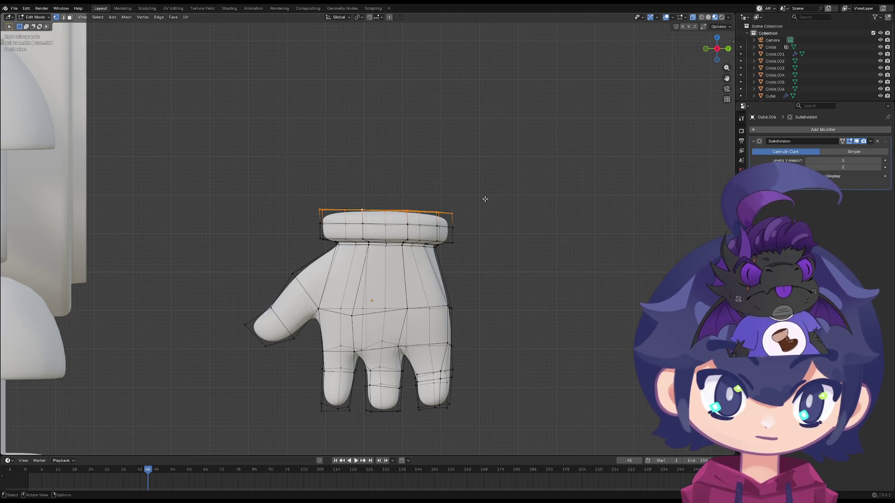
key(g)
click(460, 207)
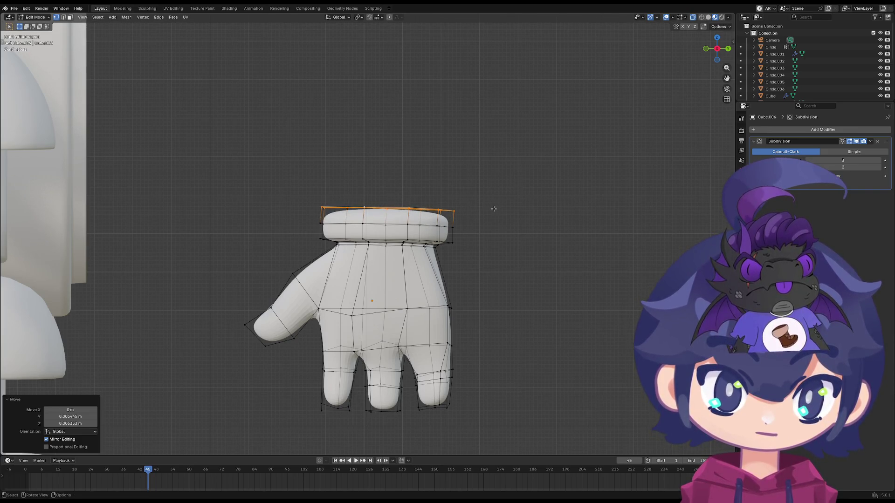
key(Tab)
key(Tab)
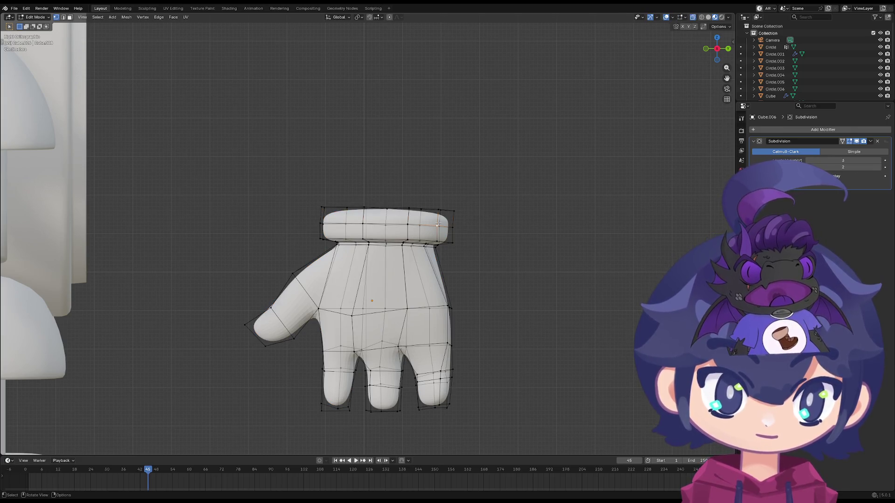
key(s)
click(489, 207)
key(g)
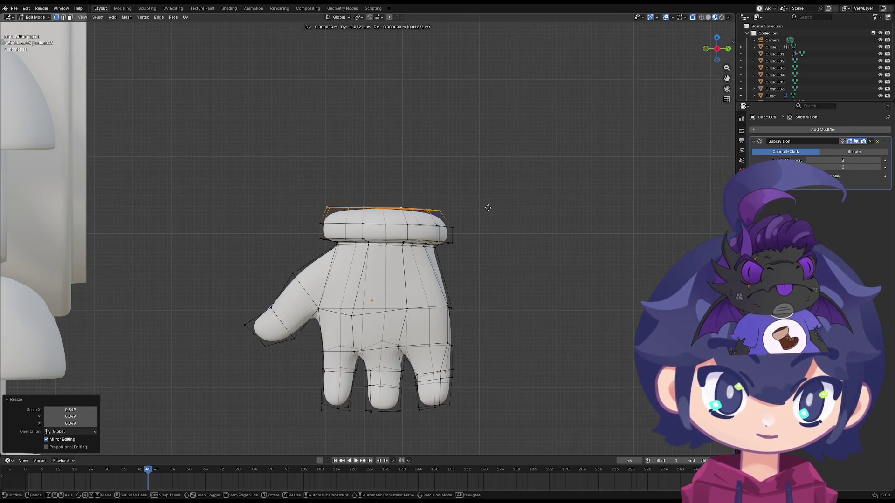
key(x)
key(Escape)
mouse_move(466, 206)
middle_down()
mouse_move(444, 249)
mouse_move(405, 238)
mouse_move(432, 273)
middle_up()
scroll(445, 249, up, 2)
key(Tab)
key(Tab)
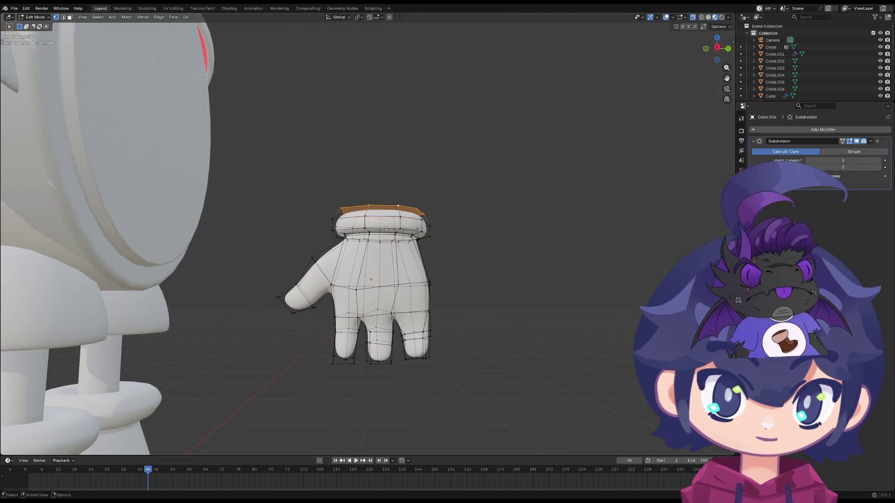
scroll(392, 220, up, 2)
- Lift and widen the wrist edge loop, then cap the top opening with a new face
middle_drag(400, 213, 437, 241)
alt+click(437, 241)
key(g)
key(z)
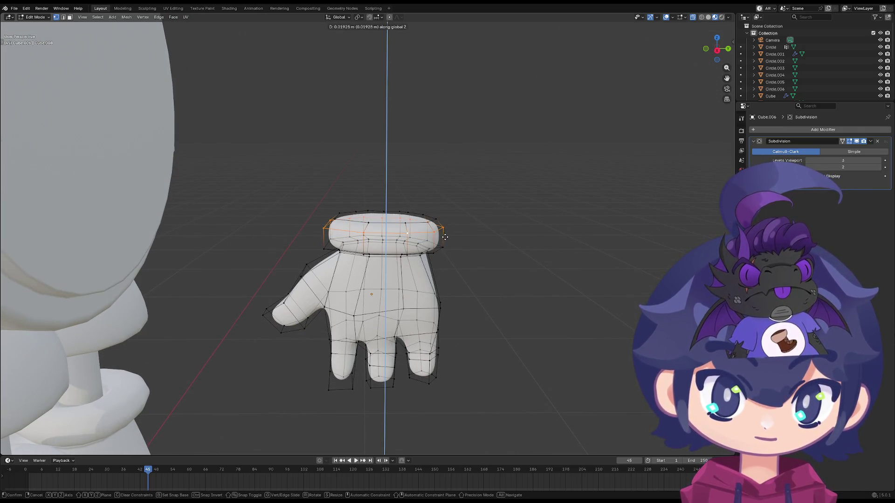
click(445, 237)
key(s)
middle_drag(424, 278, 437, 263)
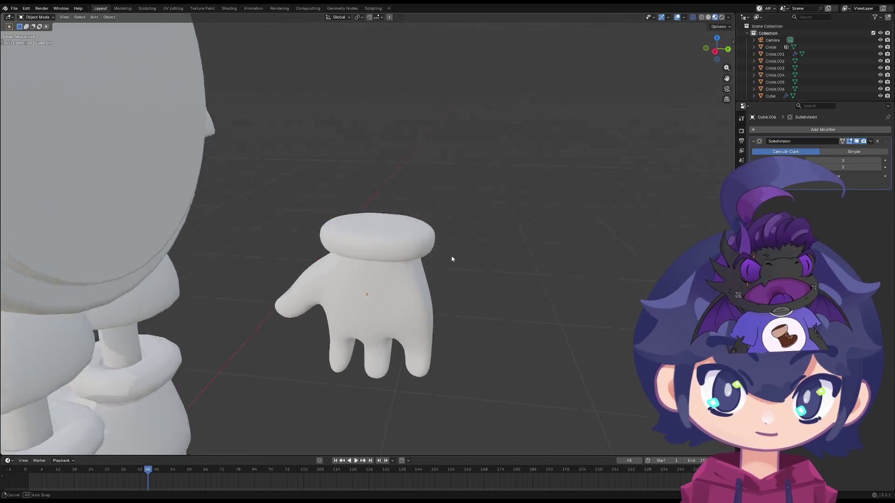
key(f)
key(Tab)
key(Tab)
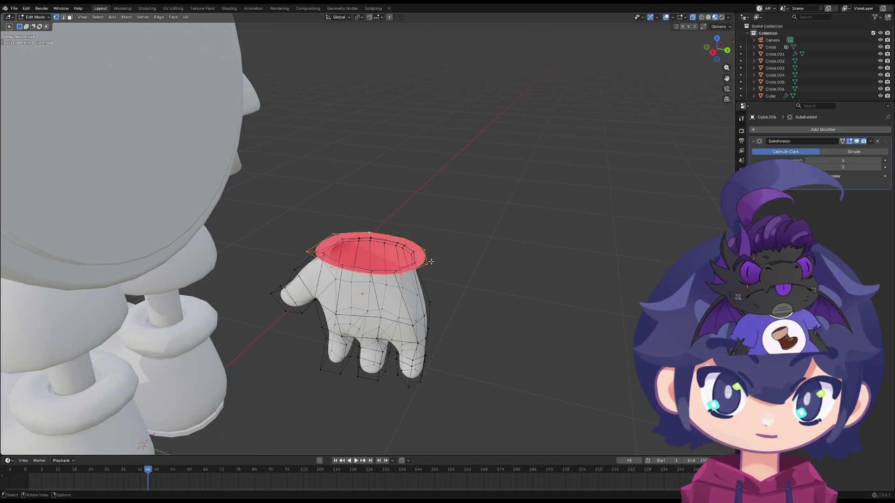
middle_drag(431, 261, 460, 226)
- In top view, nudge the top and left-side cuff vertices outward toward a rounder outline
middle_drag(360, 228, 408, 284)
scroll(394, 263, up, 3)
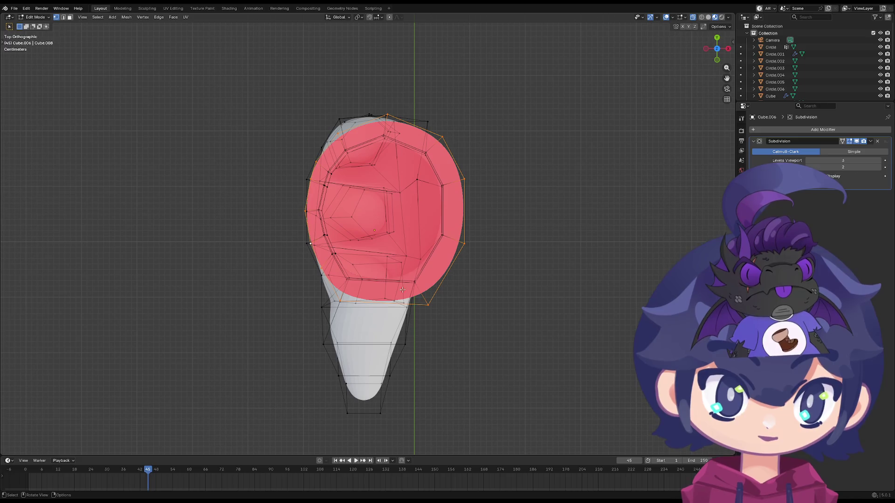
scroll(334, 311, up, 2)
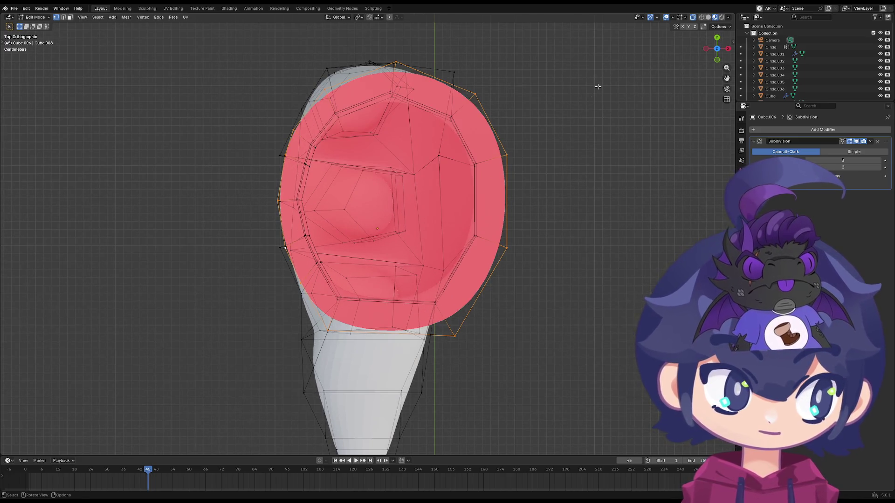
click(693, 18)
click(409, 45)
key(g)
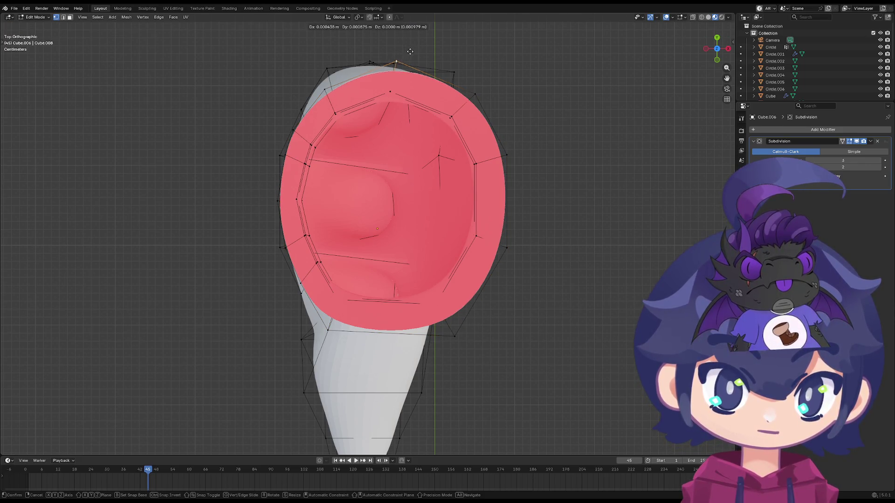
click(404, 49)
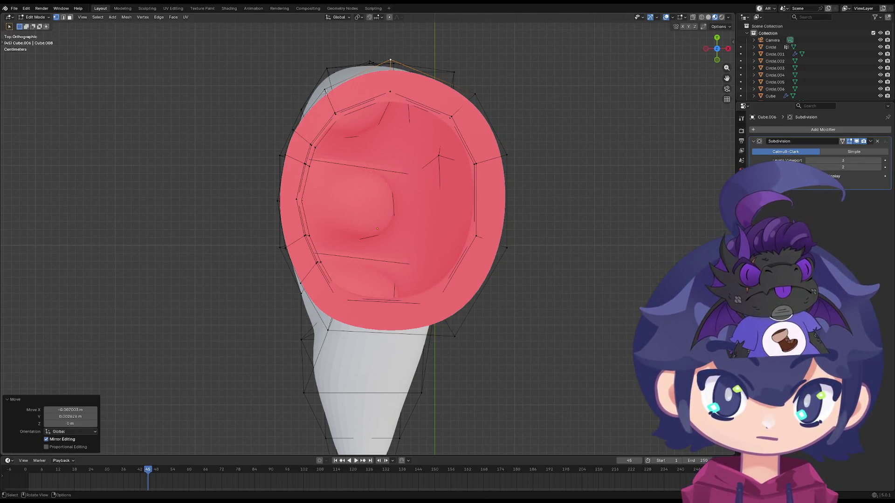
key(g)
click(318, 87)
click(291, 131)
key(g)
click(266, 127)
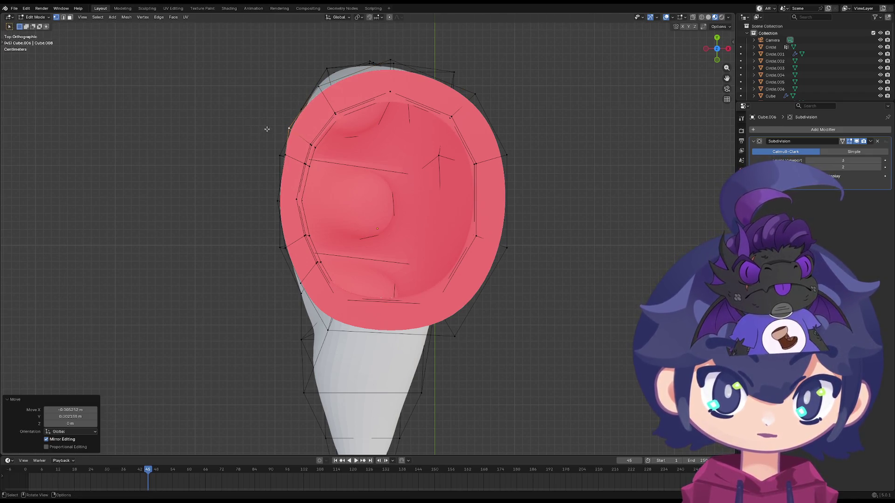
click(288, 158)
key(g)
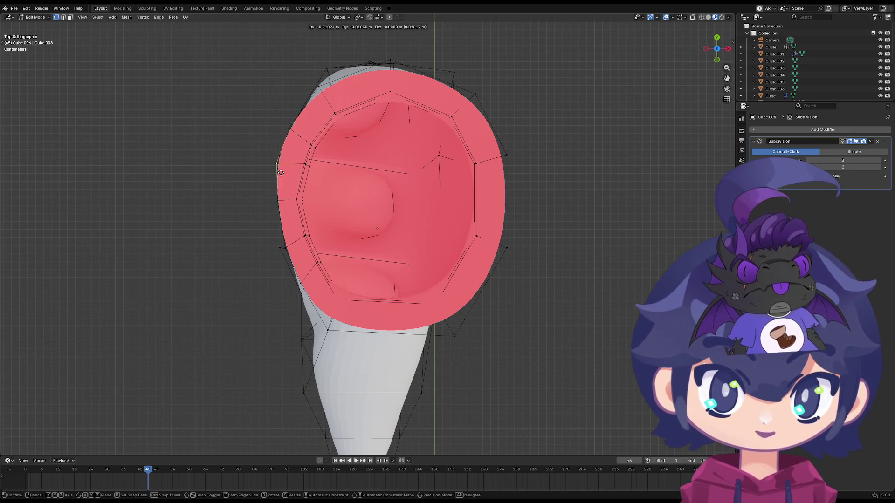
click(275, 173)
click(289, 129)
key(g)
click(288, 128)
- Move the lower-left and lower-right cuff vertices one by one into an even curve
click(275, 204)
key(g)
click(268, 209)
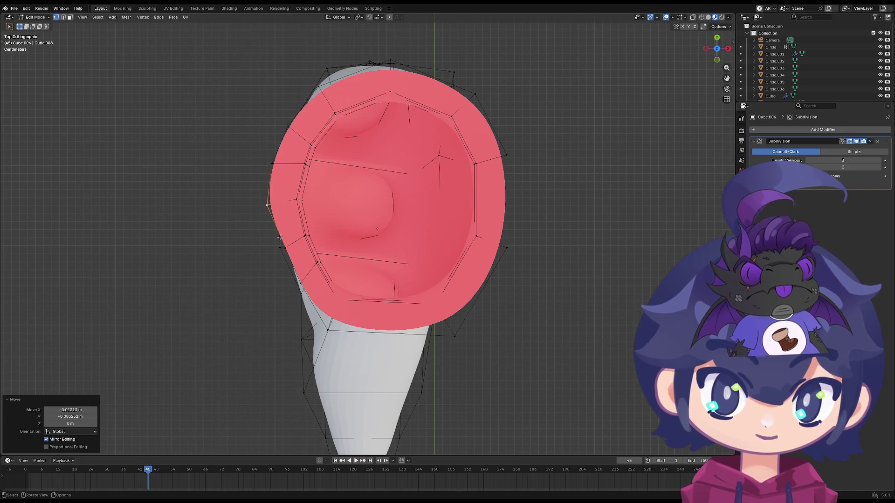
click(282, 245)
key(g)
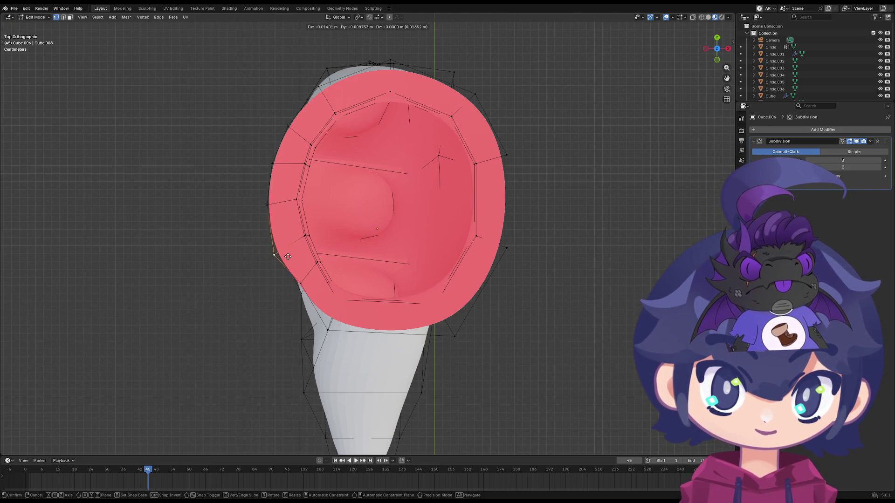
click(288, 256)
click(291, 283)
key(g)
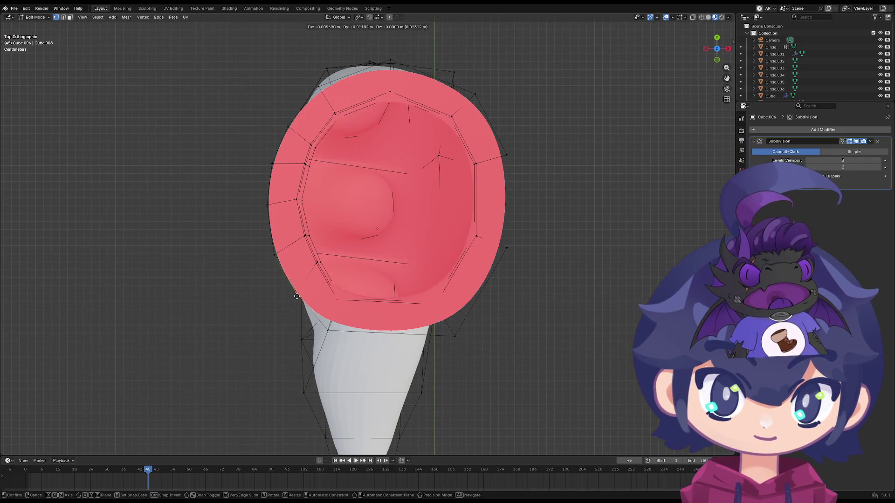
click(297, 297)
click(327, 332)
key(g)
click(451, 334)
key(g)
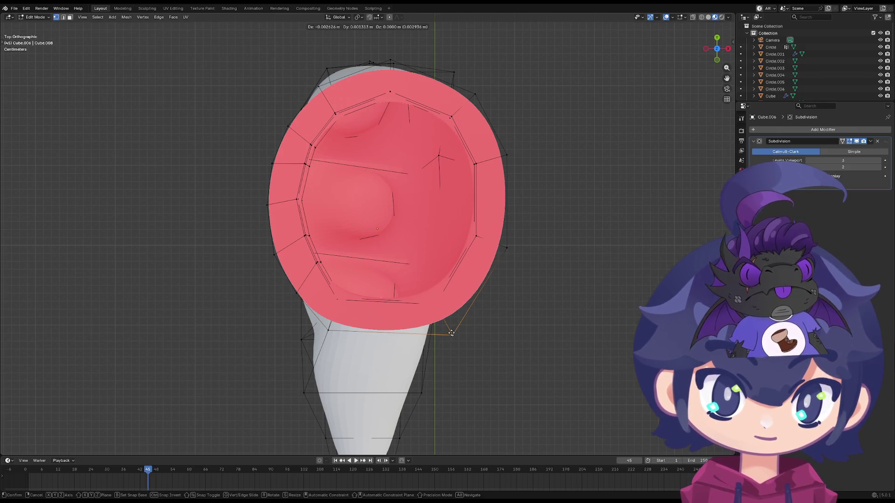
click(451, 333)
- Reposition the right-side and top outline vertices to smooth the rim's upper arc
click(512, 246)
key(g)
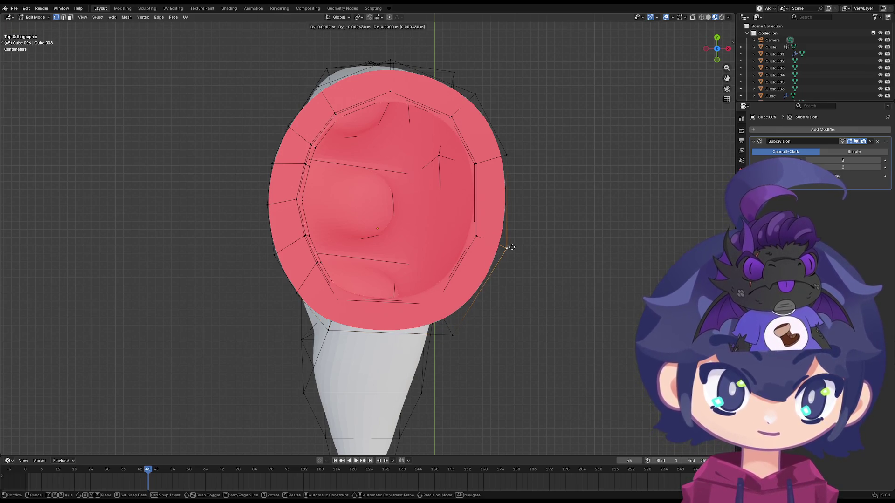
click(506, 160)
key(g)
click(478, 92)
key(g)
click(480, 93)
click(395, 59)
key(g)
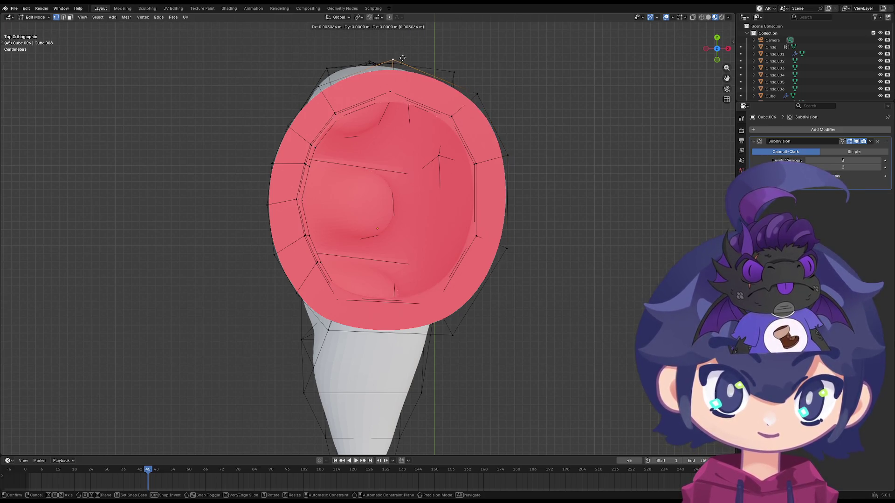
click(402, 57)
key(g)
click(395, 94)
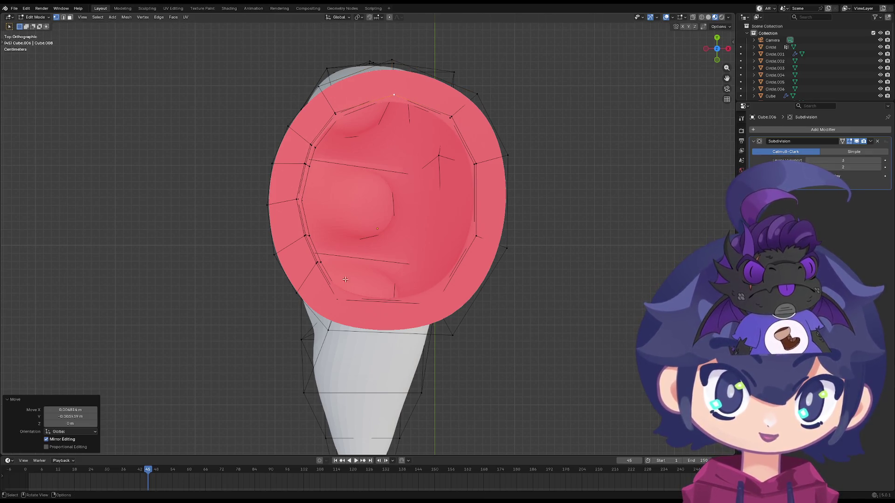
- Align the bottom outline vertices so the rim closes into an even rounded shape
click(338, 303)
key(g)
click(338, 297)
click(432, 305)
key(g)
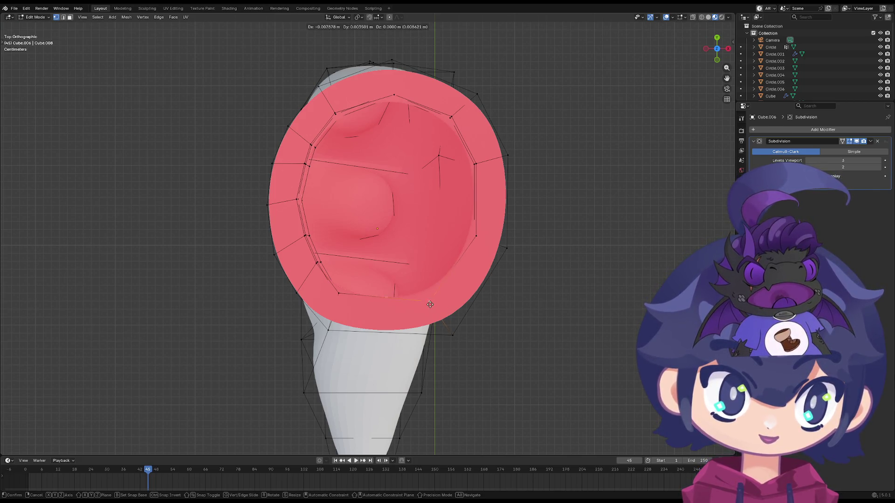
click(432, 306)
key(g)
click(455, 336)
click(327, 336)
key(g)
click(338, 331)
click(439, 330)
key(g)
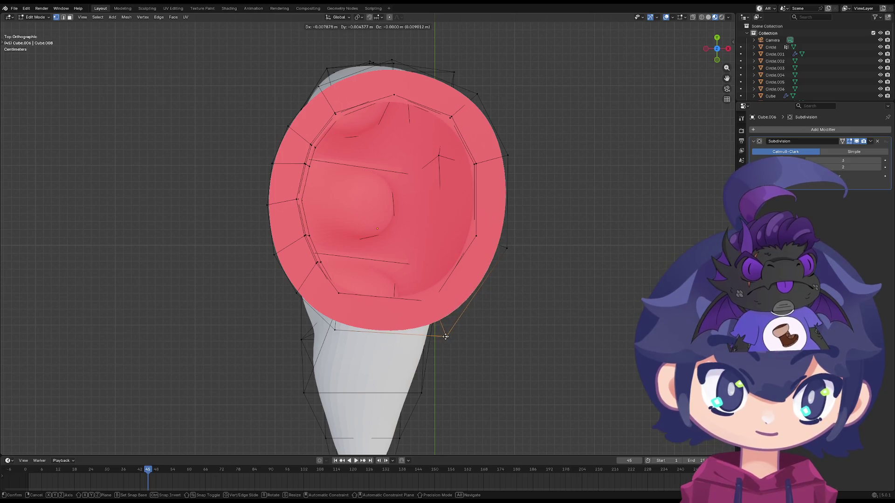
click(449, 341)
- Scale the glove's top edge ring, extrude it vertically into a rim, and scale the rim down
mouse_move(450, 341)
middle_down()
mouse_move(496, 259)
mouse_move(497, 268)
middle_up()
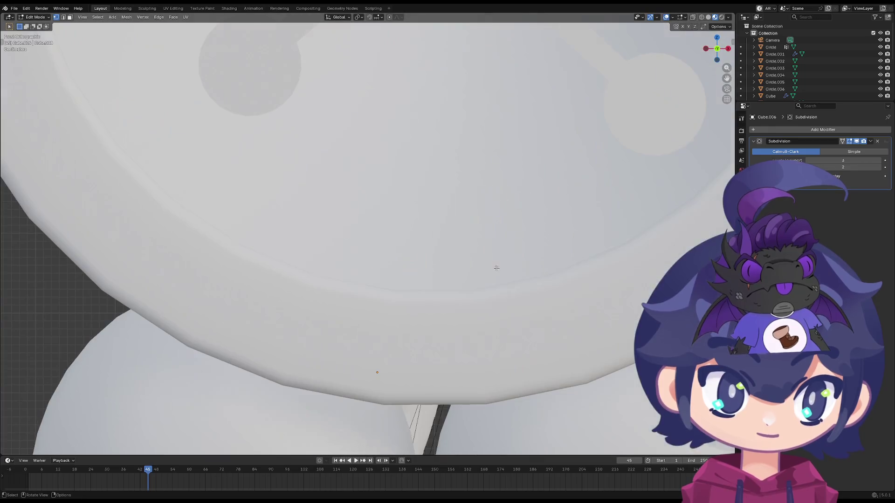
scroll(397, 239, down, 5)
middle_drag(397, 239, 490, 231)
key(s)
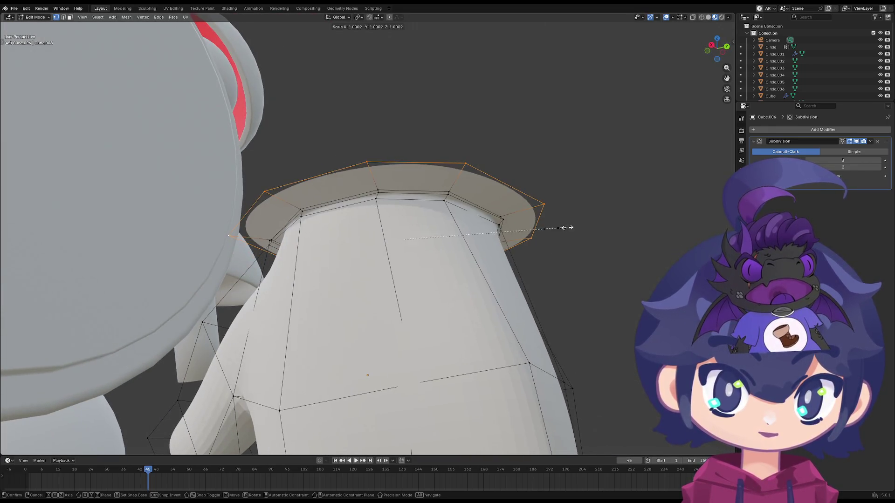
click(549, 223)
key(e)
key(z)
click(542, 199)
middle_drag(543, 198, 532, 235)
key(s)
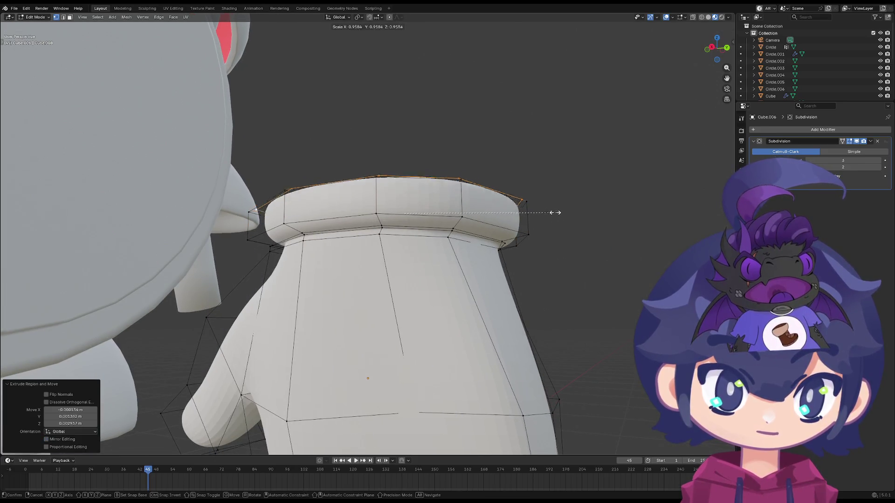
click(546, 212)
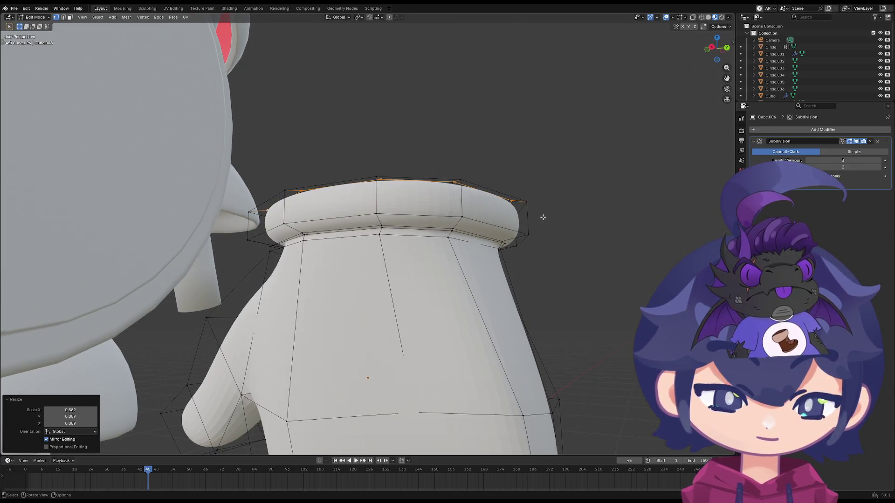
- Raise the rim vertically in two moves and reduce its size to round the cuff
key(g)
key(z)
click(539, 216)
key(z)
key(Escape)
key(g)
key(z)
click(541, 206)
key(s)
click(521, 221)
- Shrink the red top face inside the rim and preview the thick cuff in object mode
mouse_move(515, 234)
middle_down()
mouse_move(485, 253)
mouse_move(492, 245)
middle_up()
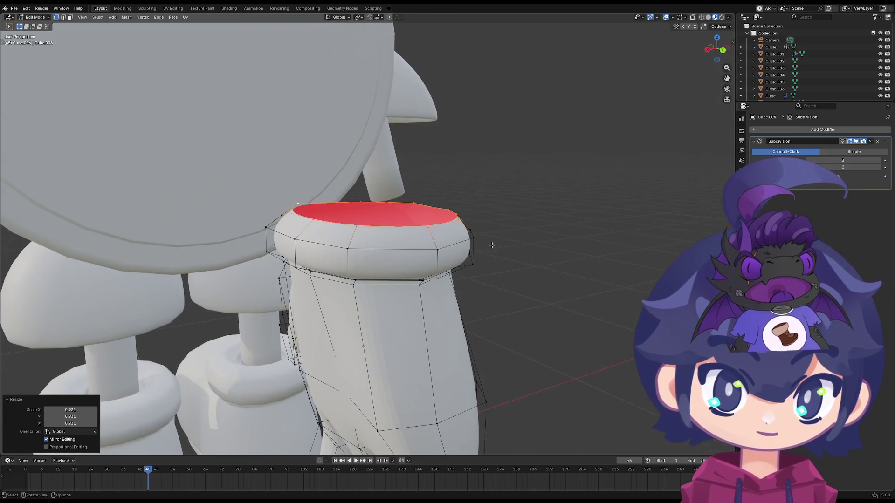
key(s)
click(499, 226)
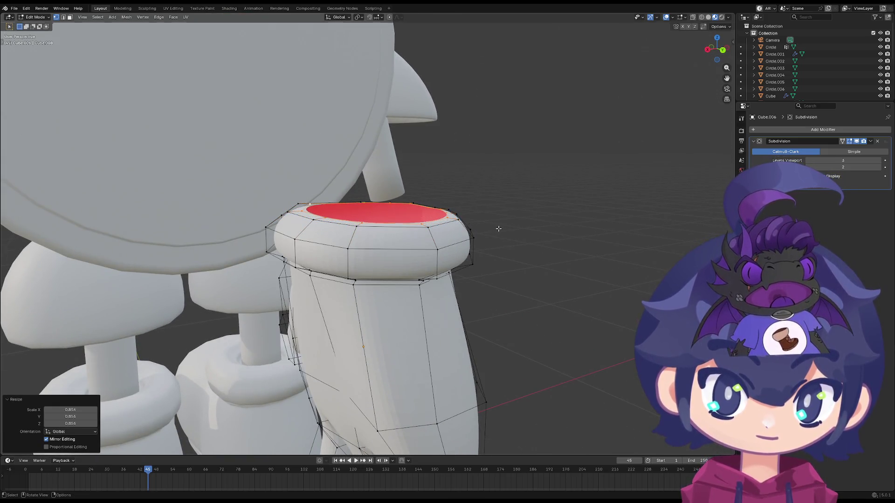
mouse_move(499, 227)
middle_down()
mouse_move(455, 255)
mouse_move(405, 230)
mouse_move(425, 252)
middle_up()
key(s)
click(450, 259)
key(Tab)
scroll(394, 216, up, 3)
key(Tab)
- Extrude the red top face down into the cuff and scale it into a recessed opening
key(e)
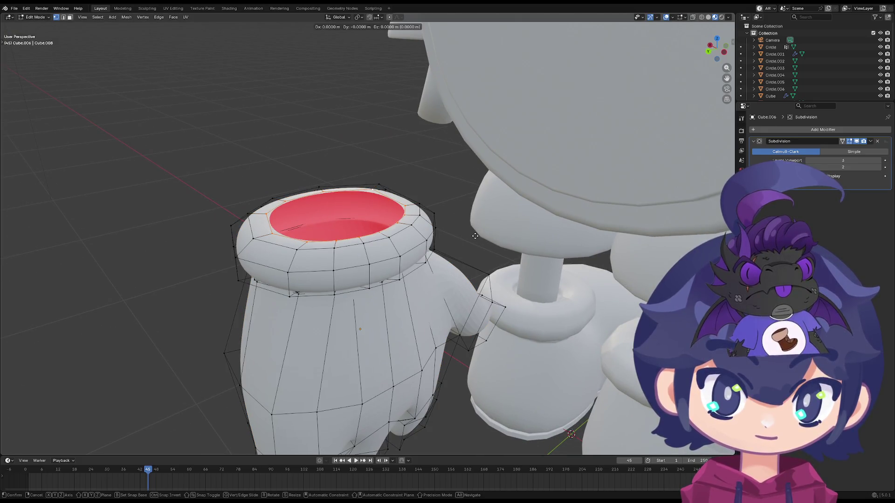
right_click(474, 235)
key(s)
click(474, 234)
key(e)
key(z)
click(472, 234)
key(s)
click(471, 238)
key(Tab)
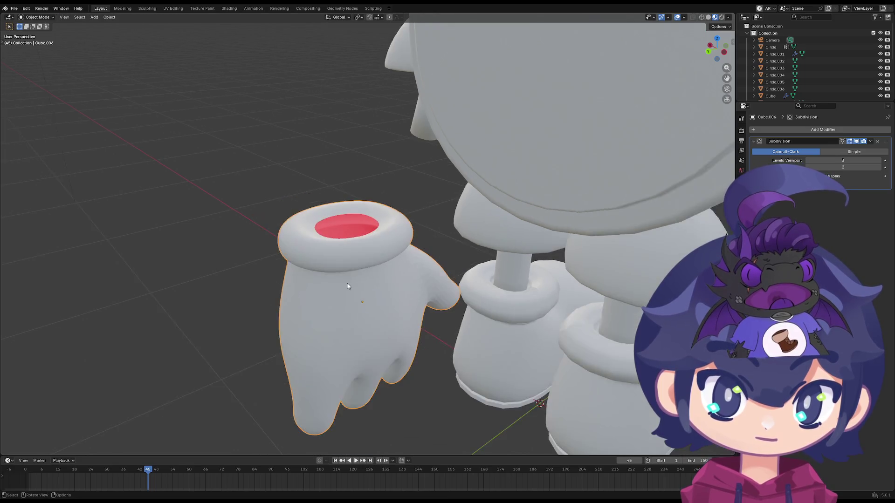
- Orbit to a close side view under the glove cuff and enter Edit Mode on it
middle_drag(348, 283, 381, 281)
key(Tab)
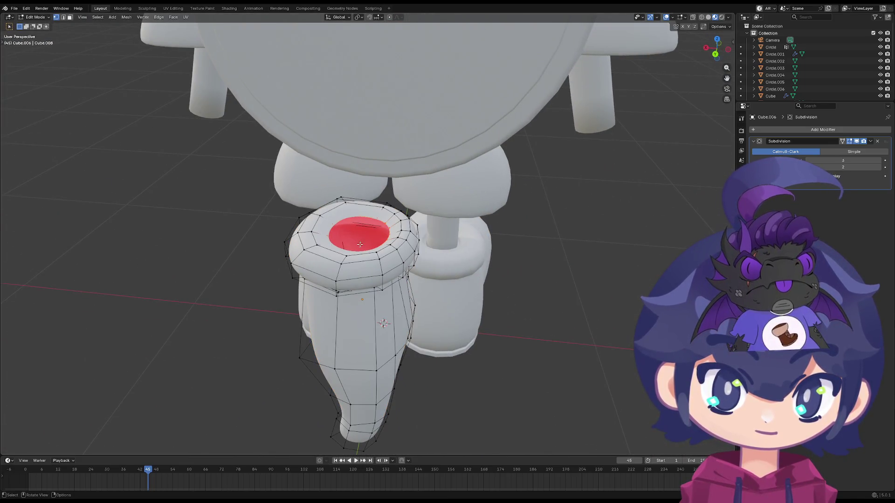
key(Tab)
mouse_move(400, 241)
middle_down()
mouse_move(327, 236)
mouse_move(318, 188)
middle_up()
key(Tab)
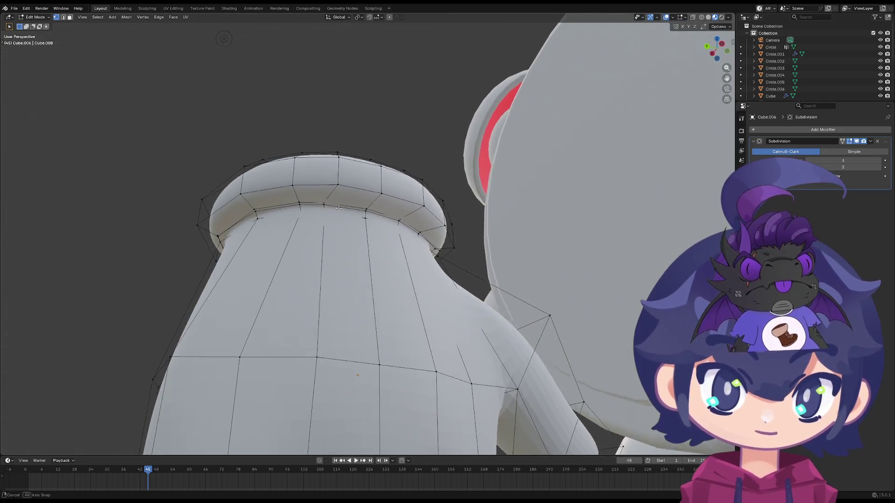
key(ctrl+f)
key(Escape)
- Insert a horizontal edge loop just beneath the cuff and slide it up against the rim
key(ctrl+r)
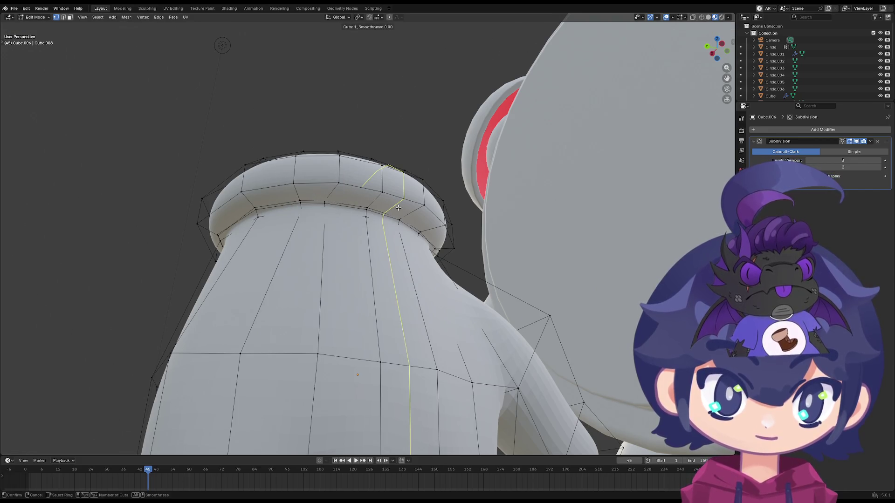
click(325, 273)
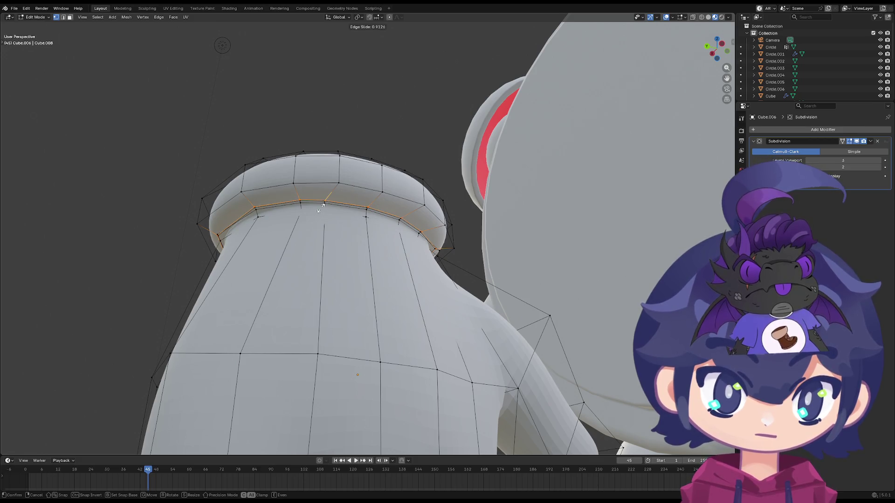
click(320, 207)
key(Tab)
mouse_move(300, 224)
middle_down()
mouse_move(308, 274)
mouse_move(351, 338)
mouse_move(409, 294)
mouse_move(415, 277)
mouse_move(387, 289)
middle_up()
key(Tab)
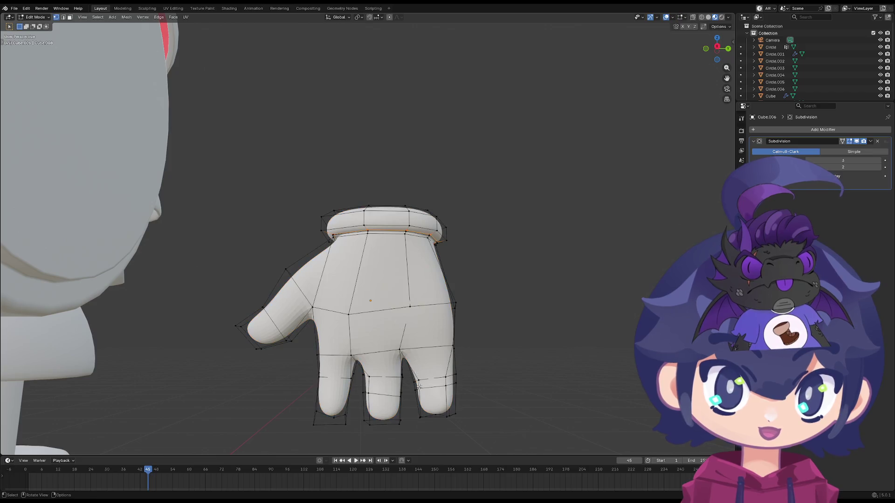
- Nudge the outer fingertip's vertices with grab moves to round off its end
shift+middle_drag(418, 380, 362, 314)
scroll(362, 315, up, 3)
click(386, 309)
key(g)
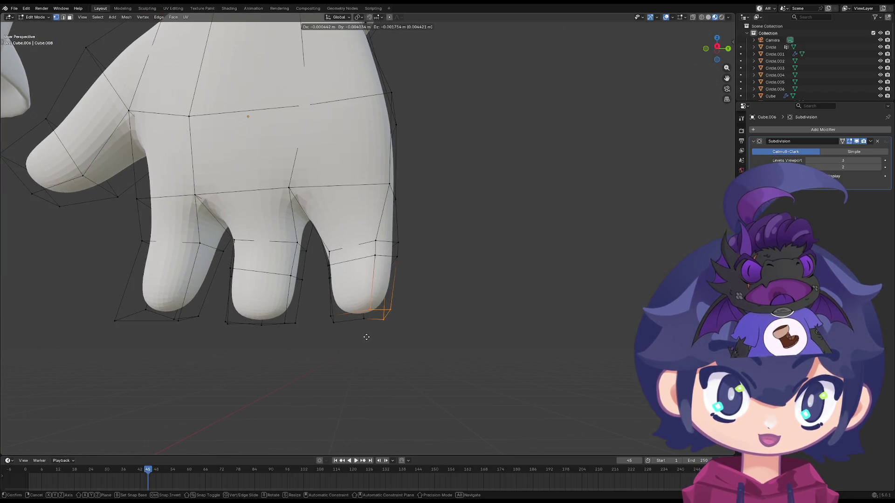
click(355, 340)
click(334, 316)
key(g)
click(347, 332)
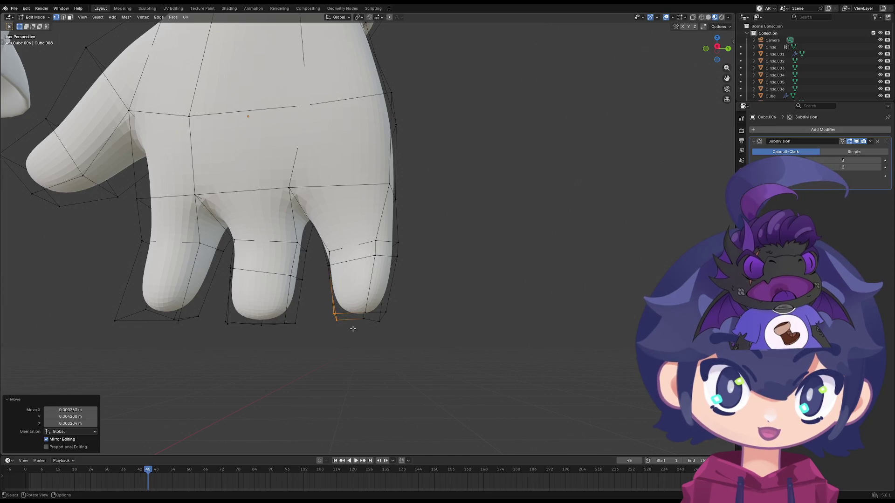
key(g)
click(355, 336)
drag(375, 303, 352, 335)
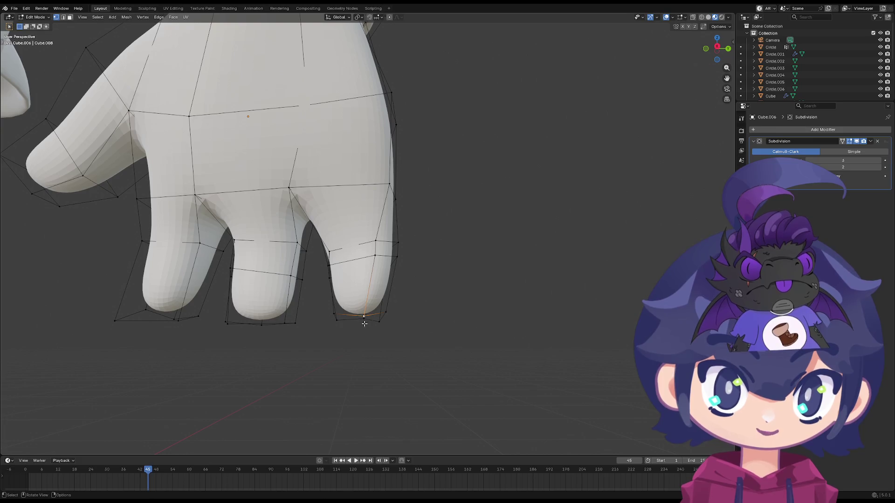
middle_drag(357, 337, 362, 328)
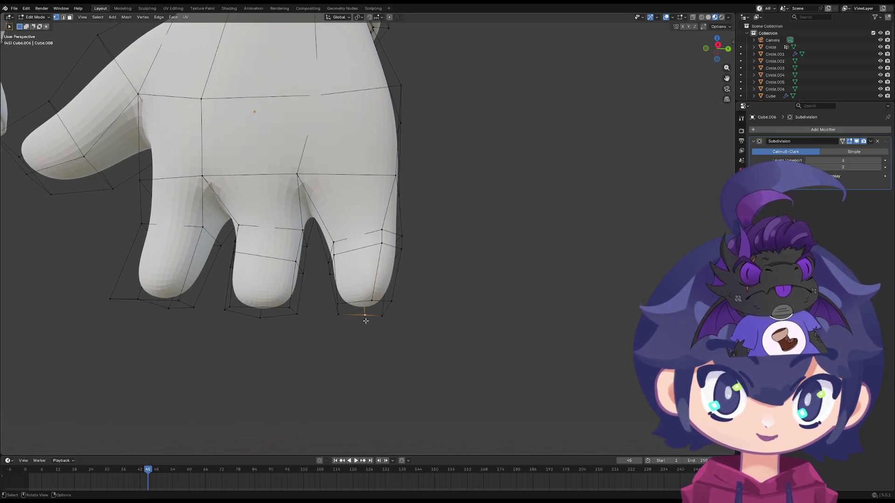
key(g)
click(366, 314)
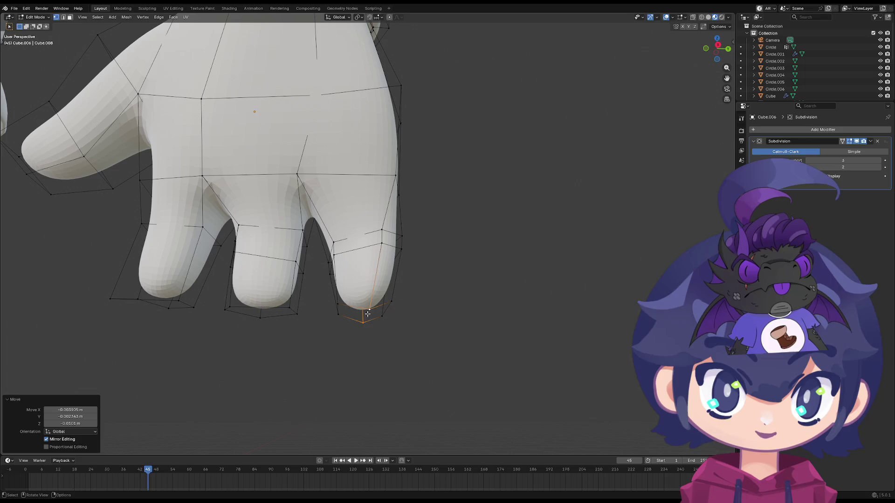
- Shift the middle fingertip's vertices, including its lower-left ones, into a tidier rounded tip
shift+drag(310, 295, 267, 329)
key(g)
click(265, 326)
key(g)
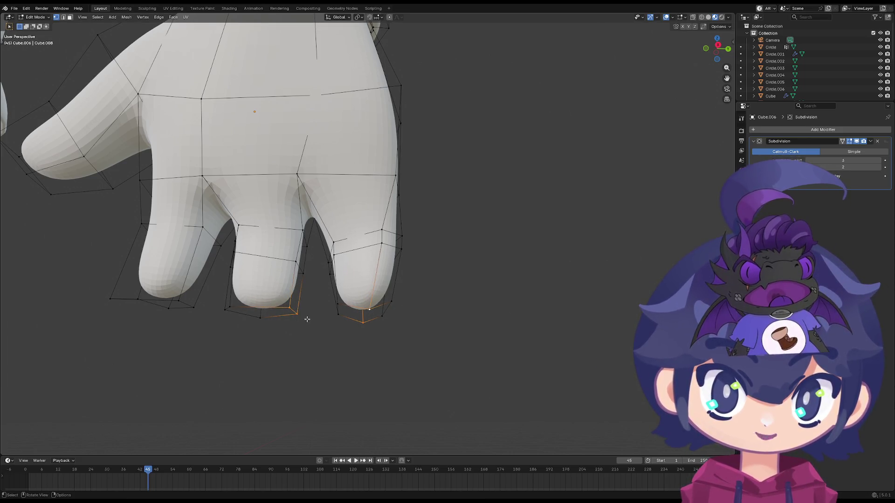
drag(312, 298, 277, 330)
key(g)
click(266, 323)
click(225, 308)
key(g)
click(225, 316)
- Refine the left fingertip's bottom vertices with repeated small grab moves until the tip is round
middle_drag(215, 310, 216, 296)
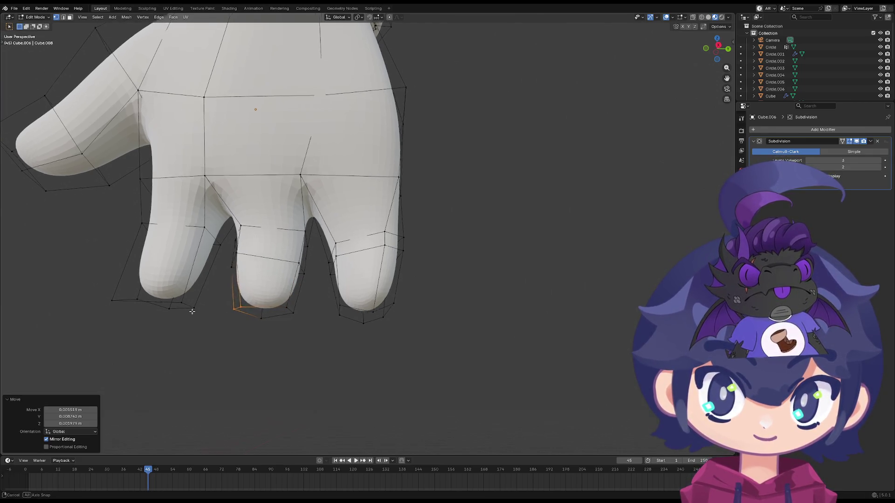
click(174, 306)
key(g)
click(175, 306)
key(g)
drag(134, 297, 132, 295)
key(g)
click(123, 306)
click(140, 295)
key(g)
click(137, 297)
key(g)
click(134, 295)
key(g)
click(138, 294)
key(g)
click(138, 298)
key(g)
click(140, 299)
key(g)
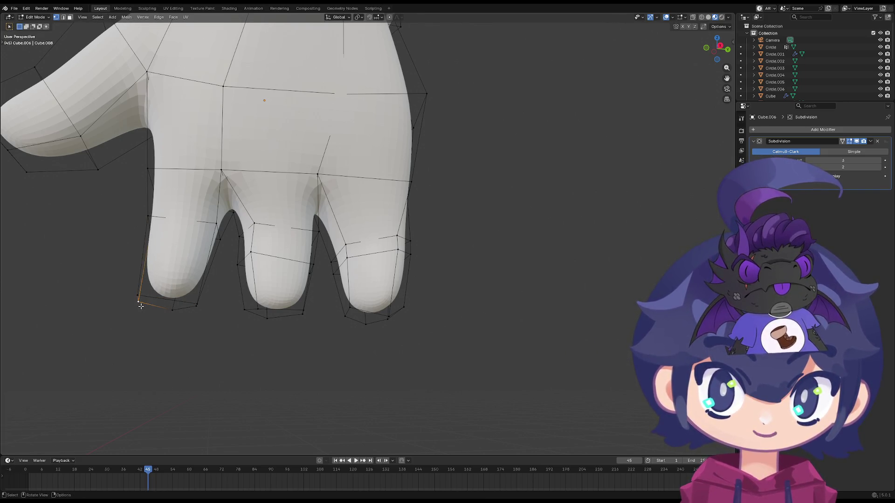
click(136, 301)
key(g)
key(g)
click(142, 295)
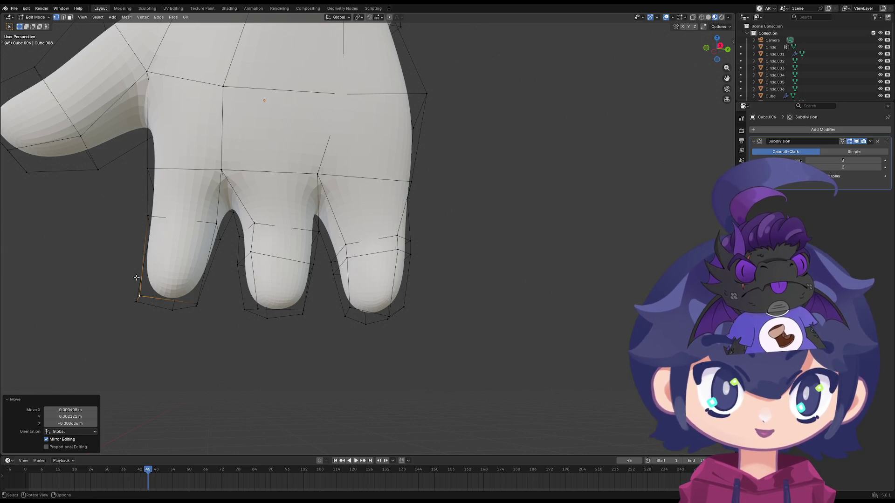
scroll(149, 283, down, 5)
- Leave Edit Mode, briefly isolate the hand in local view to check it, then bring the character back
mouse_move(149, 283)
middle_down()
mouse_move(215, 128)
mouse_move(267, 171)
mouse_move(294, 160)
mouse_move(305, 135)
middle_up()
key(Tab)
key(KP_Divide)
key(Tab)
key(Tab)
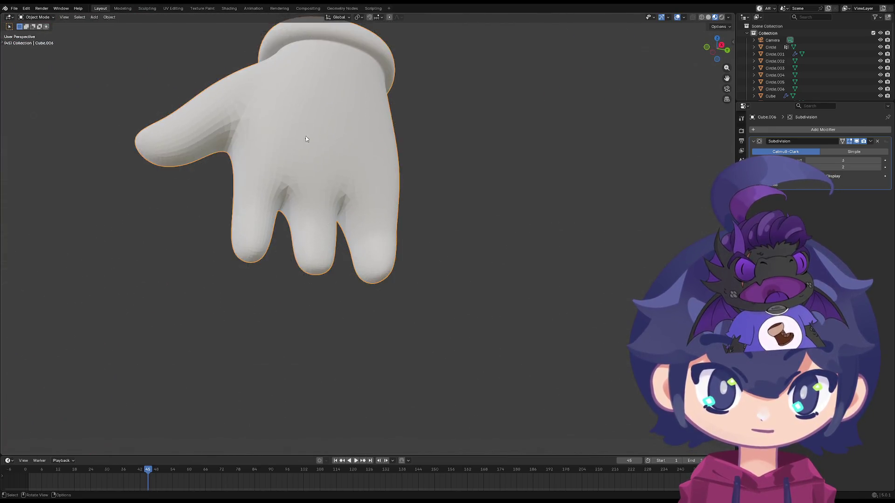
key(KP_Divide)
middle_drag(259, 240, 282, 219)
key(Tab)
scroll(335, 266, up, 1)
- Box-select all three fingertips from a side orthographic view, cancelling a trial vertical move
middle_drag(335, 266, 293, 272)
drag(292, 247, 203, 311)
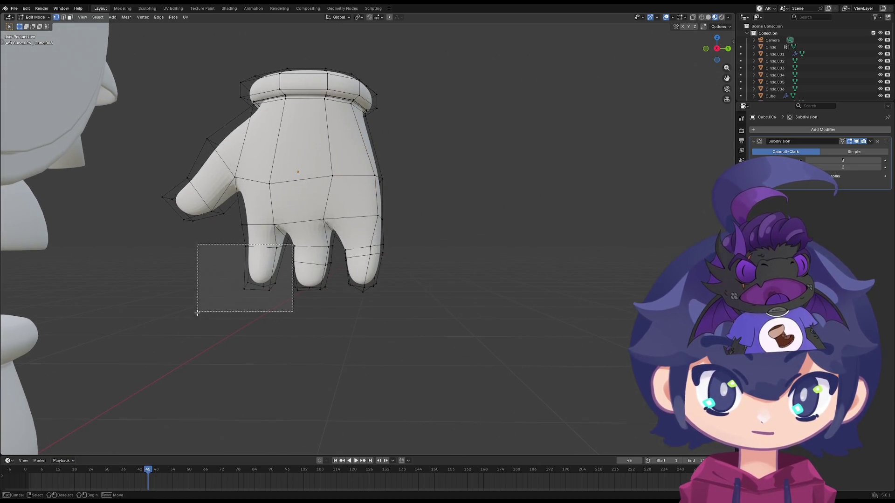
drag(414, 234, 174, 294)
key(grave)
click(286, 270)
key(grave)
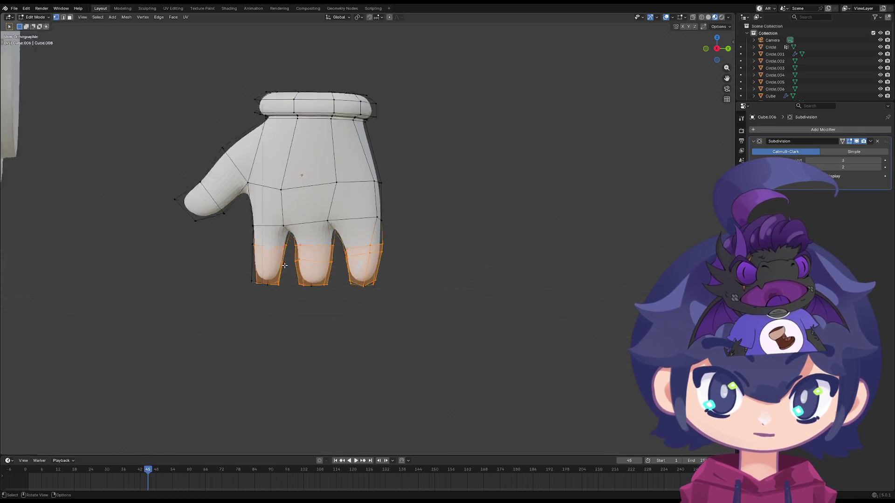
click(371, 251)
drag(425, 230, 218, 306)
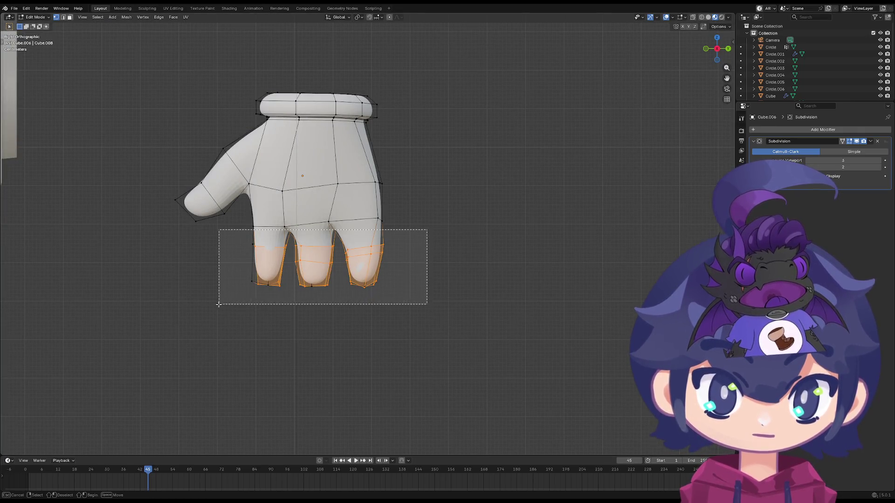
key(g)
key(z)
right_click(241, 305)
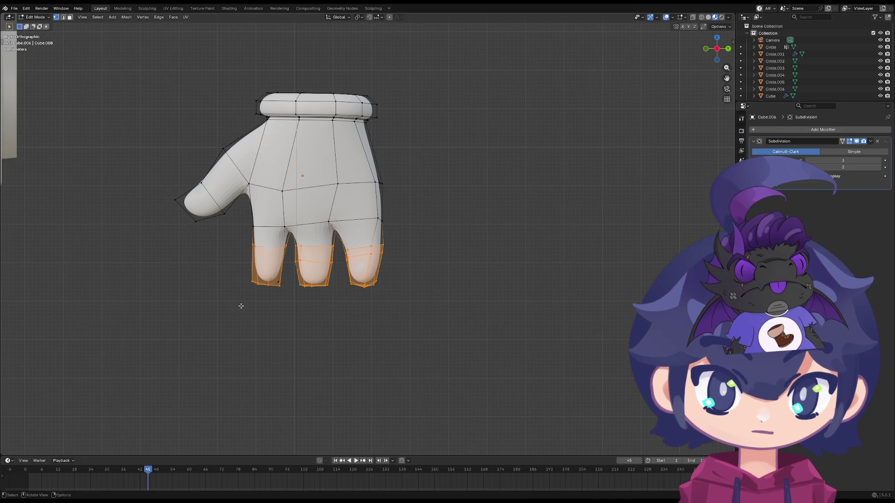
- Show the subdivided mesh and scale the three fingertips together, then just their tip vertices
click(692, 18)
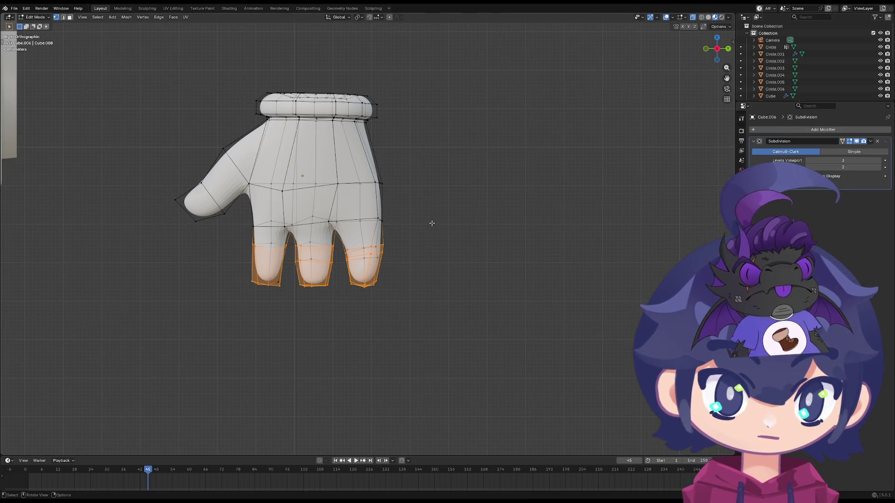
mouse_move(433, 221)
ctrl+mouse_down()
mouse_move(225, 324)
mouse_move(200, 310)
ctrl+mouse_up()
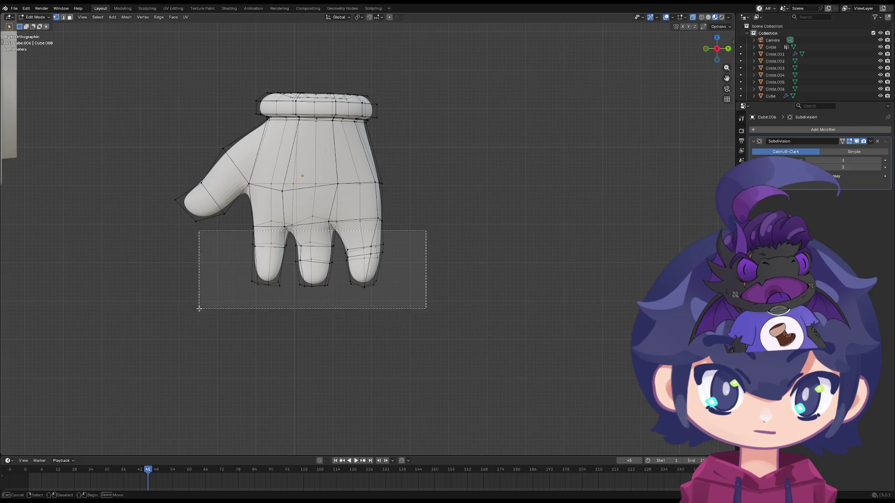
key(s)
click(453, 294)
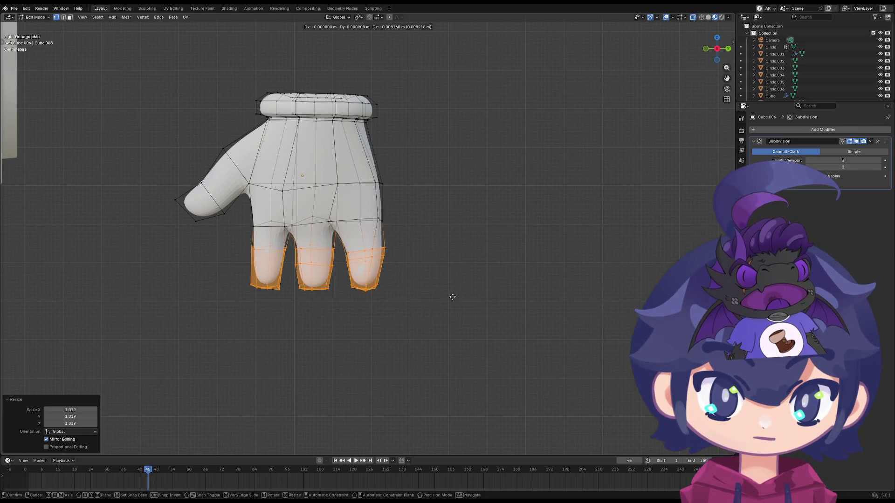
ctrl+drag(455, 273, 228, 338)
key(s)
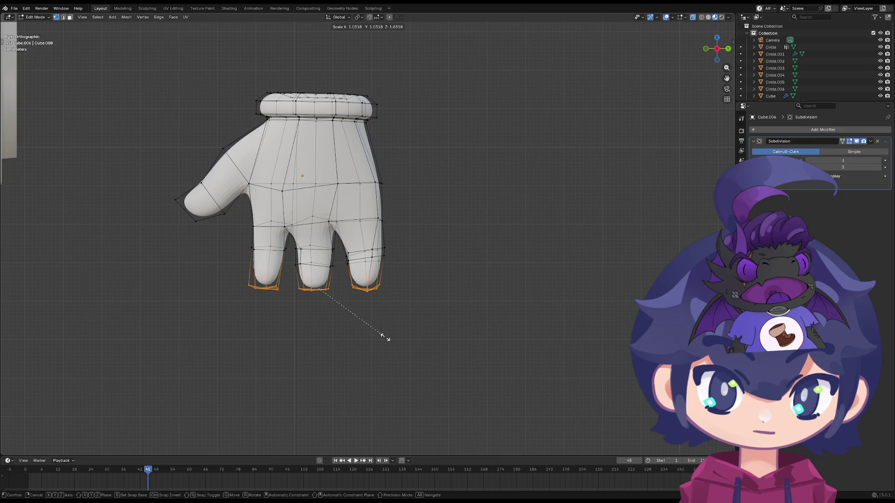
click(383, 339)
- Scale the left fingertip on its own, then shrink the index fingertip slightly
ctrl+drag(391, 245, 289, 301)
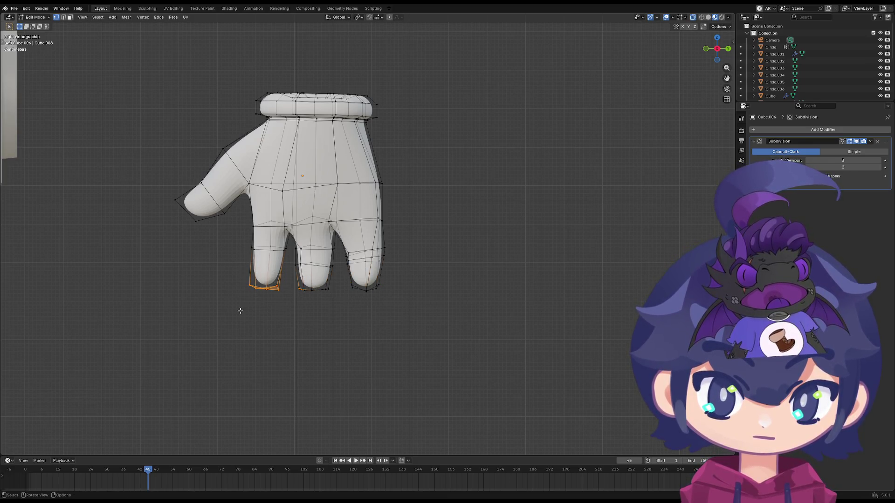
key(s)
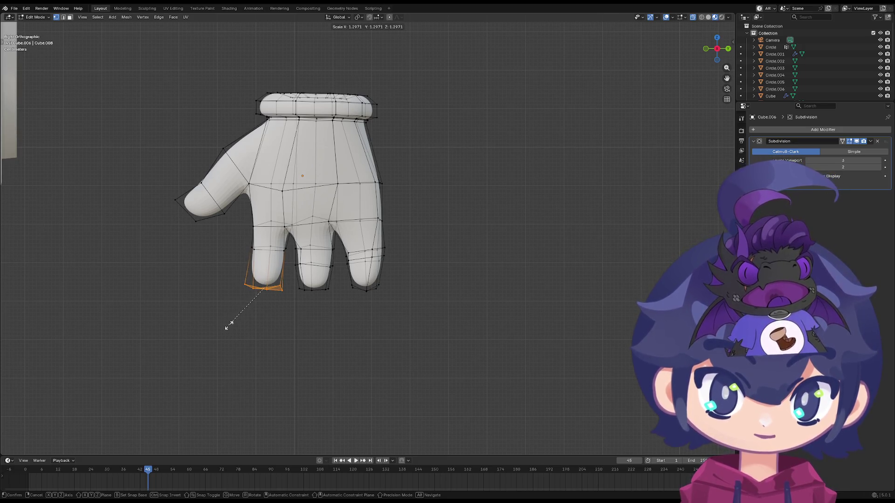
click(226, 326)
drag(338, 277, 281, 311)
key(s)
key(Escape)
drag(288, 279, 222, 307)
key(s)
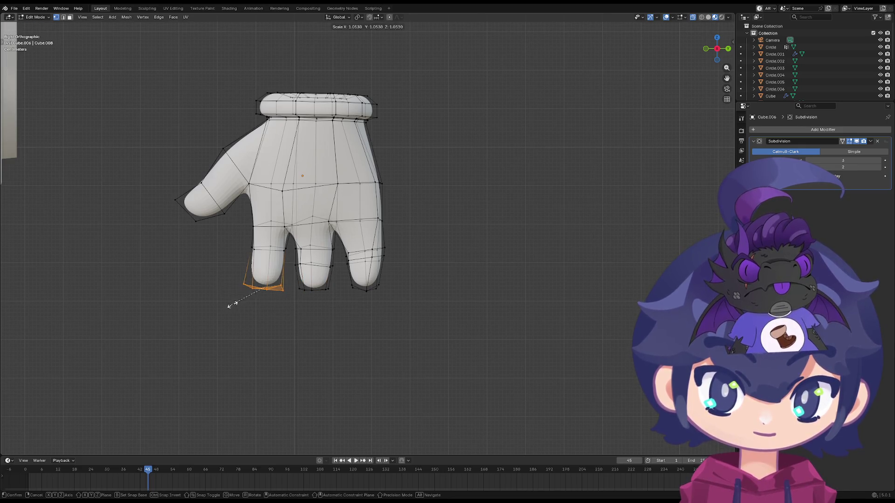
click(251, 294)
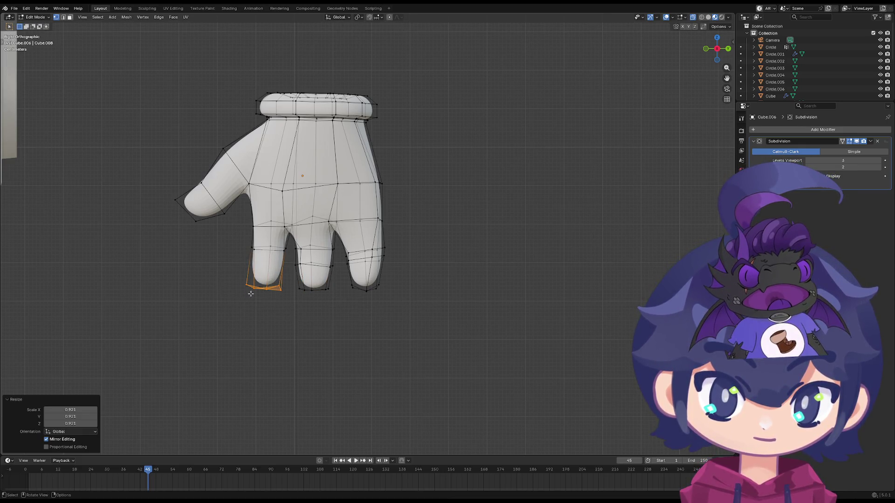
- Rescale finger edge loops: enlarge the loop along the fingertip bottoms and shrink the middle finger's loop
alt+click(287, 246)
key(s)
click(325, 271)
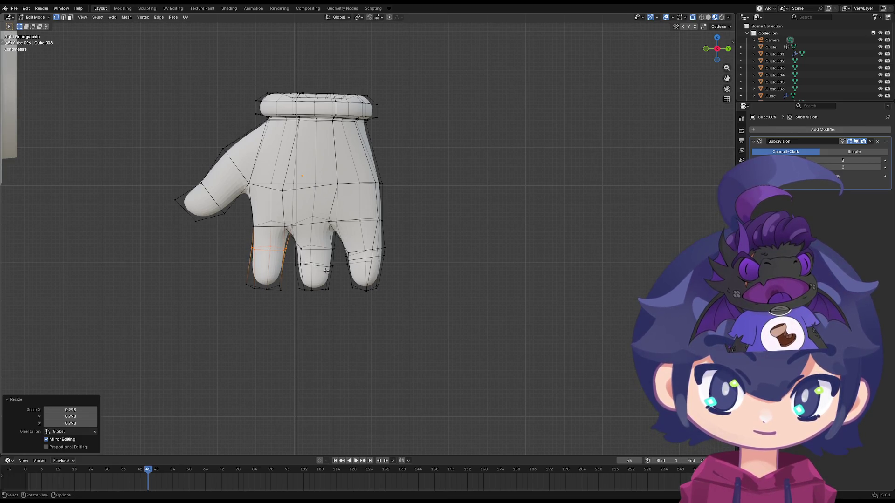
alt+click(311, 290)
key(s)
click(351, 289)
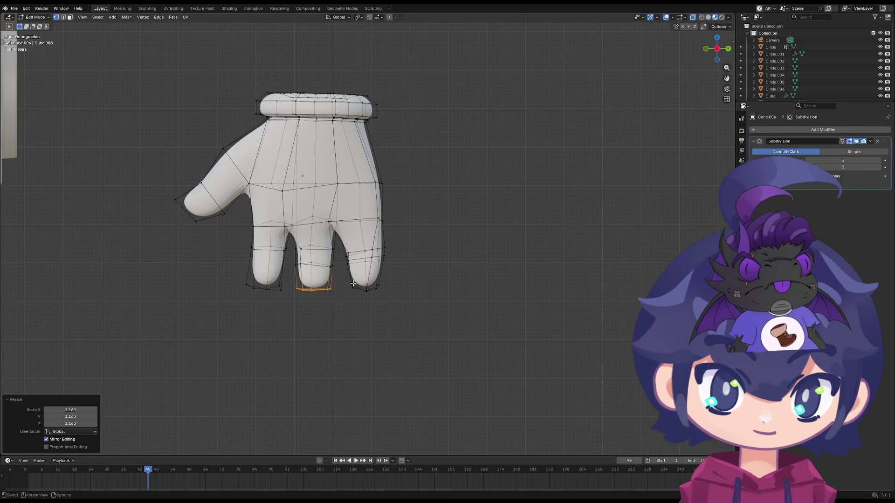
drag(288, 262, 288, 263)
key(s)
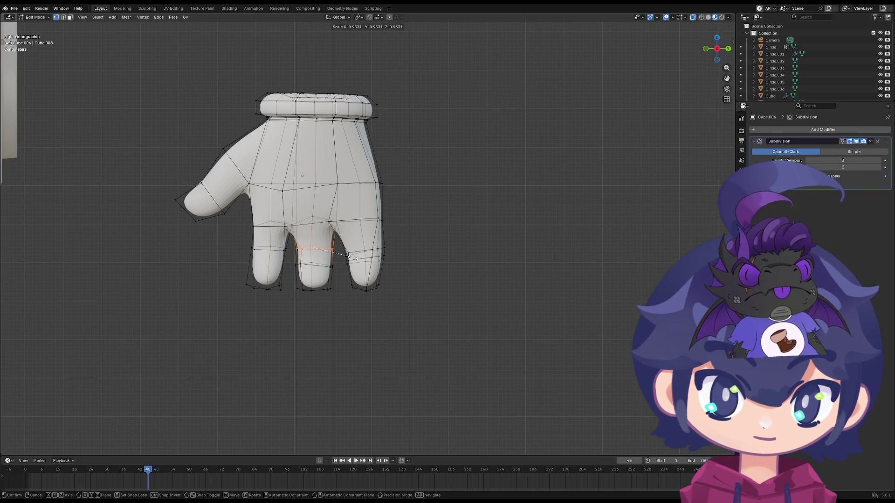
click(397, 263)
drag(411, 273, 357, 300)
scroll(361, 274, up, 2)
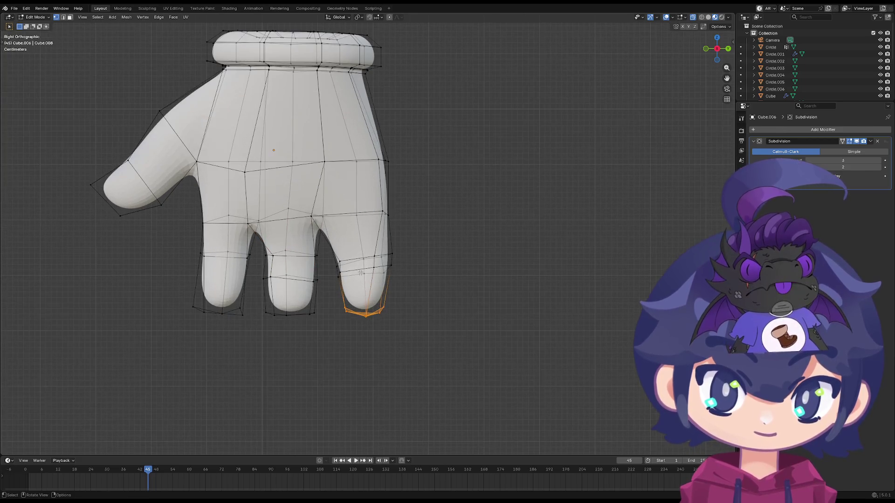
- Move the pinky's vertex loop and lower edge loop down into place
drag(421, 259, 381, 276)
drag(423, 233, 322, 267)
key(g)
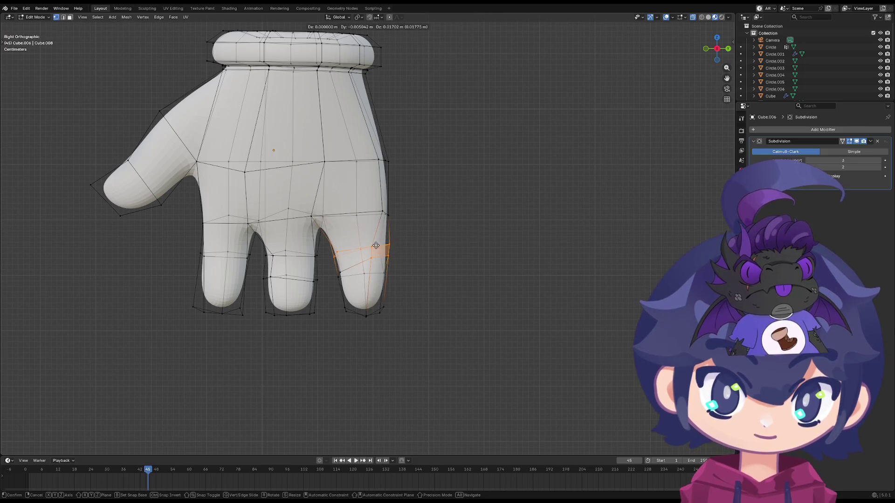
click(388, 267)
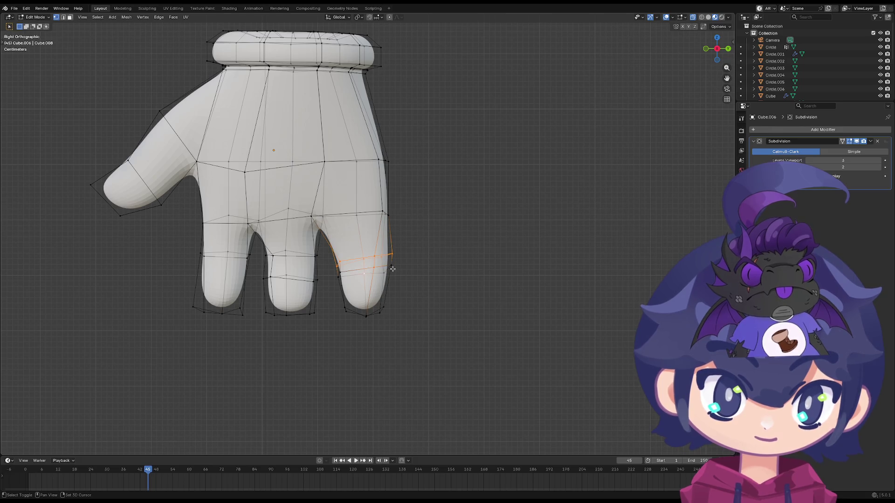
key(g)
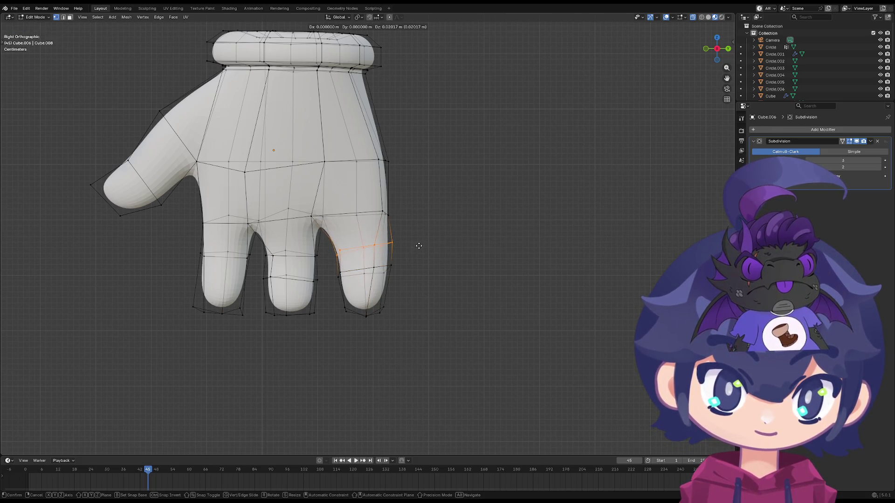
click(416, 245)
drag(330, 294, 329, 294)
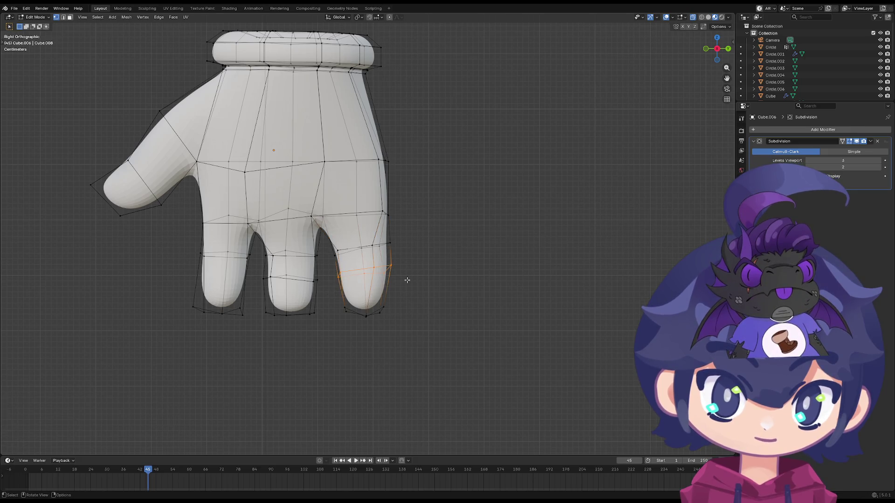
key(g)
click(453, 274)
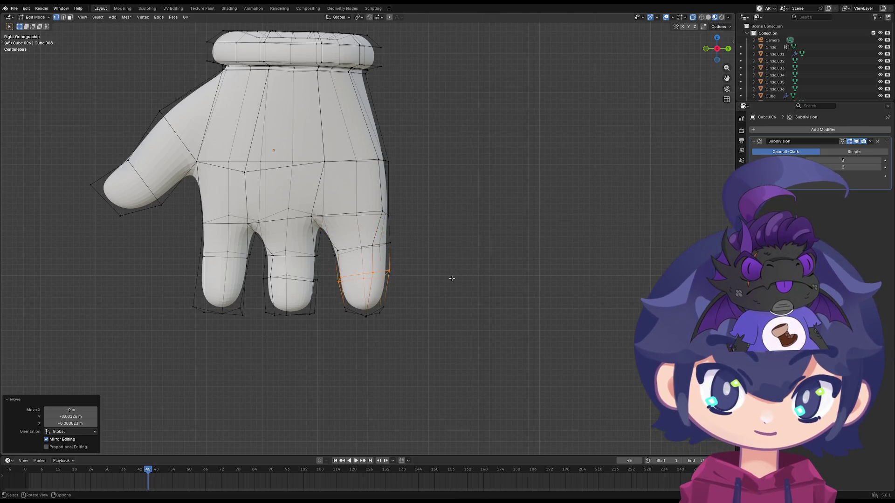
- Shift the pinky fingertip vertices upward, with a final vertical-only nudge
drag(336, 297, 396, 325)
click(429, 323)
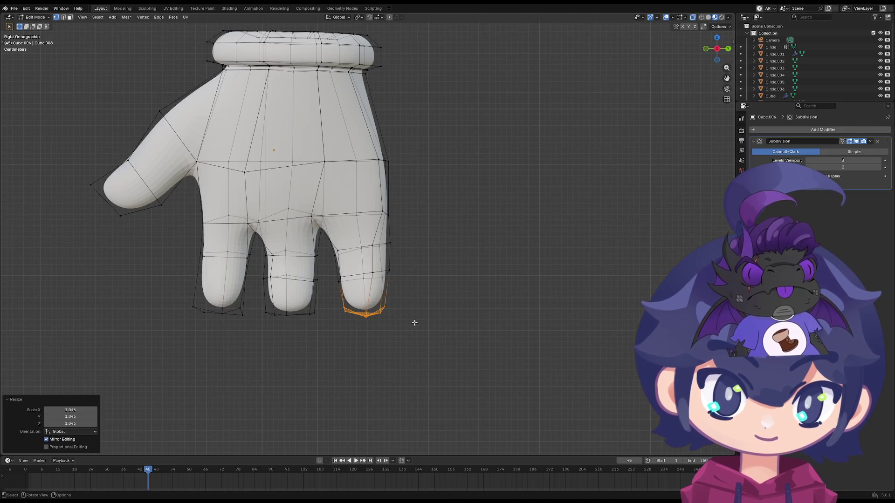
key(g)
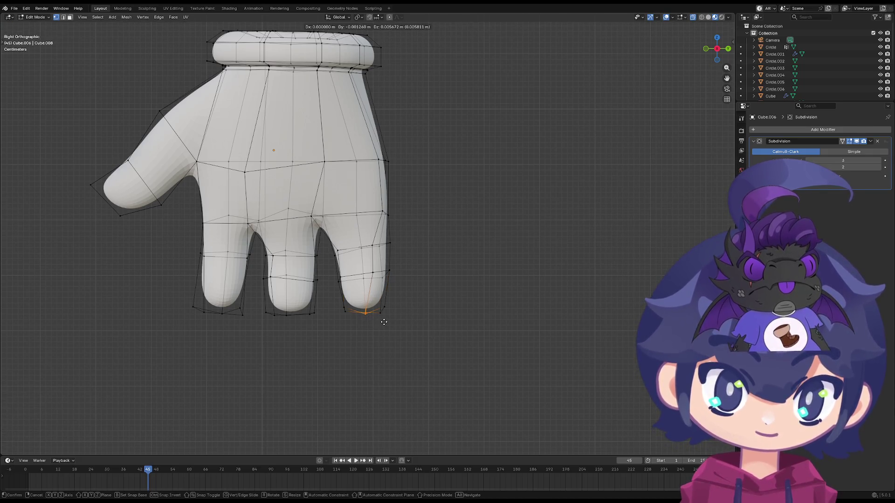
click(364, 315)
key(g)
key(z)
click(395, 324)
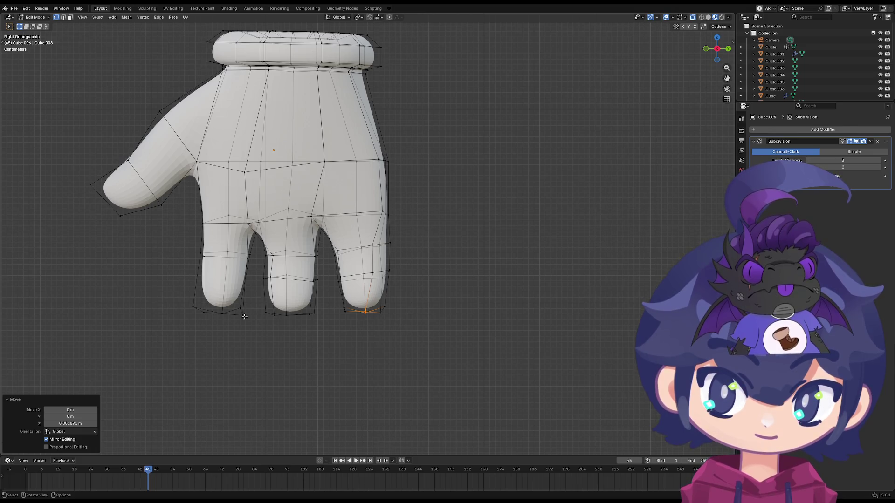
- Nudge the leftmost finger's tip and left edge vertices into position in small moves
drag(224, 312, 213, 323)
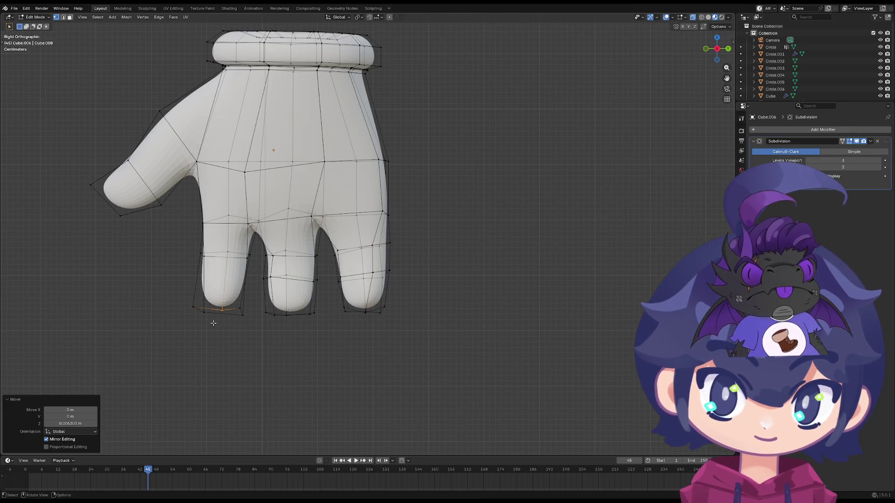
click(247, 317)
key(g)
click(251, 319)
key(g)
click(241, 319)
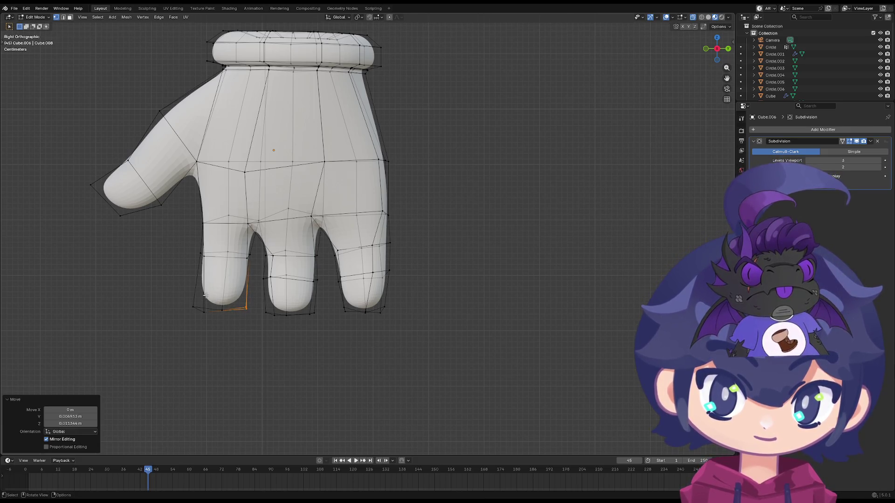
key(g)
click(201, 310)
key(g)
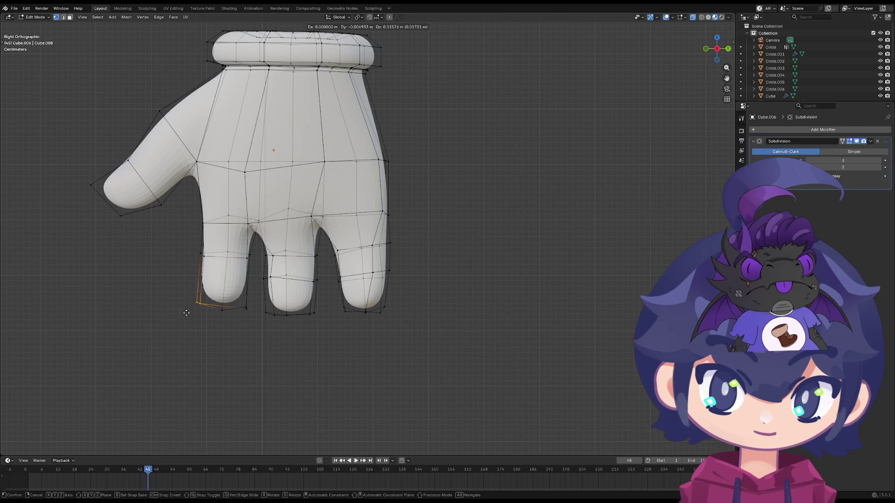
click(187, 317)
key(g)
key(Escape)
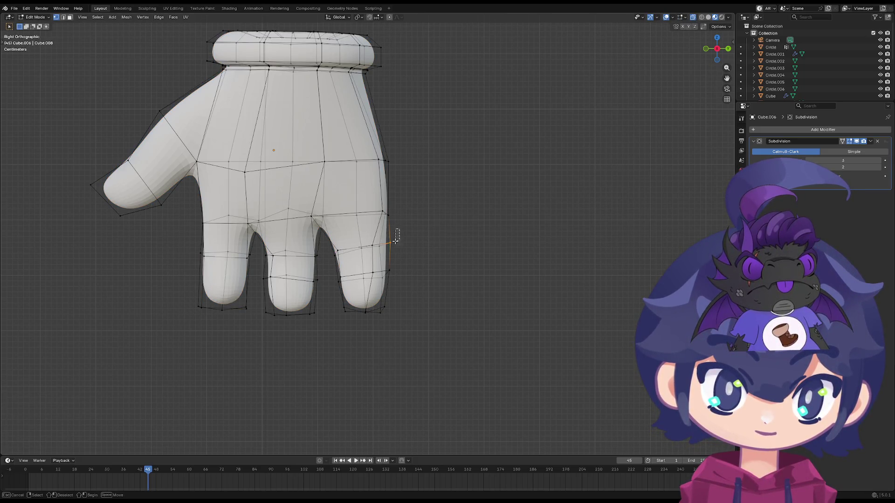
- Pull the right finger's outer-edge vertices inward in several moves and preview the hand
drag(375, 323, 376, 323)
key(g)
click(377, 313)
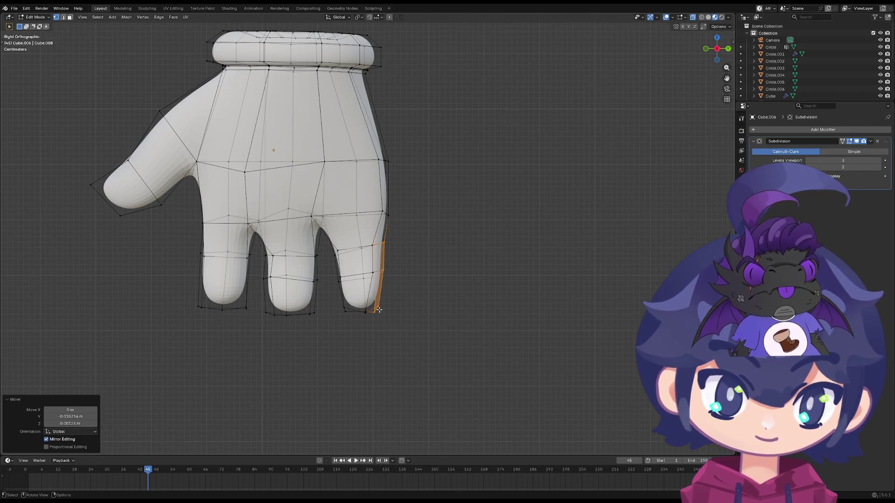
key(g)
drag(350, 330, 333, 318)
click(347, 330)
key(g)
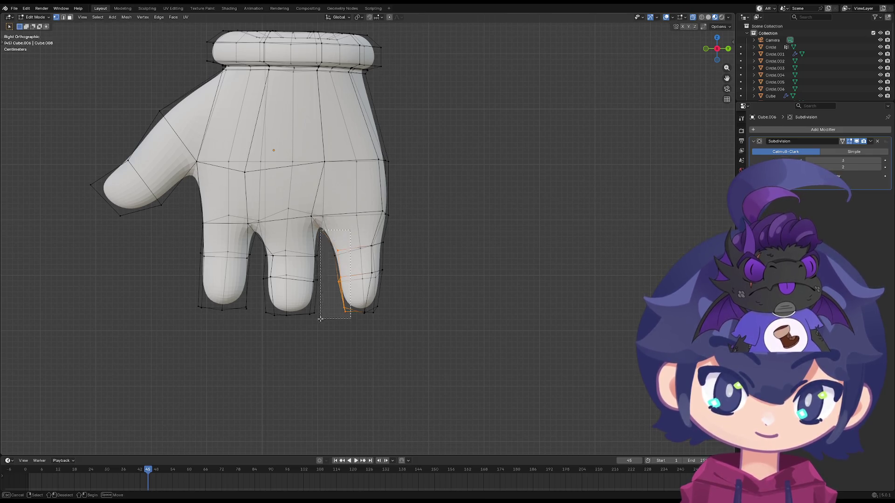
click(329, 330)
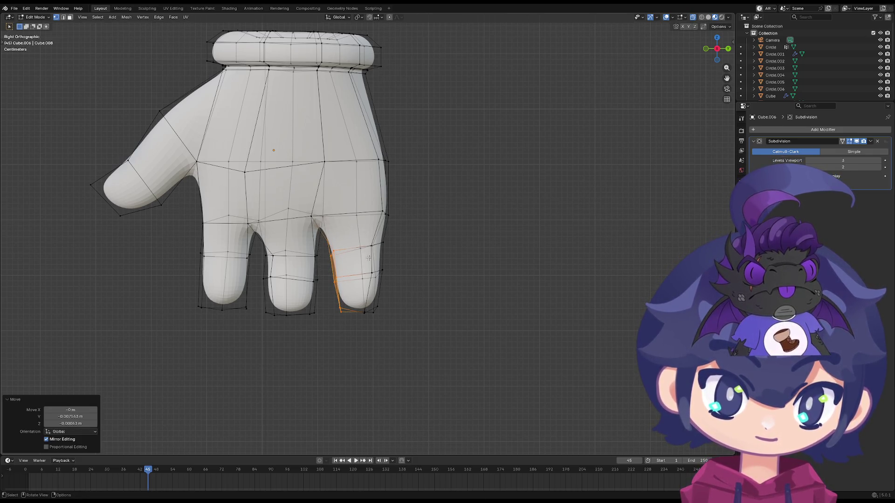
drag(370, 326, 374, 327)
key(g)
click(367, 323)
key(Tab)
key(Tab)
- Slightly scale down two vertex loops on the middle finger and leave Edit Mode
drag(250, 272, 249, 271)
click(340, 278)
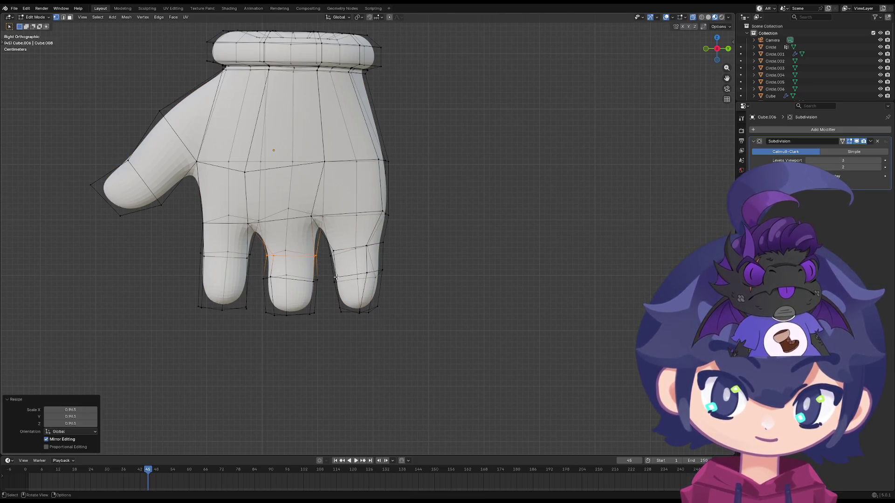
drag(266, 294, 266, 295)
key(s)
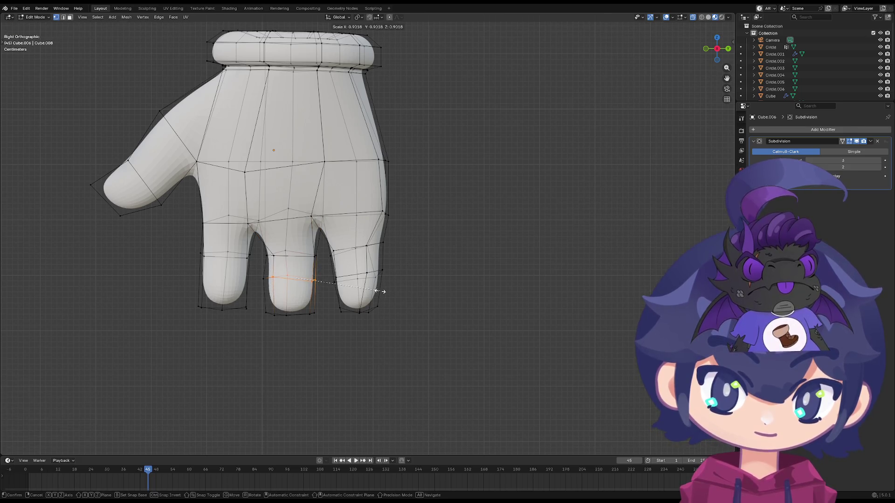
click(384, 290)
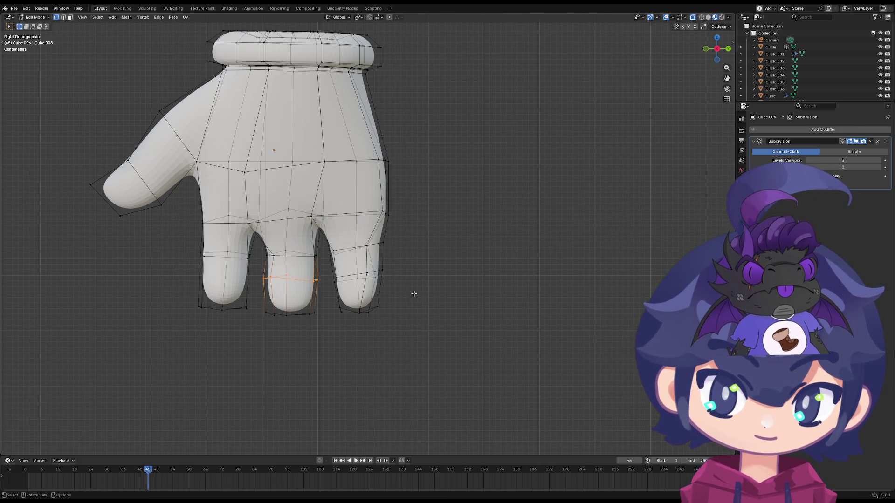
key(Tab)
mouse_move(422, 314)
middle_down()
mouse_move(356, 334)
mouse_move(263, 318)
mouse_move(286, 282)
mouse_move(254, 302)
mouse_move(308, 436)
mouse_move(438, 368)
mouse_move(390, 307)
mouse_move(543, 283)
mouse_move(408, 287)
mouse_move(379, 319)
mouse_move(429, 355)
mouse_move(426, 323)
mouse_move(354, 166)
mouse_move(363, 227)
middle_up()
key(Tab)
scroll(379, 319, up, 3)
key(Tab)
scroll(379, 319, down, 4)
key(Tab)
key(Tab)
key(Tab)
key(Tab)
scroll(364, 258, up, 2)
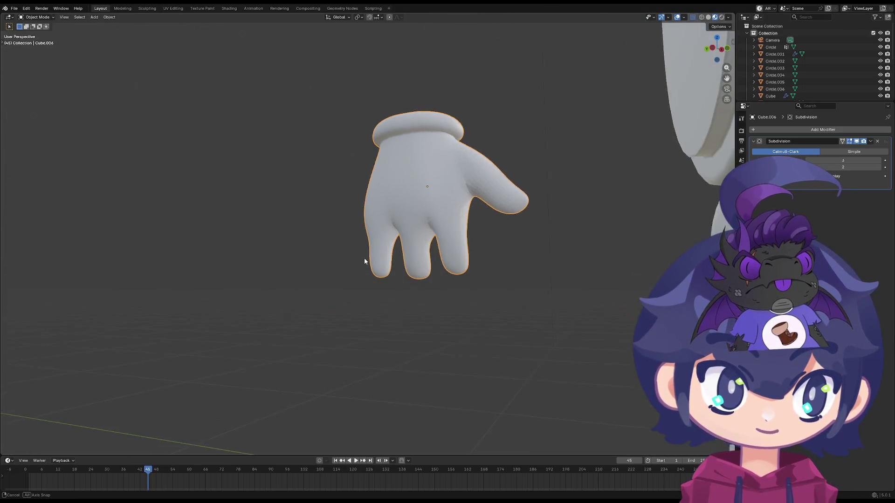
middle_drag(364, 258, 358, 318)
key(Tab)
drag(278, 361, 278, 362)
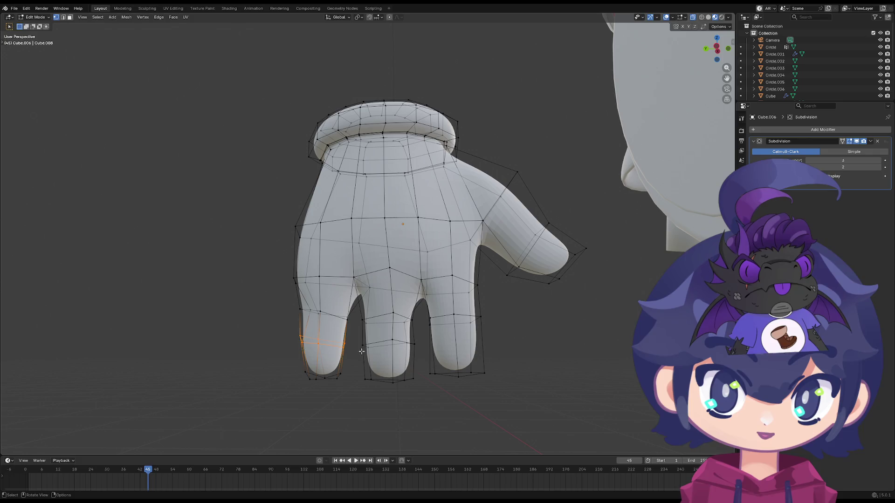
- Scale the leftmost fingertip slightly larger and preview the hand in Object Mode
key(s)
click(348, 354)
key(g)
key(s)
click(460, 320)
key(r)
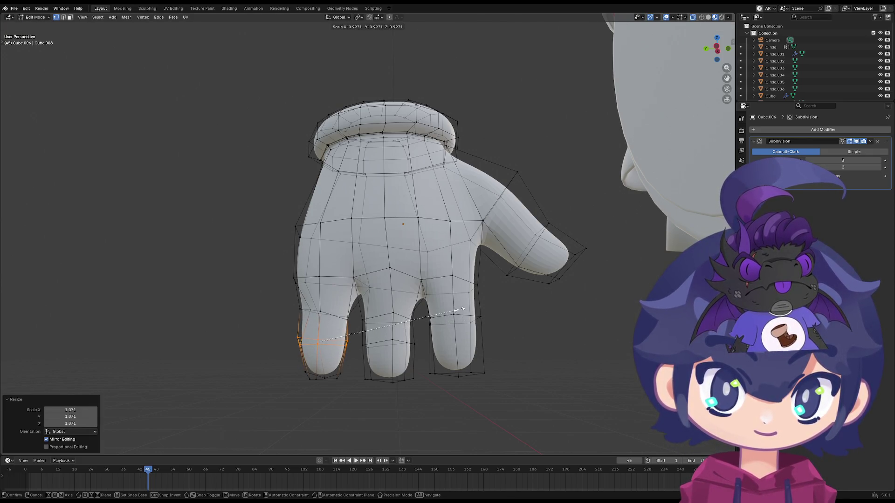
click(432, 322)
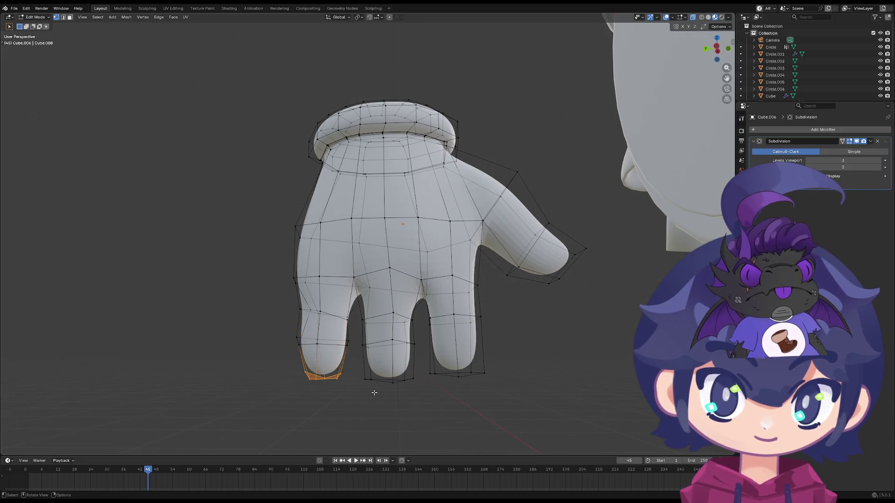
key(Tab)
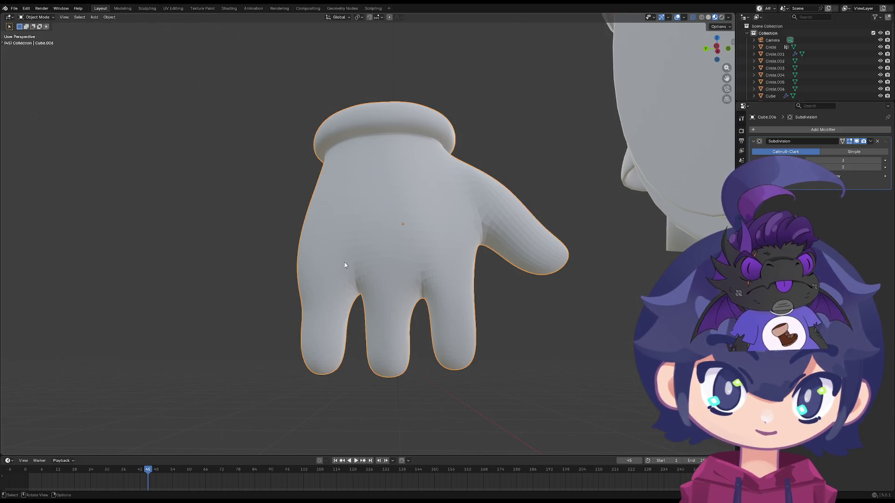
key(Tab)
- Move the hand's left-side vertices and a face strip on the leftmost finger outward
drag(315, 264, 269, 427)
key(g)
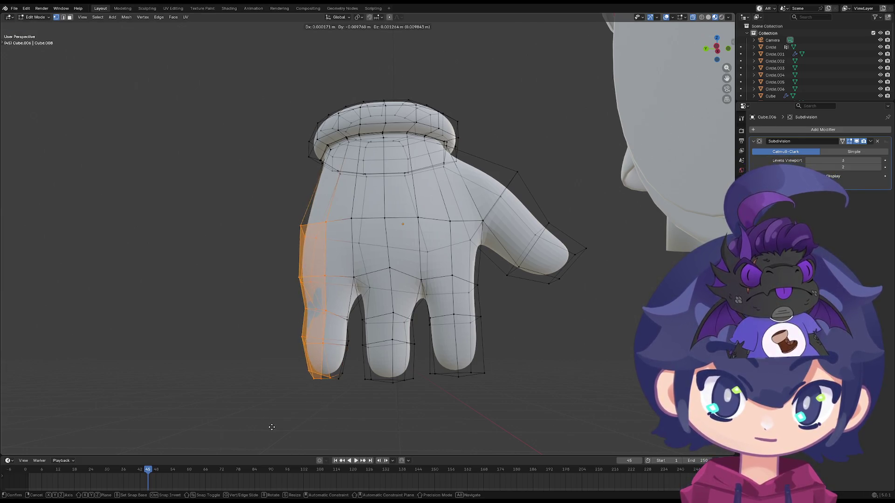
click(272, 428)
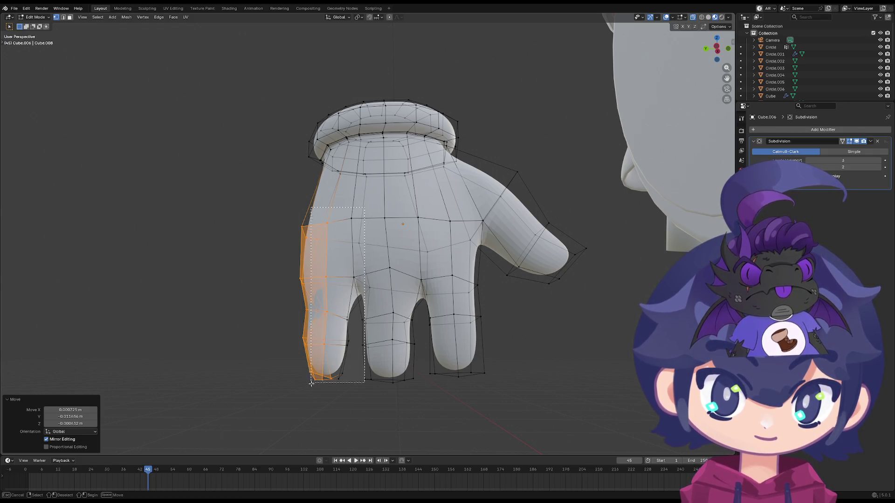
alt+click(364, 293)
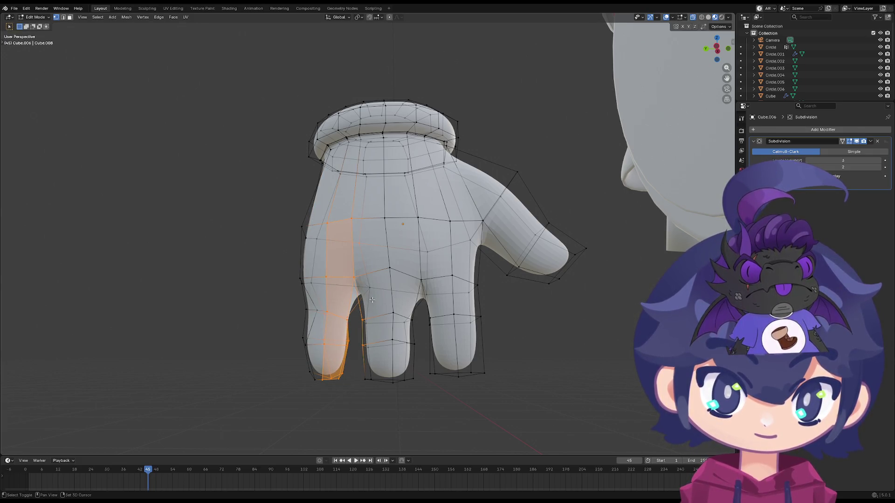
ctrl+drag(356, 339, 364, 386)
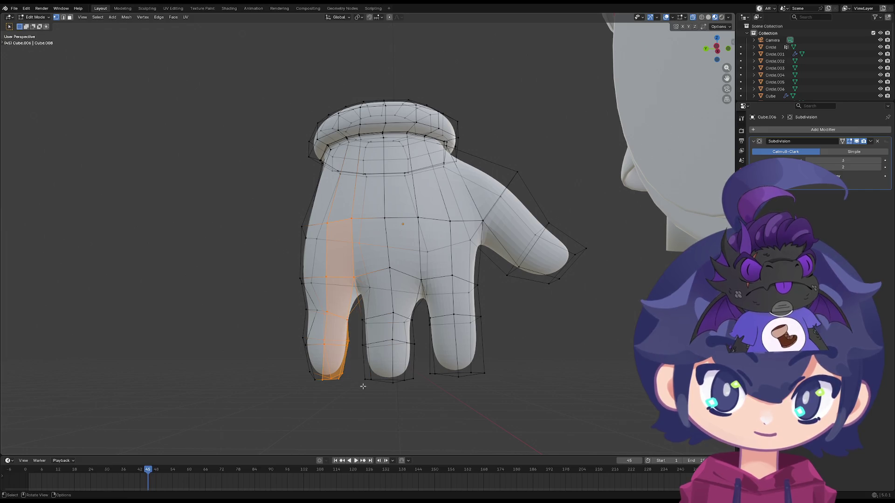
key(g)
click(348, 331)
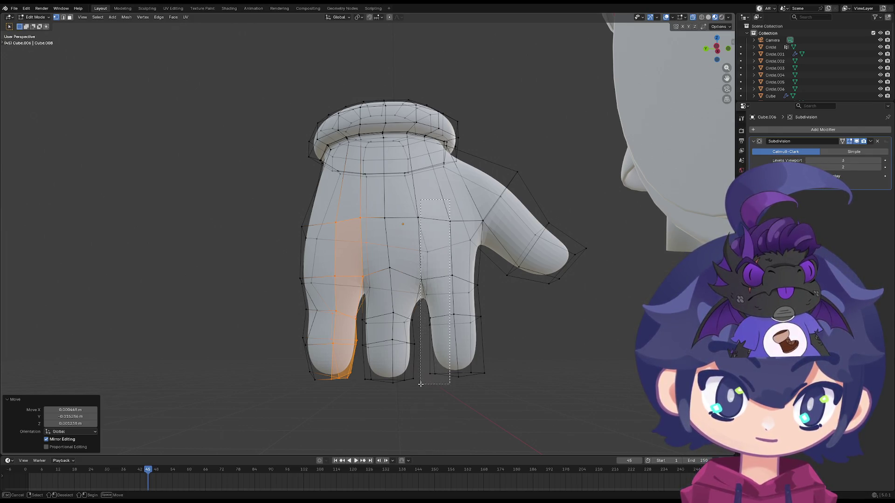
- Cancel a move of the third finger's inner edge and start moving the rightmost finger's loop
drag(420, 383, 420, 384)
key(g)
right_click(465, 384)
mouse_move(453, 323)
mouse_down()
mouse_move(420, 380)
mouse_move(427, 410)
mouse_up()
key(g)
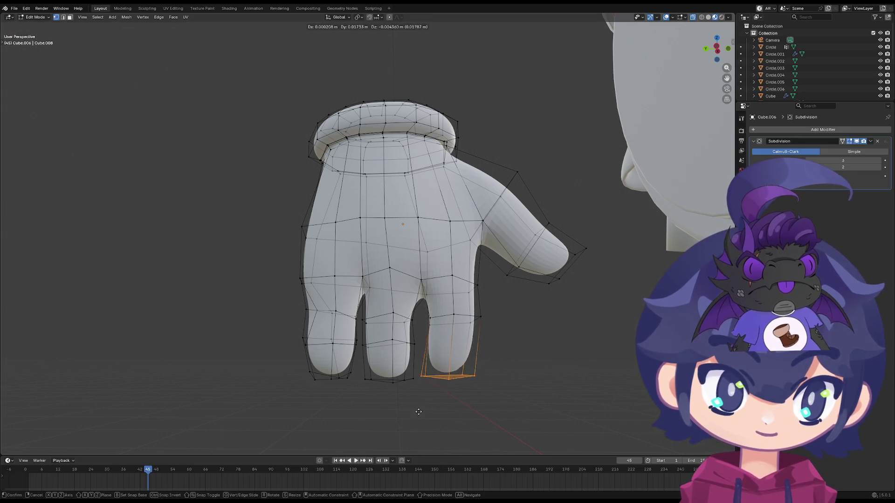
- Shift the rightmost finger's bottom loop, vertical edge loop and outer edge leftward
click(425, 404)
drag(429, 341, 429, 343)
key(g)
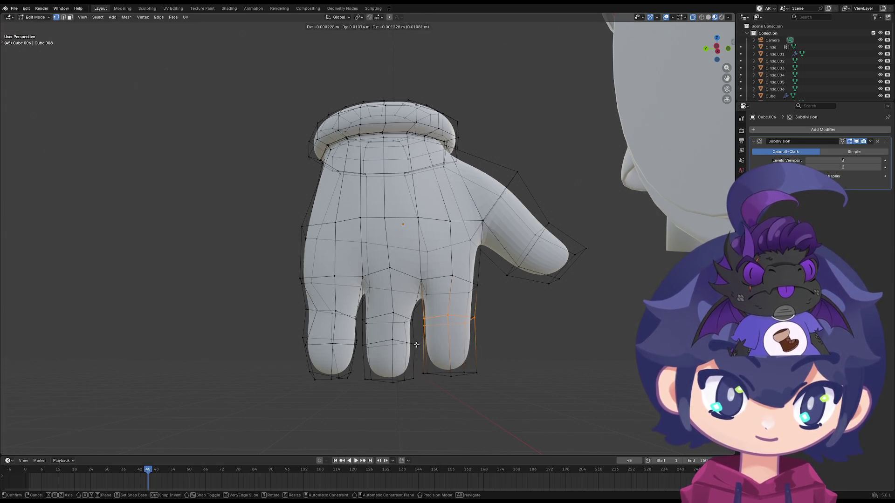
click(416, 344)
drag(485, 370, 425, 393)
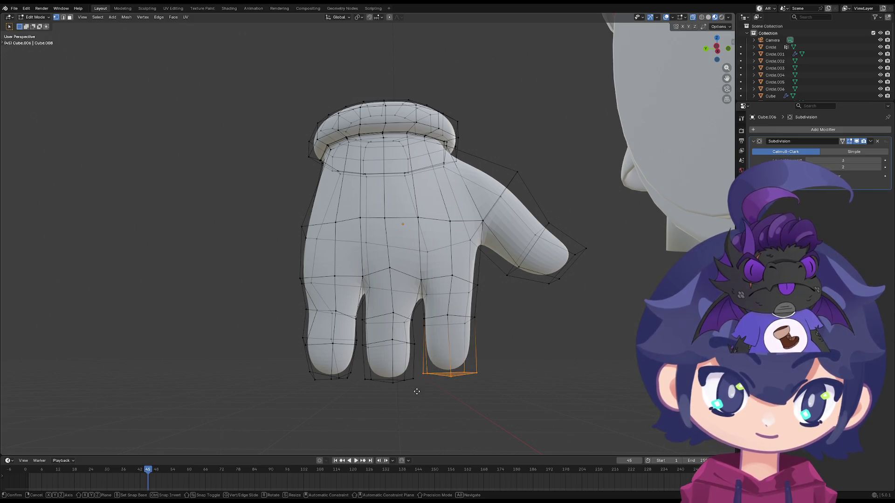
click(413, 391)
drag(473, 369, 458, 329)
key(g)
click(453, 385)
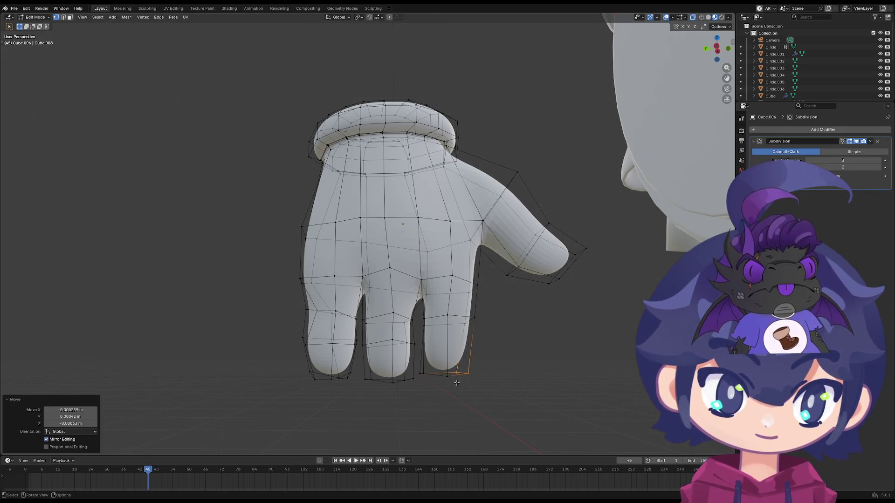
- Move the leftmost finger's outer edge and reposition the vertex between the fingers
drag(323, 327, 287, 398)
key(g)
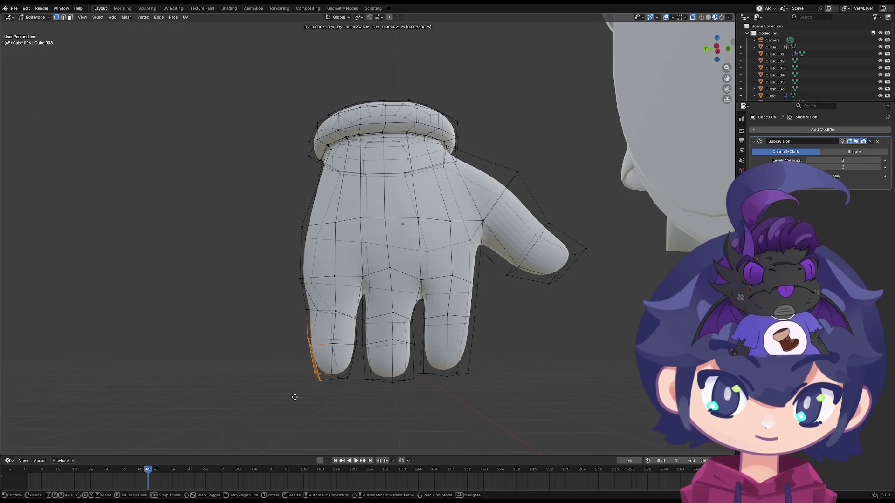
click(296, 397)
key(Tab)
key(Tab)
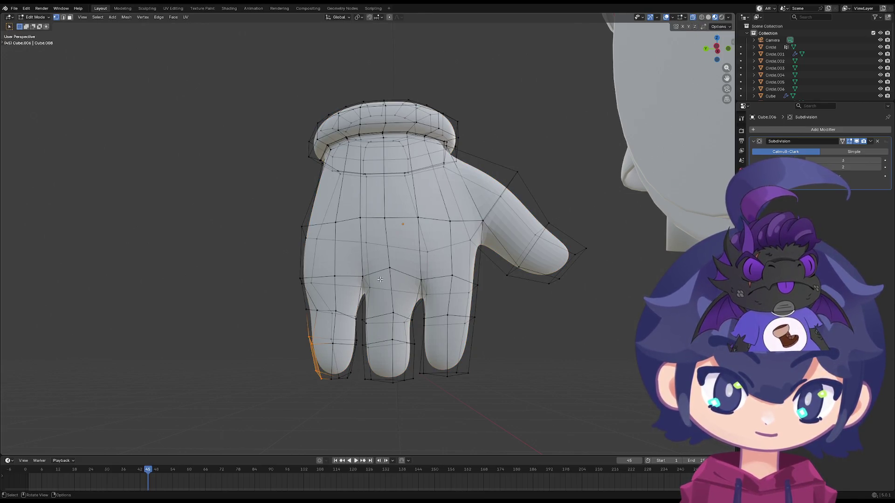
click(364, 297)
key(g)
click(359, 298)
key(g)
click(359, 280)
key(g)
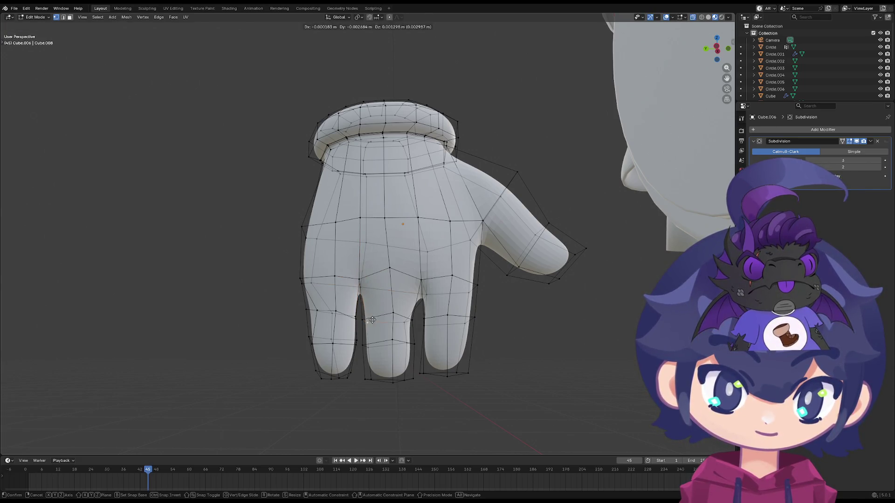
click(359, 320)
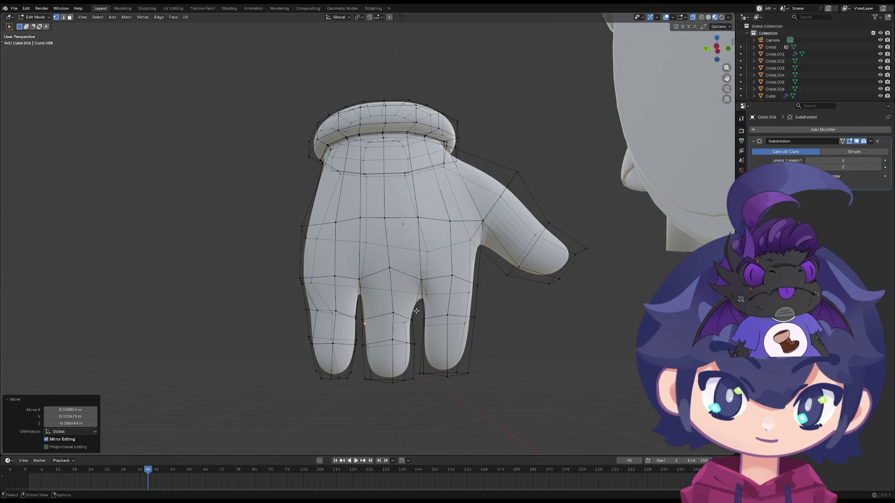
- Reshape the thumb base by nudging its vertices, including one adjusted from a rotated view
key(g)
click(462, 273)
key(g)
click(488, 292)
key(g)
click(471, 284)
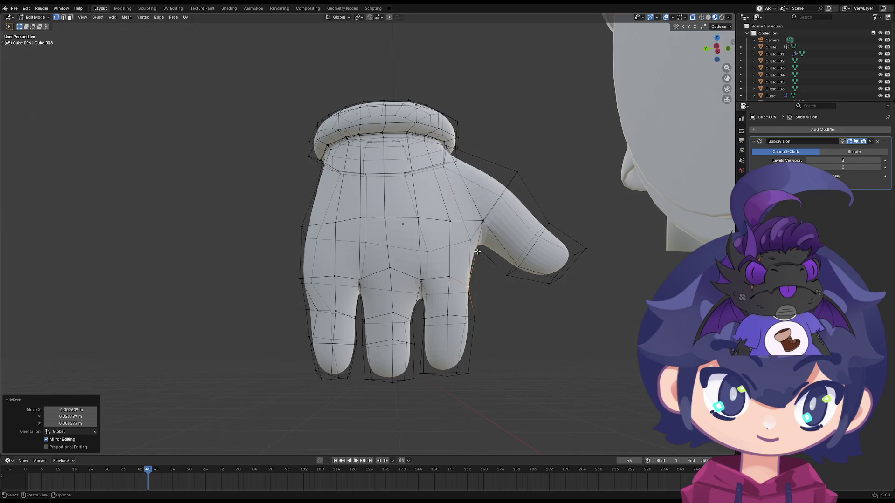
middle_drag(477, 252, 416, 234)
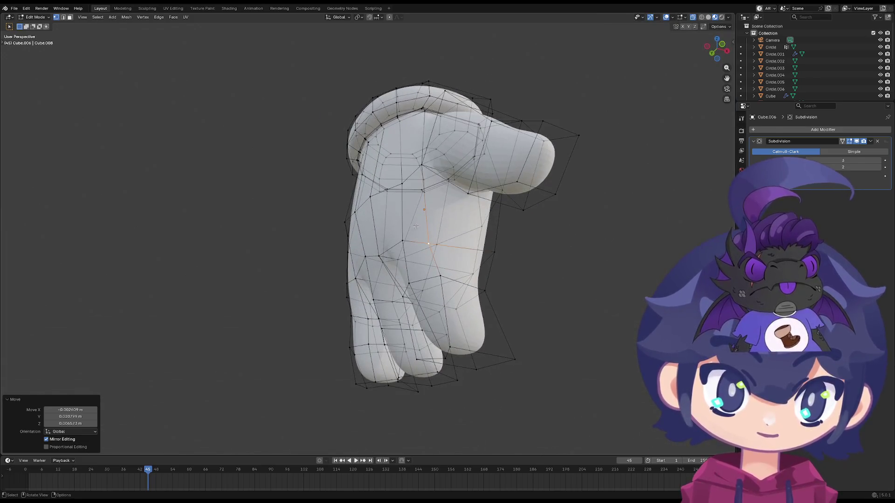
click(422, 167)
key(g)
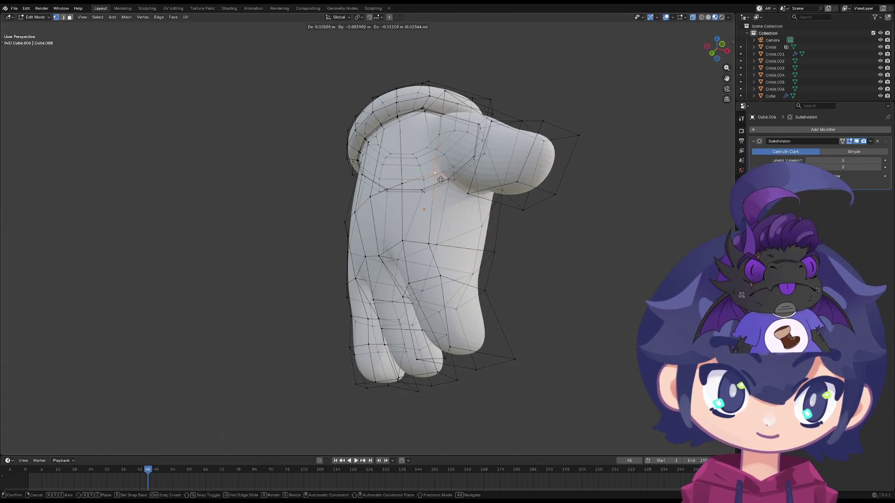
click(439, 179)
- Leave Edit Mode and orbit out to see the finished hand beside the body
mouse_move(441, 181)
middle_down()
mouse_move(494, 306)
mouse_move(502, 304)
middle_up()
key(Tab)
scroll(336, 352, down, 3)
mouse_move(336, 351)
middle_down()
mouse_move(484, 352)
mouse_move(328, 330)
mouse_move(358, 320)
mouse_move(337, 370)
mouse_move(353, 303)
mouse_move(386, 336)
mouse_move(476, 334)
mouse_move(448, 303)
middle_up()
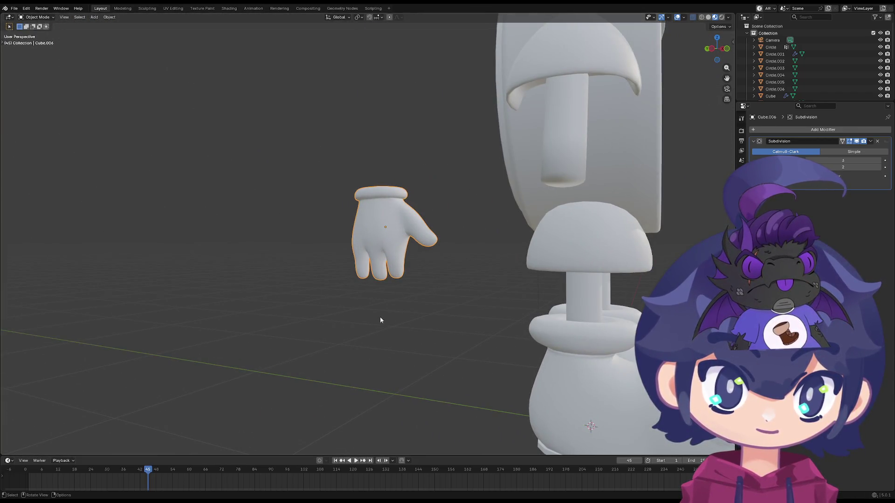
scroll(386, 320, down, 4)
- Move the whole hand along X toward the arm, cancelling an attempted rotation
mouse_move(384, 326)
middle_down()
mouse_move(466, 316)
mouse_move(248, 325)
mouse_move(249, 339)
mouse_move(250, 330)
middle_up()
key(g)
key(z)
key(x)
click(515, 324)
key(r)
key(z)
key(x)
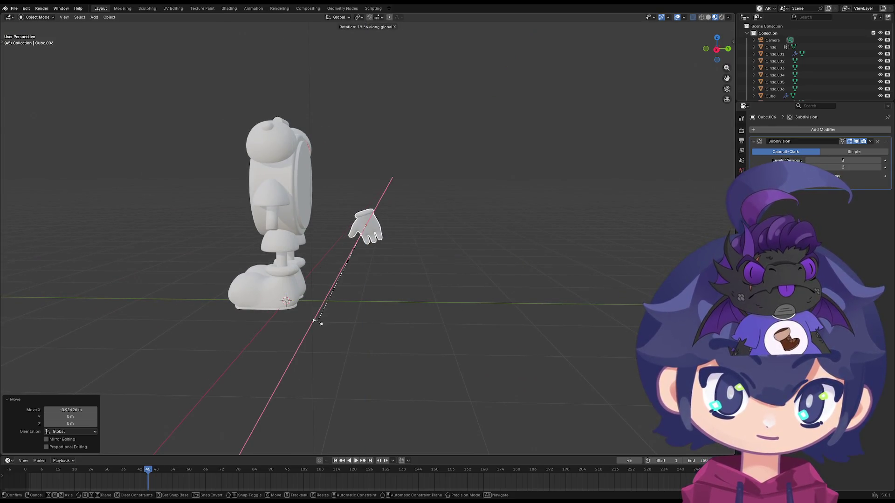
key(Escape)
- Move the hand along Y and then X to sit at the end of the left arm
key(g)
key(z)
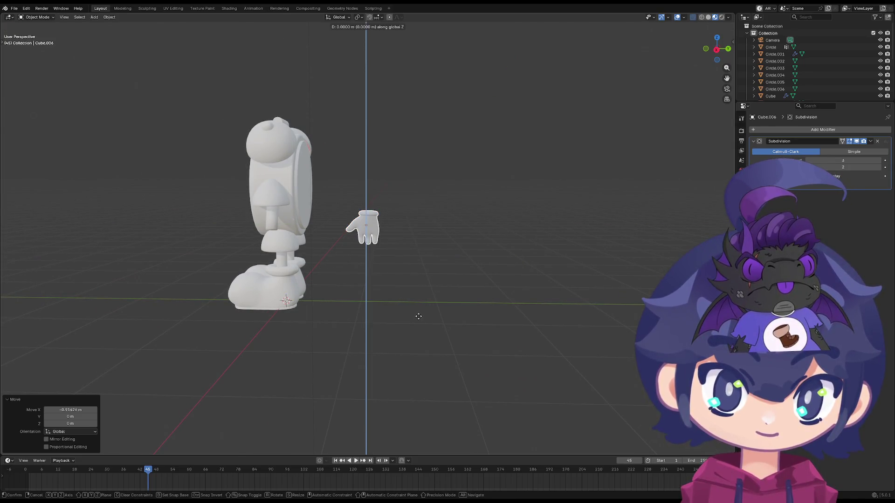
key(y)
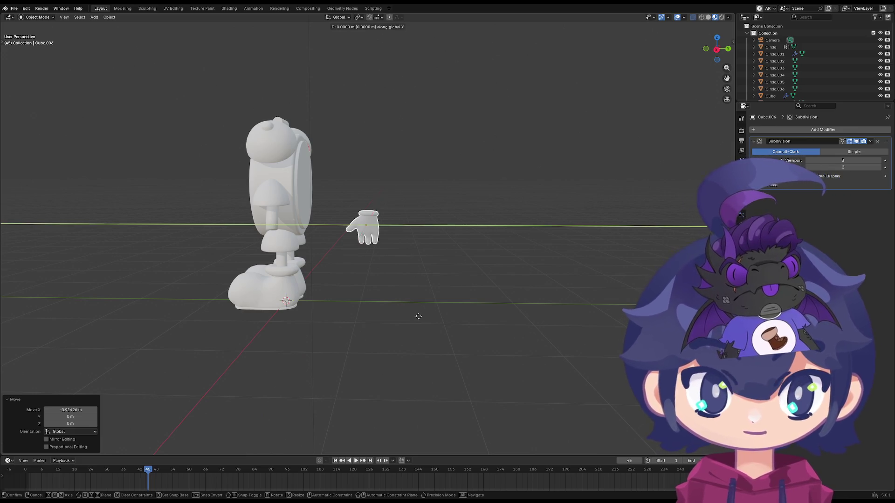
click(344, 312)
mouse_move(355, 323)
middle_down()
mouse_move(210, 259)
mouse_move(303, 266)
middle_up()
key(g)
key(x)
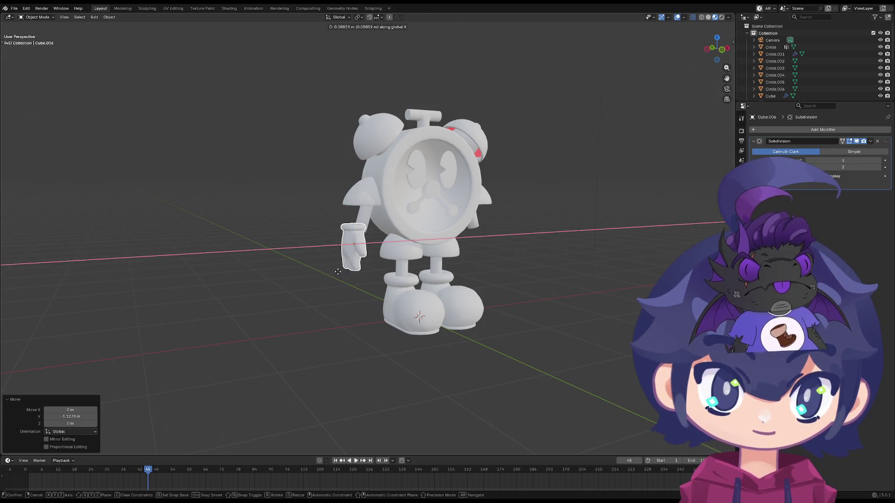
click(345, 271)
- Switch to Front Orthographic view via the View pie and centre on the hand
mouse_move(345, 270)
middle_down()
mouse_move(435, 286)
mouse_move(360, 295)
middle_up()
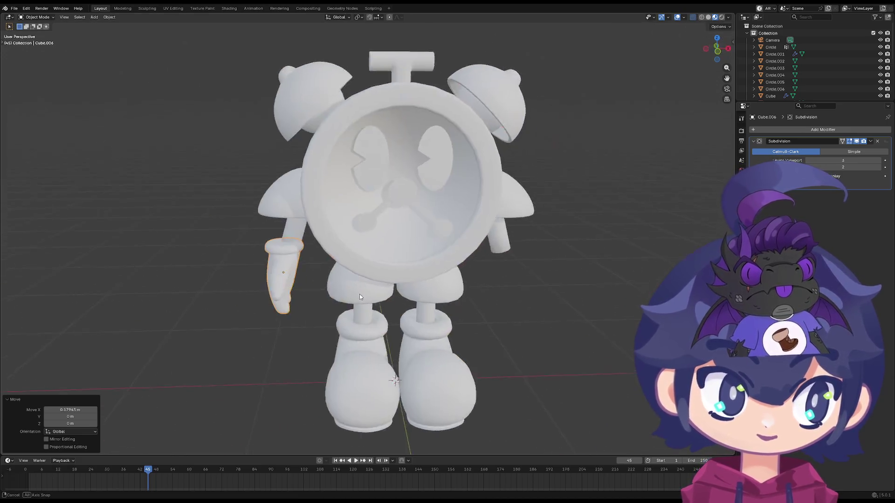
key(grave)
click(368, 280)
key(grave)
click(243, 204)
scroll(244, 204, up, 4)
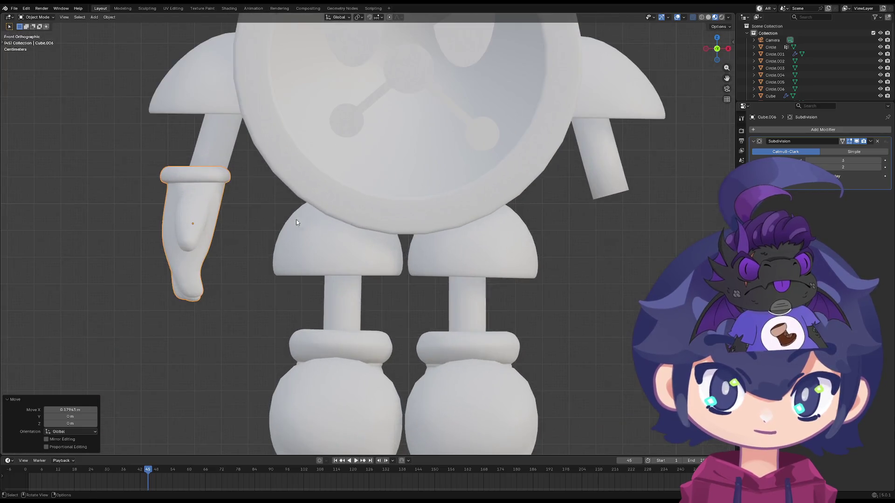
scroll(302, 172, up, 2)
shift+middle_drag(301, 172, 360, 176)
key(Tab)
key(Tab)
- Fine-tune the hand's position from a side view, then reselect it and enter Edit Mode
middle_drag(232, 246, 252, 243)
scroll(252, 242, down, 5)
middle_drag(315, 284, 352, 280)
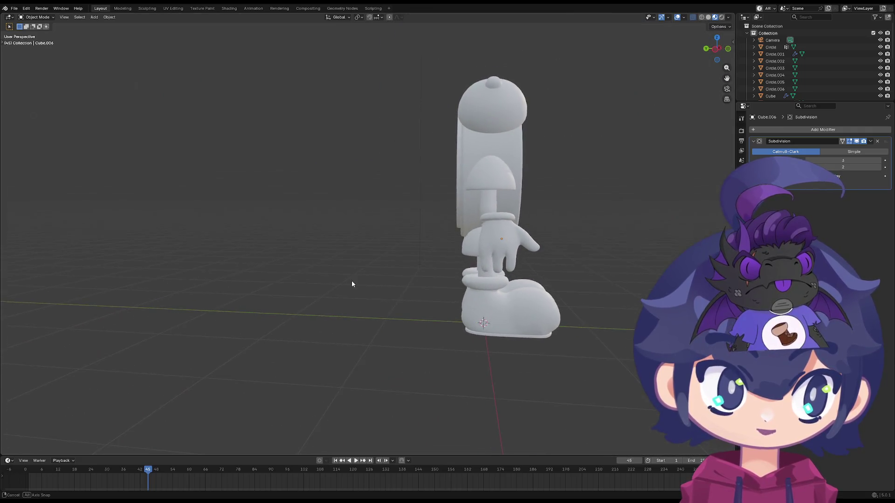
key(g)
click(507, 248)
key(g)
click(497, 306)
mouse_move(496, 307)
middle_down()
mouse_move(462, 316)
mouse_move(349, 306)
mouse_move(458, 307)
middle_up()
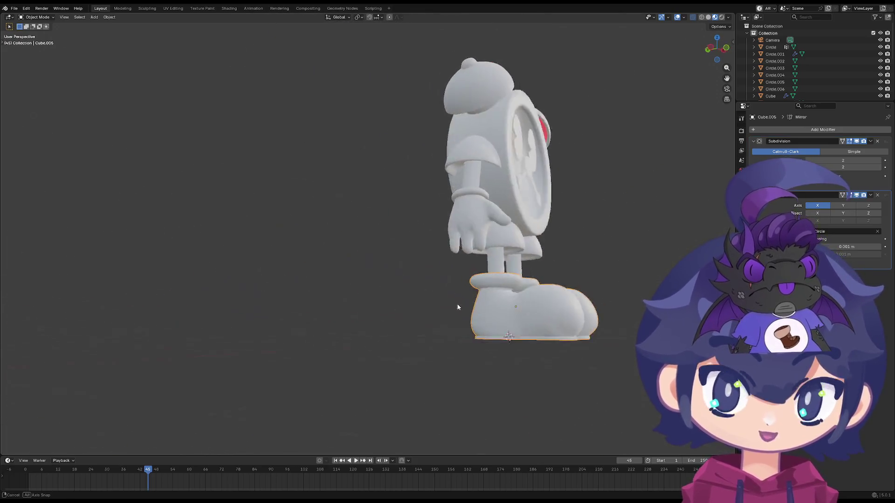
scroll(458, 307, up, 5)
middle_drag(507, 282, 483, 246)
click(480, 240)
key(Tab)
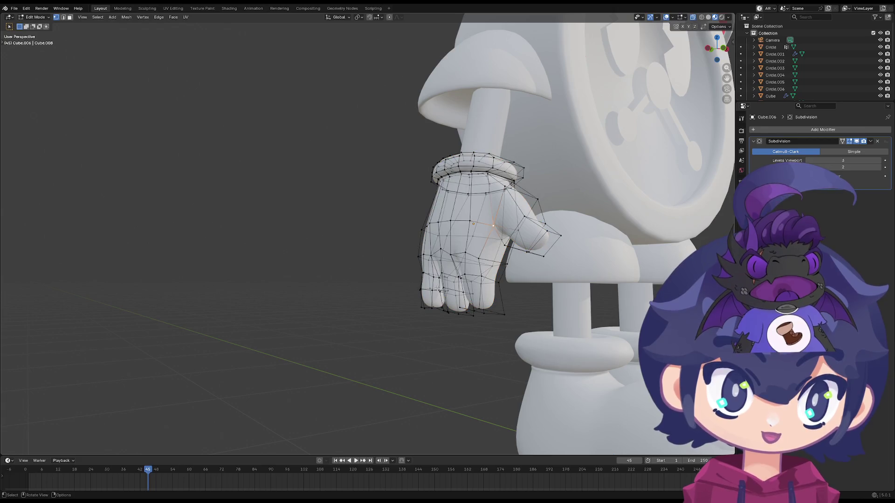
- Enlarge the glove hand slightly and nudge it into place at the left wrist
key(Tab)
scroll(425, 312, down, 5)
mouse_move(425, 313)
middle_down()
mouse_move(347, 293)
mouse_move(418, 317)
mouse_move(384, 315)
middle_up()
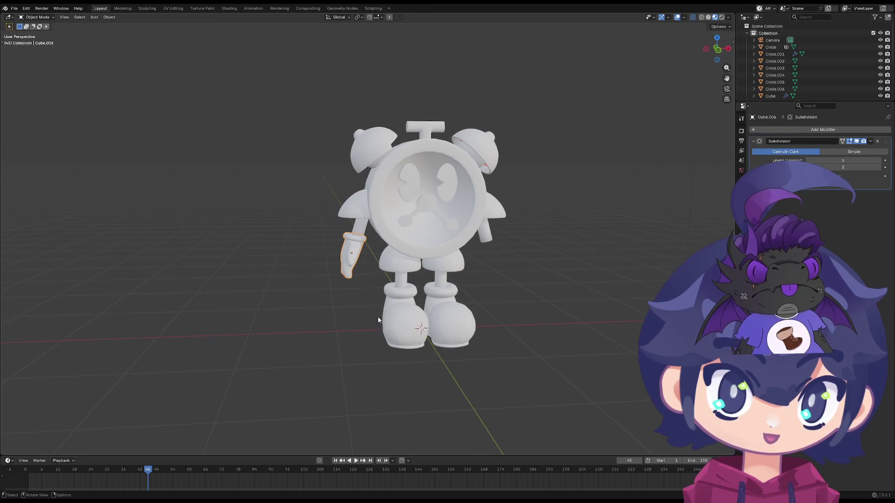
key(s)
key(g)
click(422, 308)
key(g)
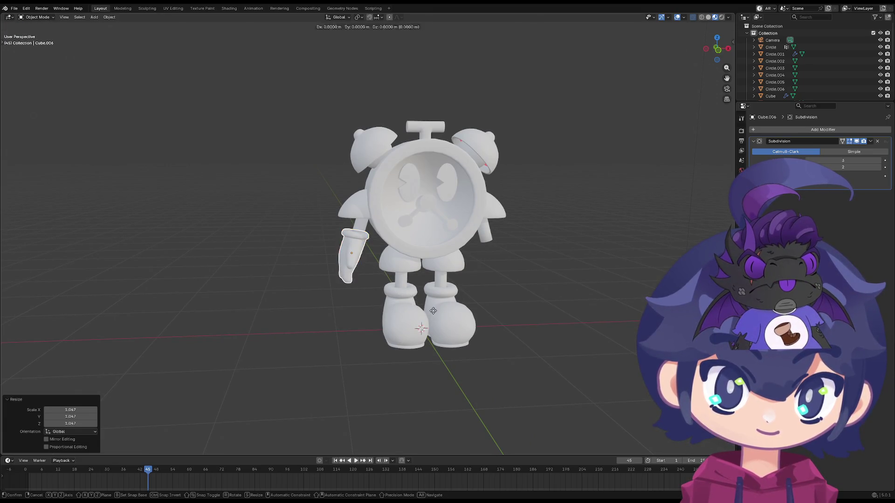
click(434, 319)
key(s)
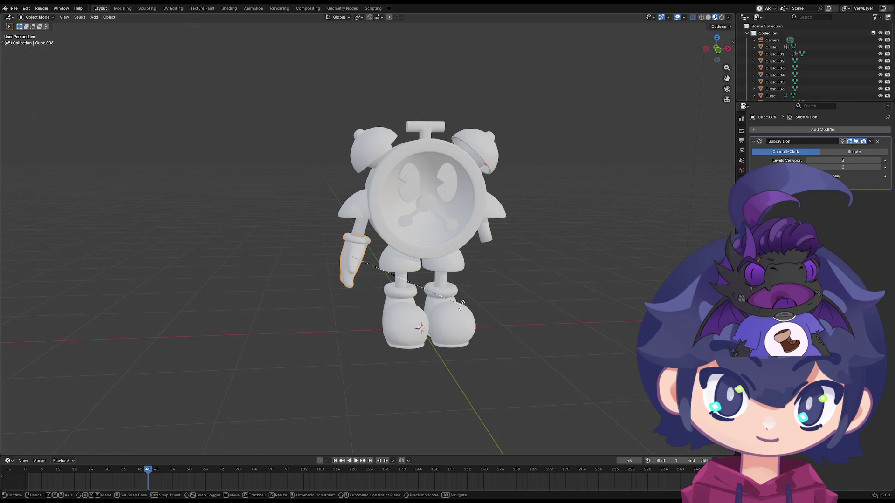
click(462, 306)
- Tilt the hand about 2.44° so it aligns with the left arm, checking from several sides
key(Tab)
mouse_move(462, 306)
middle_down()
mouse_move(419, 307)
mouse_move(380, 273)
middle_up()
key(Tab)
key(r)
click(402, 258)
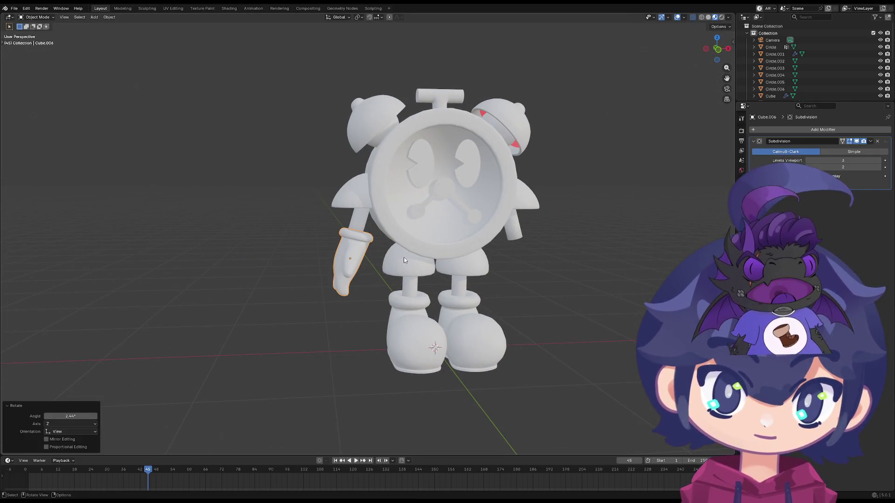
key(Tab)
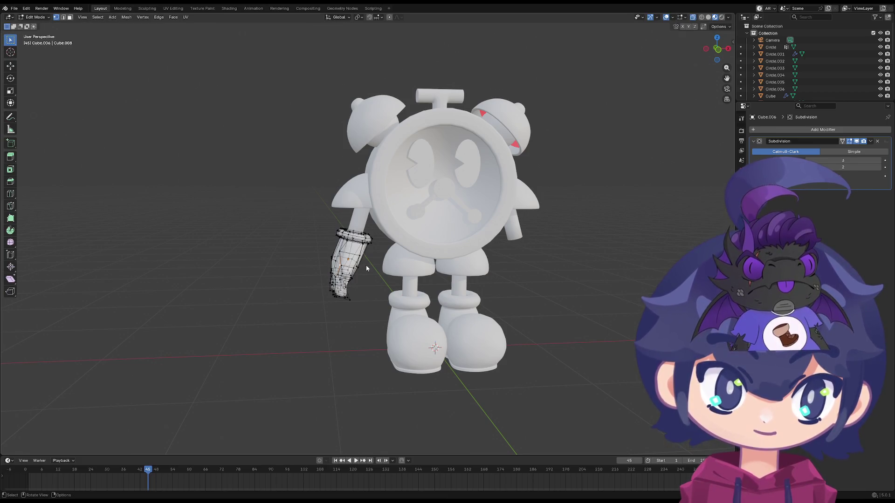
key(Tab)
mouse_move(381, 282)
middle_down()
mouse_move(311, 256)
mouse_move(282, 289)
mouse_move(304, 289)
mouse_move(320, 252)
middle_up()
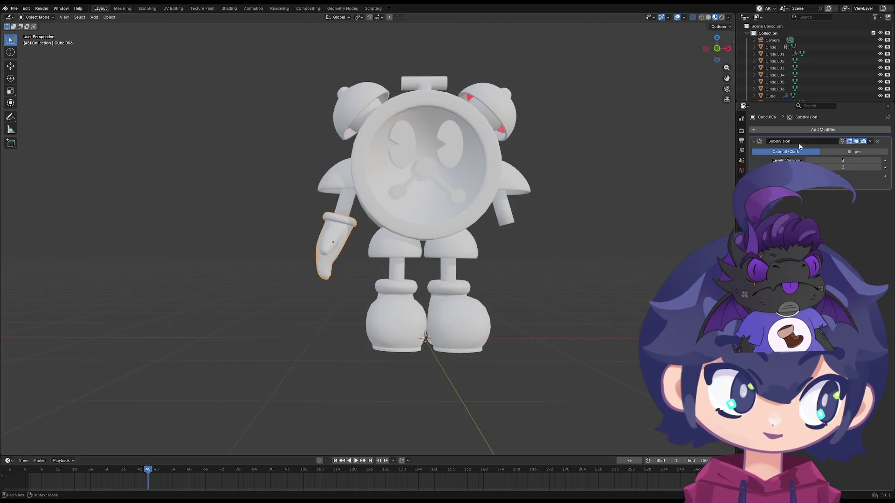
- Add a Mirror modifier to the hand with Circle as Mirror Object, giving the right arm a glove
click(805, 130)
text(mi)
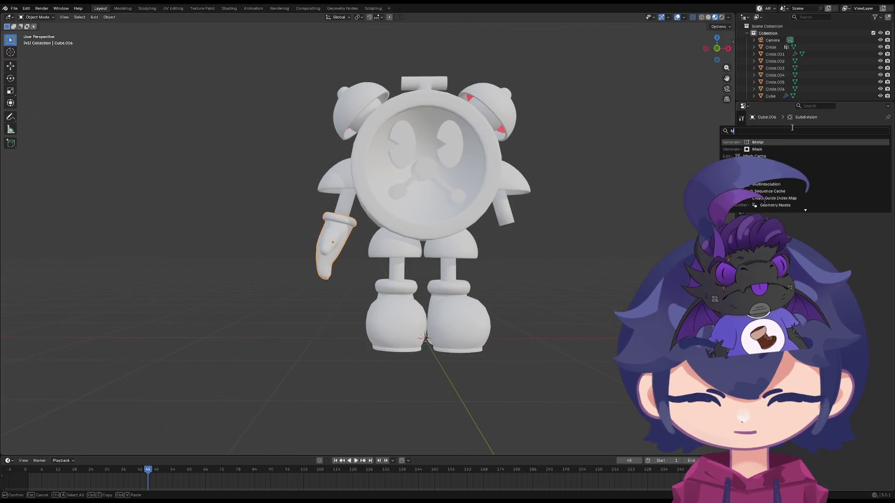
click(777, 143)
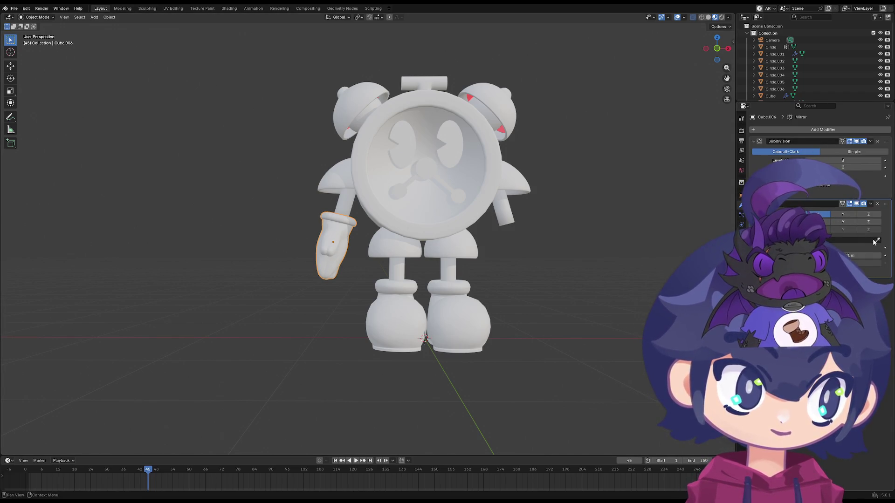
click(486, 214)
key(Tab)
key(Tab)
scroll(364, 284, down, 4)
mouse_move(324, 284)
middle_down()
mouse_move(298, 275)
mouse_move(398, 240)
mouse_move(506, 290)
mouse_move(387, 259)
mouse_move(414, 280)
mouse_move(499, 254)
mouse_move(415, 262)
mouse_move(458, 232)
mouse_move(383, 246)
mouse_move(395, 259)
mouse_move(424, 263)
middle_up()
scroll(297, 275, up, 5)
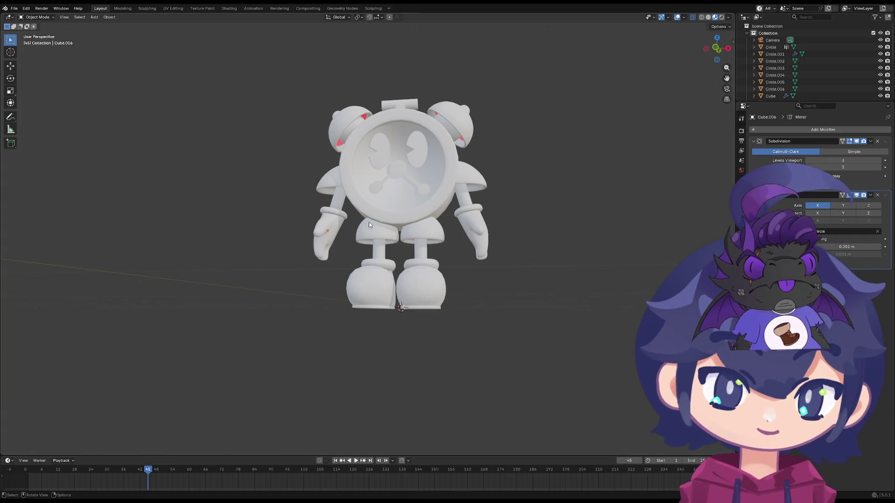
- Settle the viewport on a front orthographic view of the clock character
middle_drag(368, 227, 420, 216)
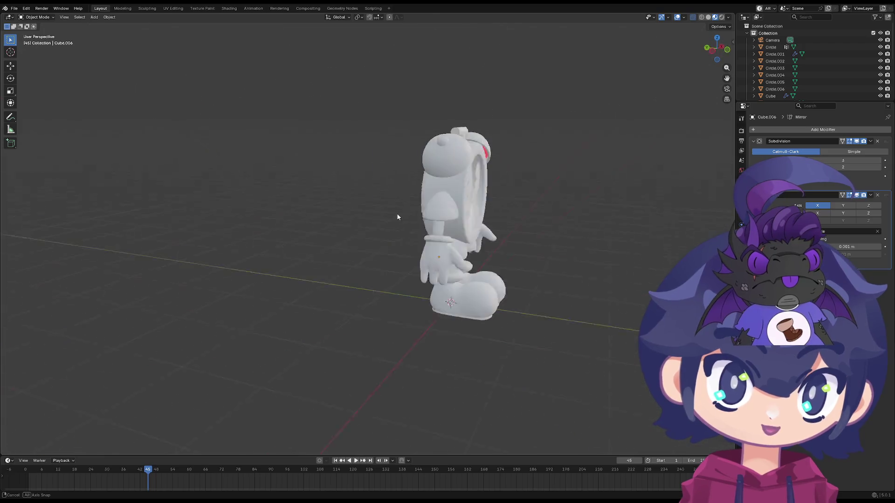
middle_drag(237, 179, 370, 140)
key(grave)
click(351, 173)
scroll(351, 172, up, 4)
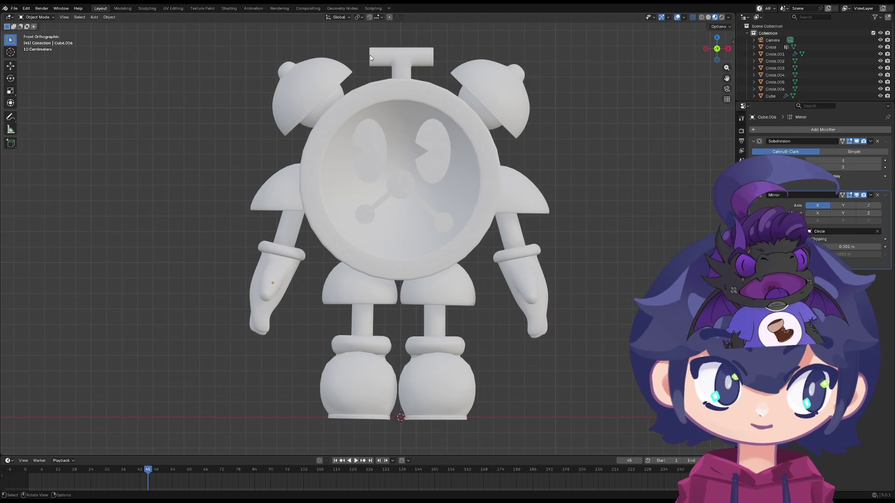
scroll(254, 342, down, 6)
middle_drag(255, 342, 406, 300)
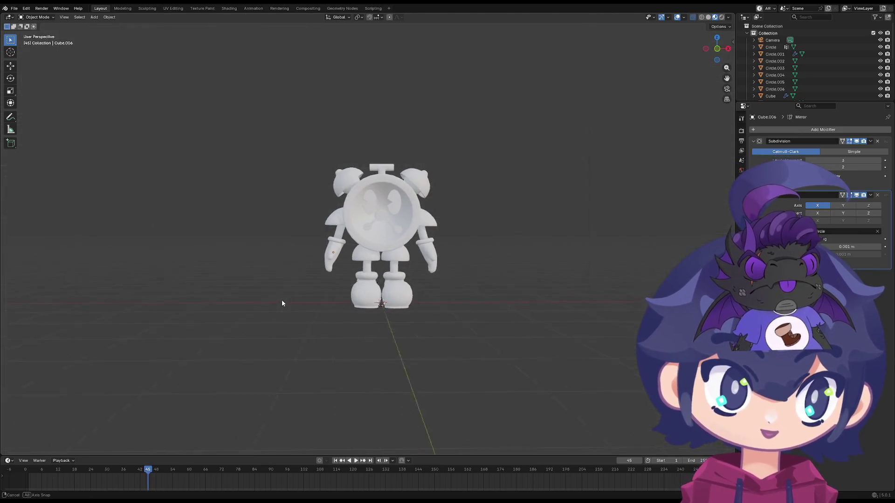
key(grave)
click(409, 210)
scroll(375, 310, up, 2)
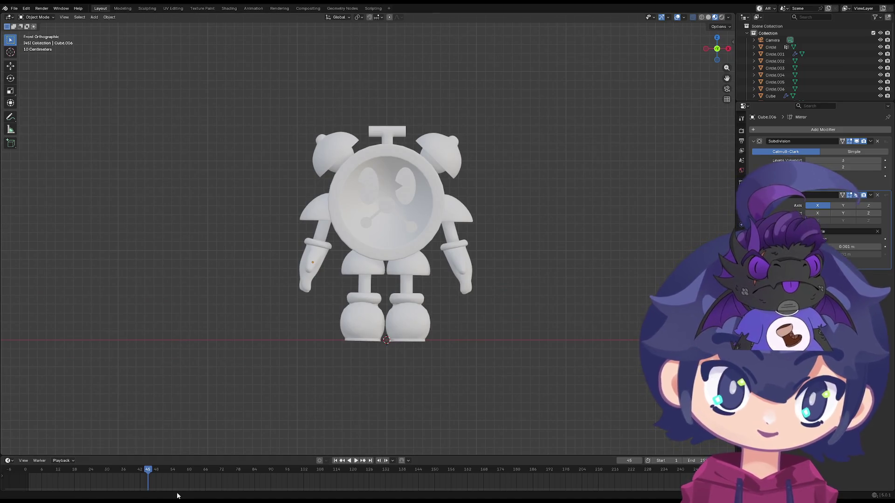
mouse_move(403, 367)
middle_down()
mouse_move(326, 361)
mouse_move(336, 350)
middle_up()
key(grave)
click(323, 190)
- Box-select every part of the character and switch to the Shading workspace
drag(560, 86, 237, 362)
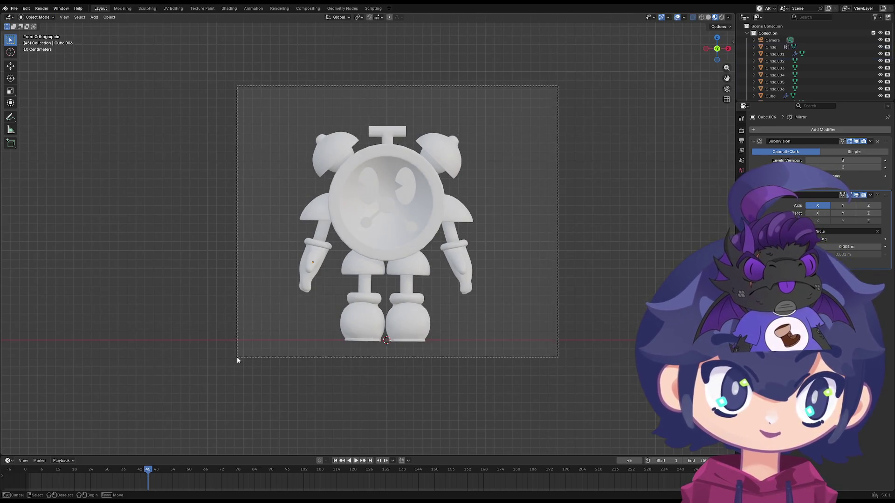
scroll(390, 236, up, 2)
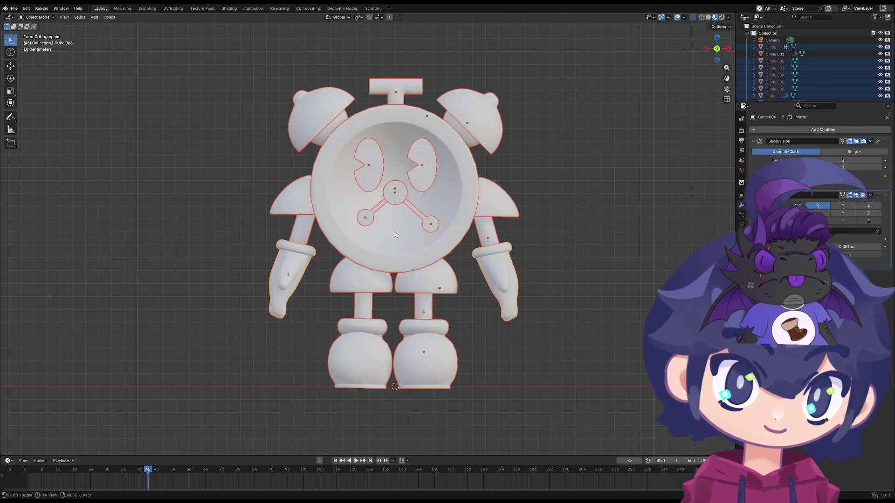
scroll(394, 232, up, 1)
scroll(368, 259, up, 2)
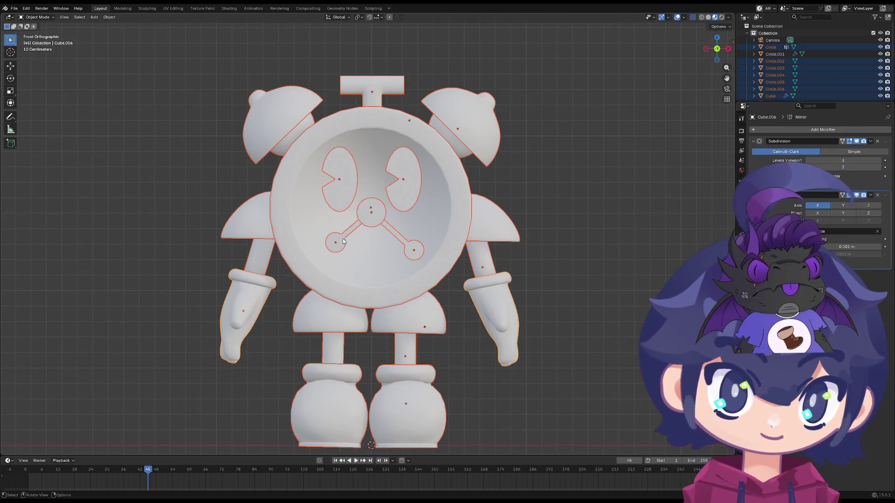
click(228, 9)
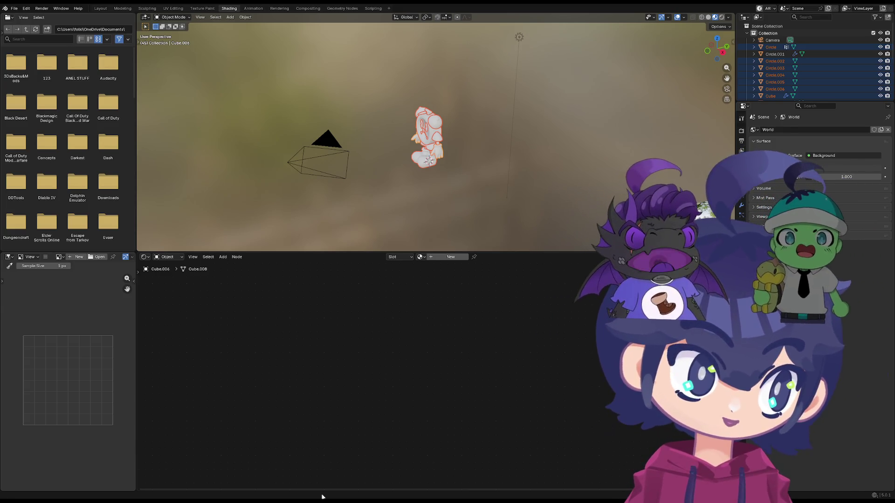
- Frame the character from the front and enlarge the 3D view above the node editor
key(KP_Decimal)
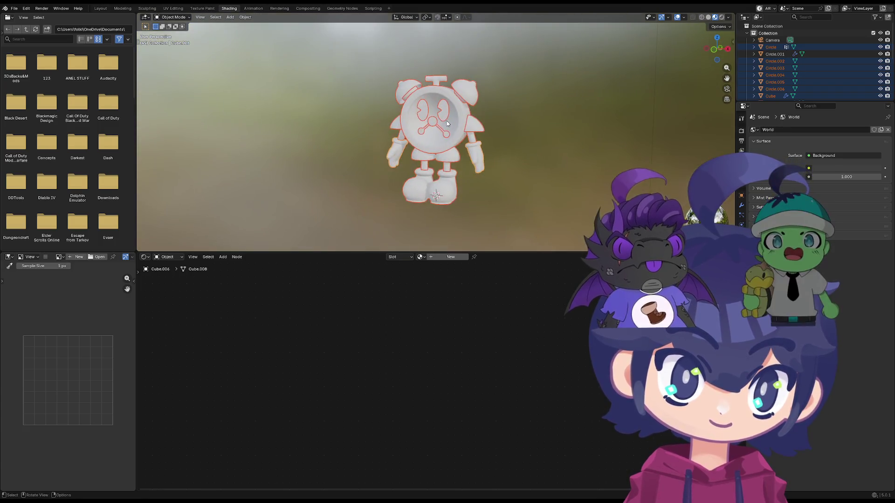
scroll(448, 124, up, 3)
key(Tab)
middle_drag(448, 124, 467, 236)
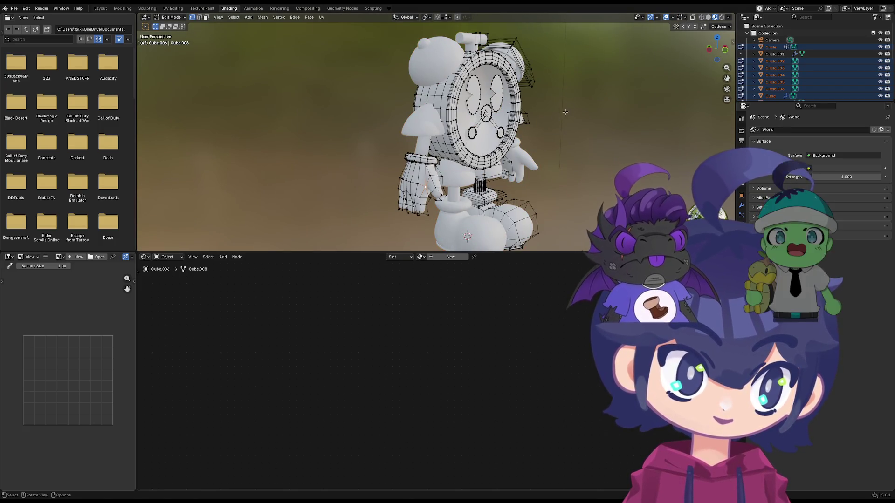
key(Tab)
key(grave)
click(544, 87)
key(KP_1)
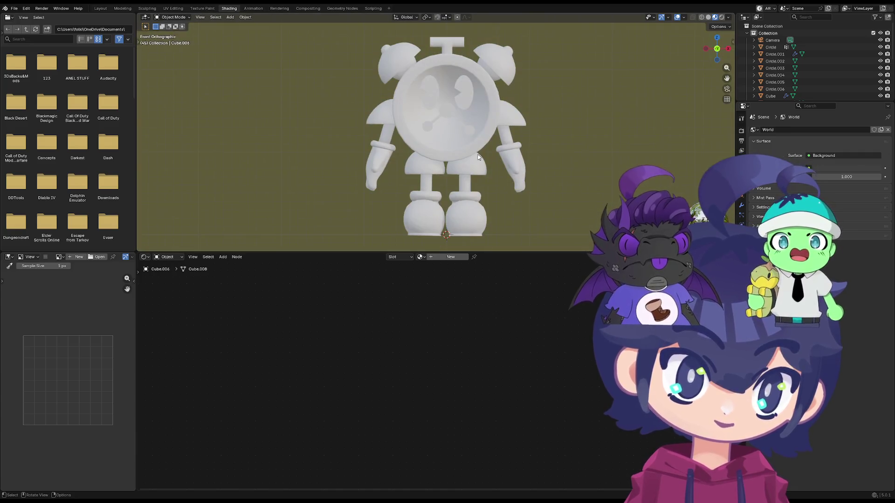
shift+middle_drag(449, 151, 404, 158)
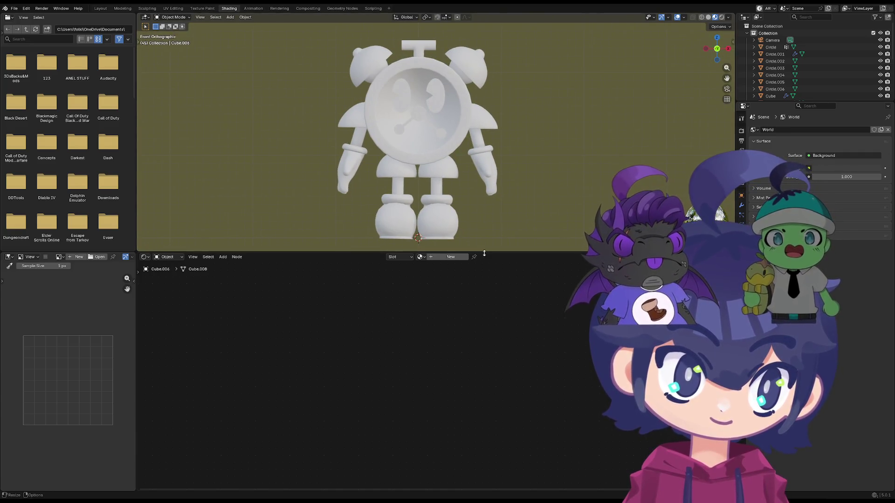
drag(485, 252, 448, 353)
- Inspect the clock face Circle mesh in Edit Mode, then return to Object Mode with nothing selected
click(453, 166)
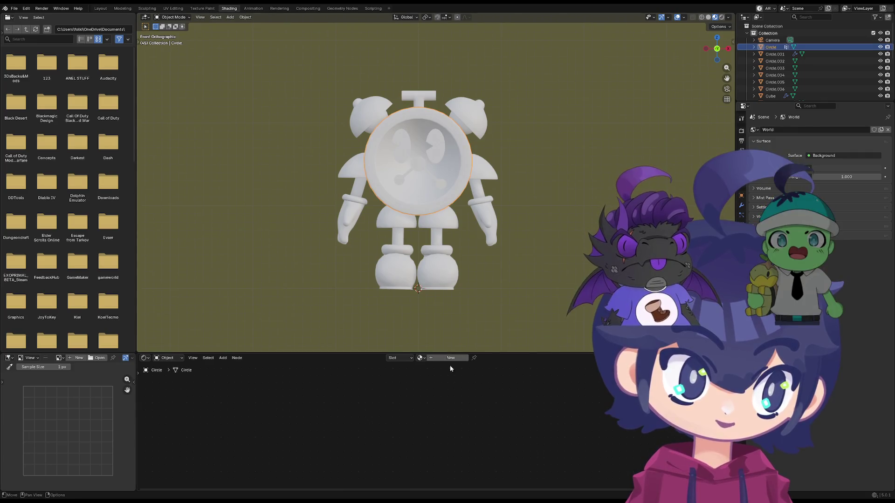
scroll(479, 259, up, 2)
key(Tab)
key(Tab)
key(Tab)
mouse_move(479, 260)
middle_down()
mouse_move(413, 237)
mouse_move(425, 236)
middle_up()
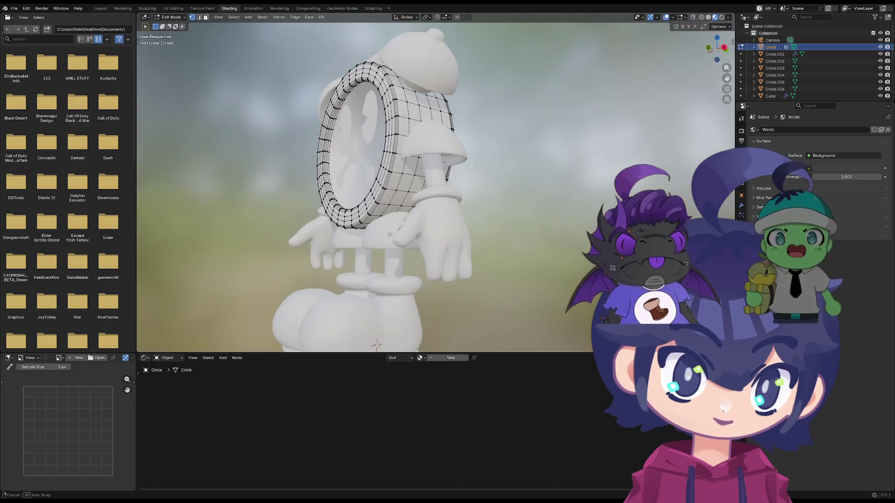
key(a)
key(Tab)
scroll(424, 235, down, 1)
key(Tab)
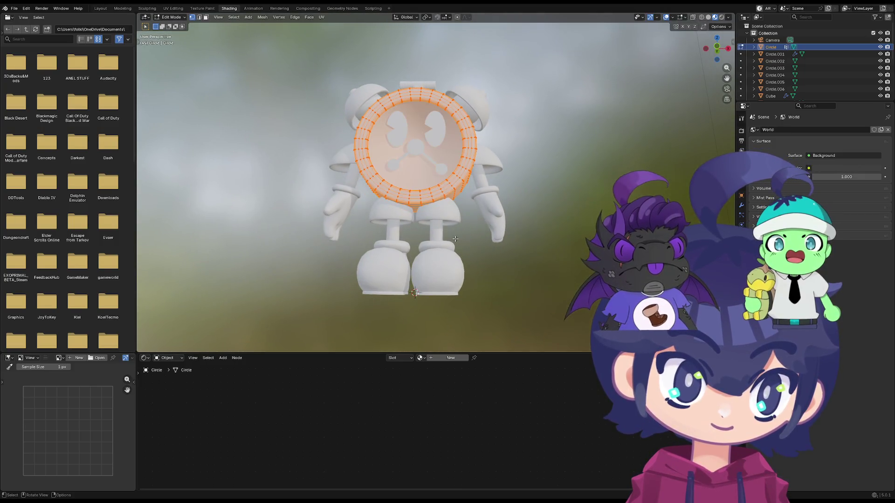
key(Tab)
click(506, 249)
middle_drag(506, 249, 430, 283)
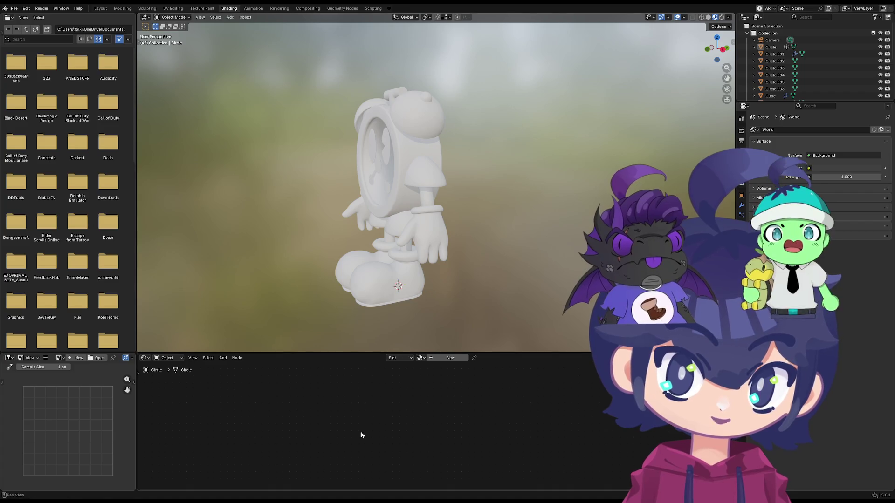
- Orbit around the model, including its underside, and return to a front material-preview view
key(shift+a)
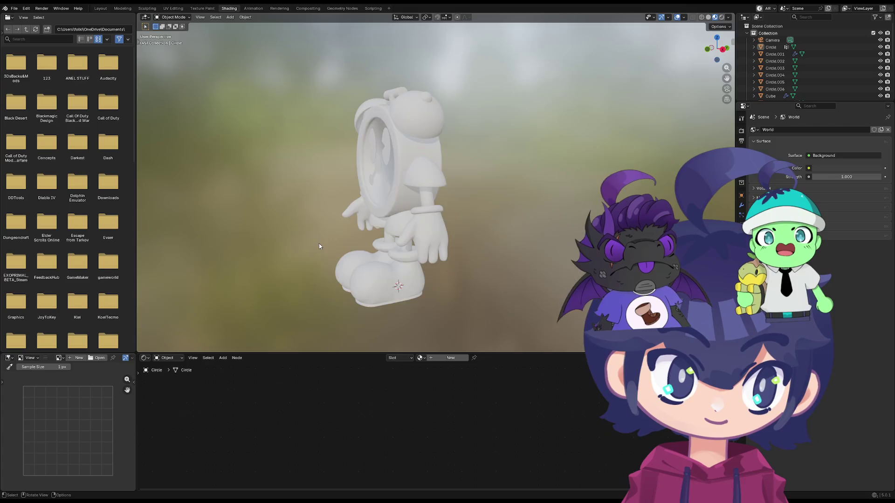
middle_drag(319, 244, 400, 178)
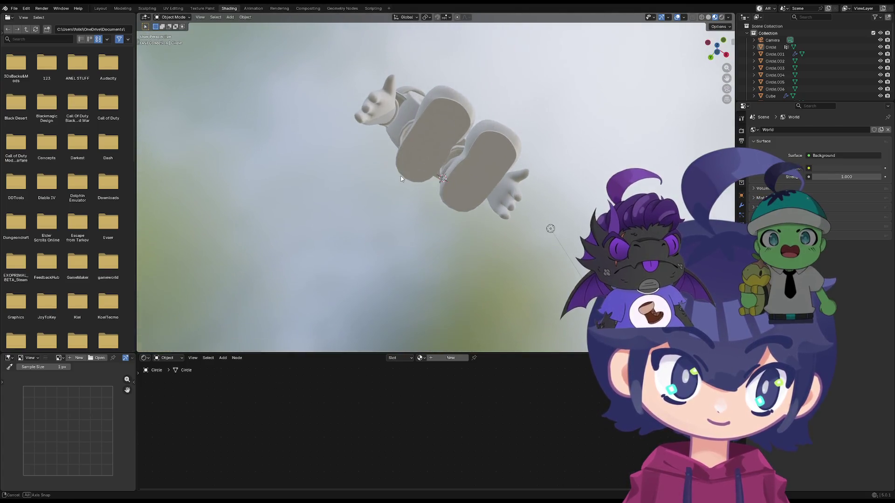
mouse_move(401, 178)
middle_down()
mouse_move(379, 251)
mouse_move(269, 250)
middle_up()
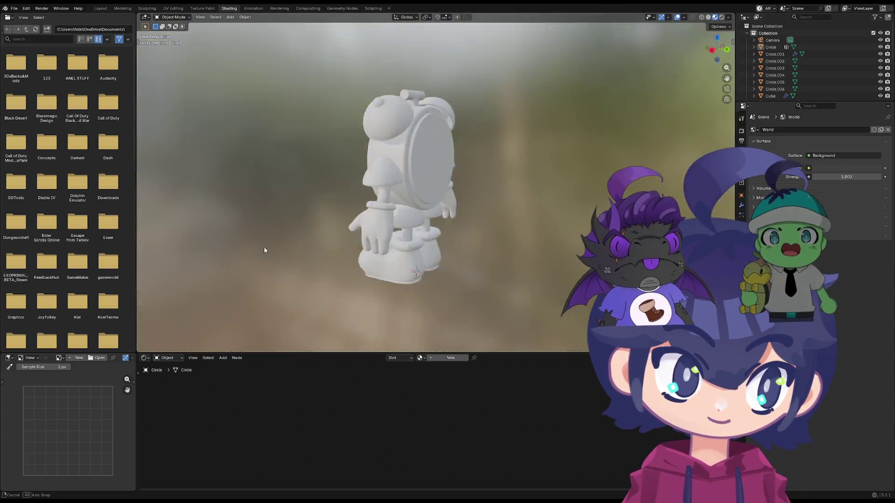
middle_drag(270, 250, 319, 244)
key(grave)
click(267, 200)
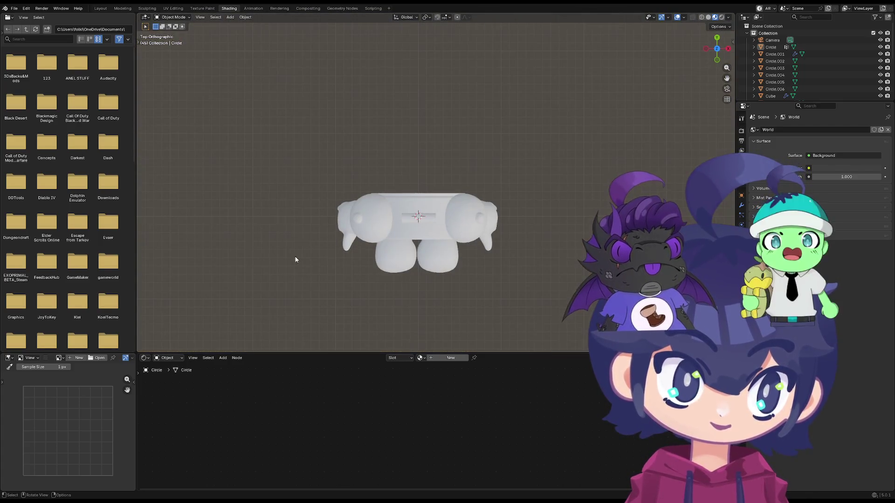
key(KP_1)
key(z)
click(221, 183)
scroll(266, 242, up, 2)
scroll(266, 242, up, 2)
scroll(266, 241, down, 4)
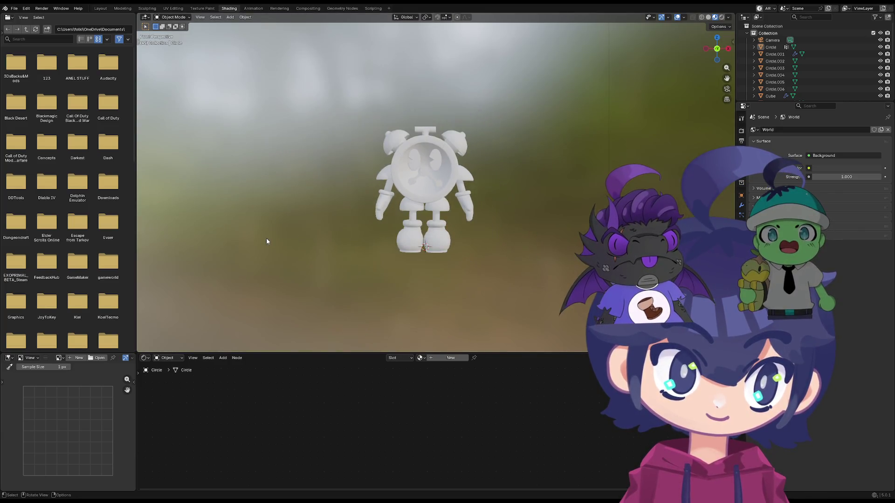
scroll(266, 241, up, 2)
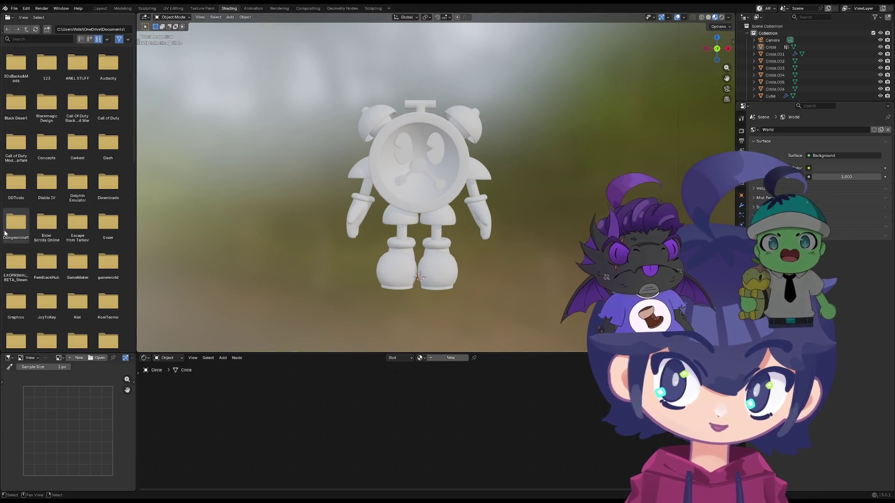
- Clear the selection and save the work to Tom_Wip.blend
key(shift+a)
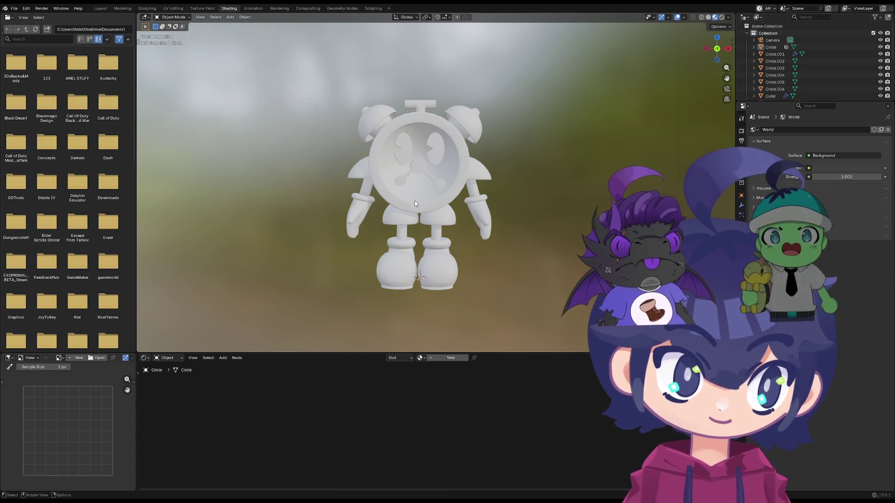
click(409, 209)
click(409, 206)
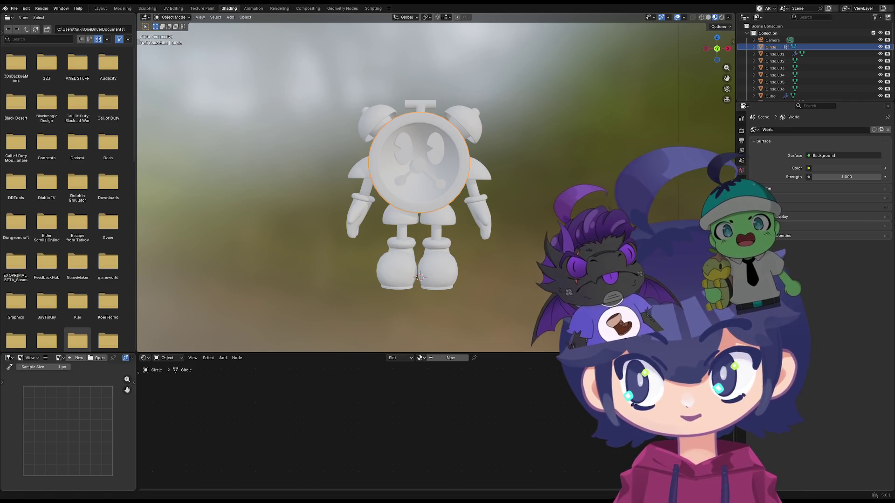
click(272, 317)
key(ctrl+s)
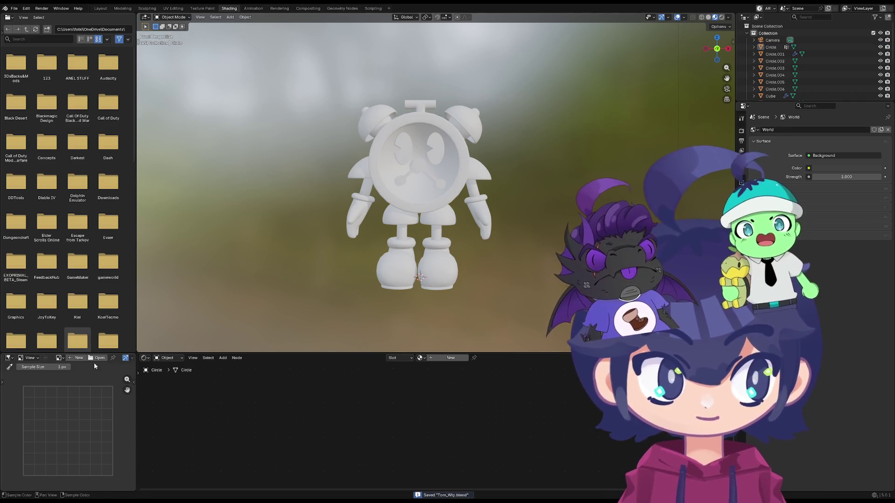
mouse_move(293, 265)
middle_down()
mouse_move(371, 266)
mouse_move(301, 266)
middle_up()
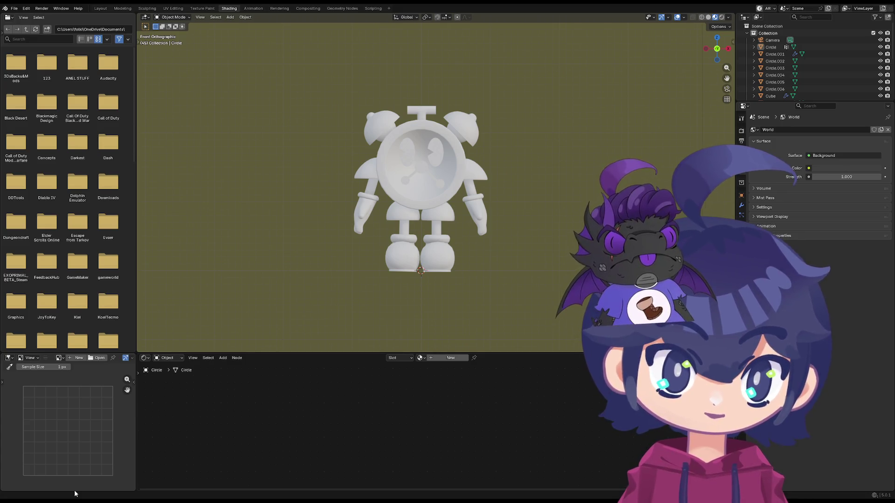
mouse_move(420, 280)
middle_down()
mouse_move(508, 184)
mouse_move(451, 189)
middle_up()
scroll(451, 190, up, 4)
scroll(451, 190, down, 2)
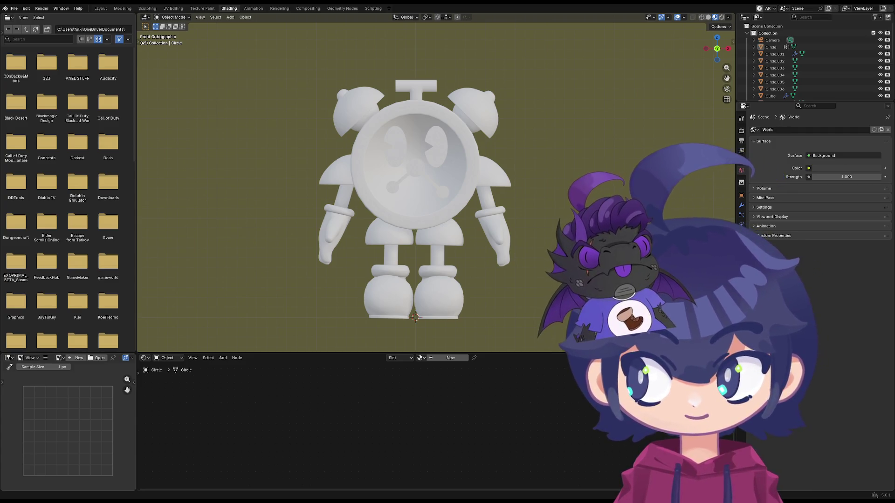
middle_drag(392, 181, 299, 170)
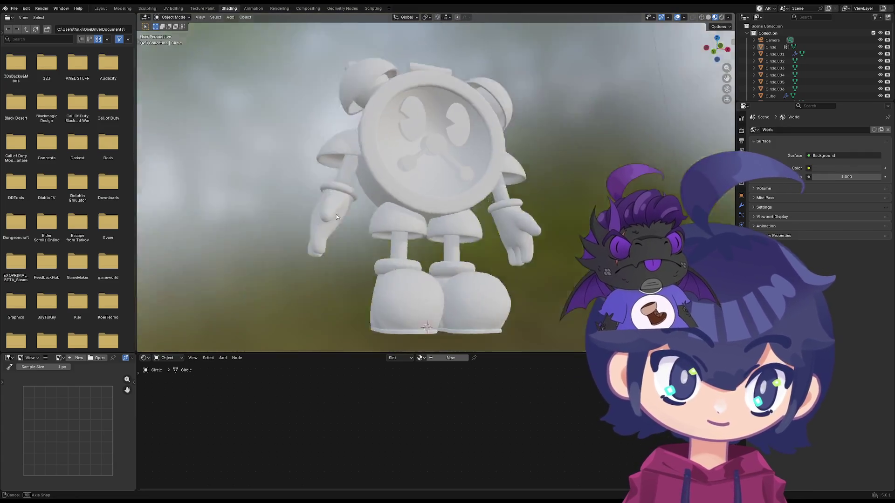
scroll(326, 212, up, 1)
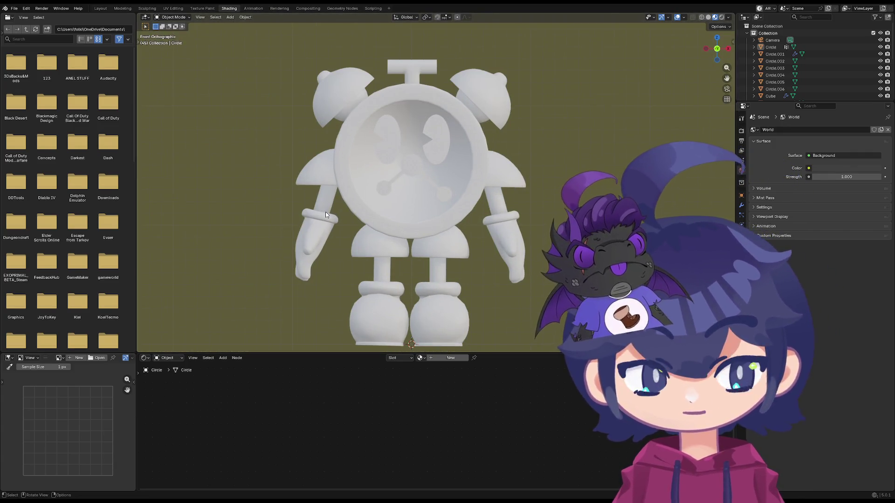
click(390, 165)
click(350, 210)
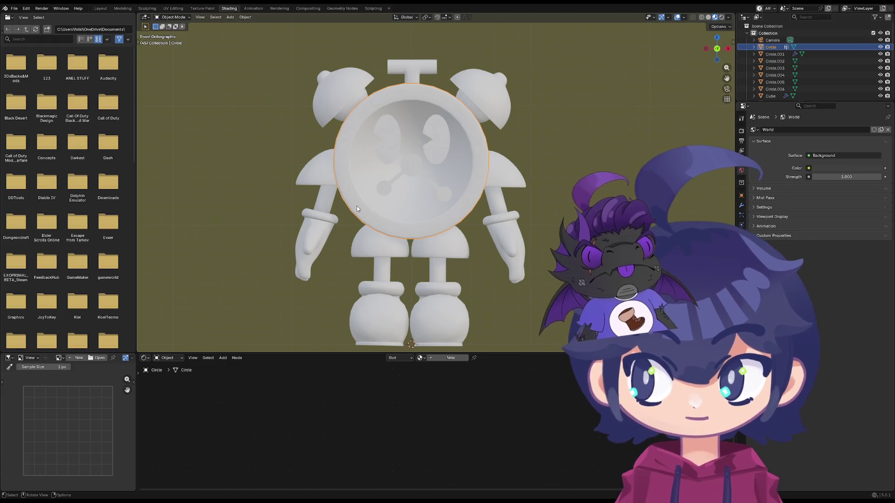
shift+middle_drag(440, 264, 424, 253)
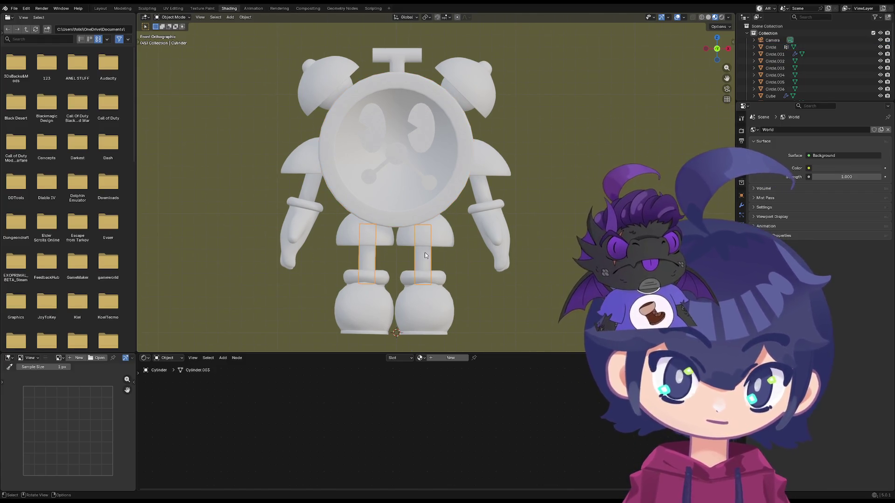
click(367, 260)
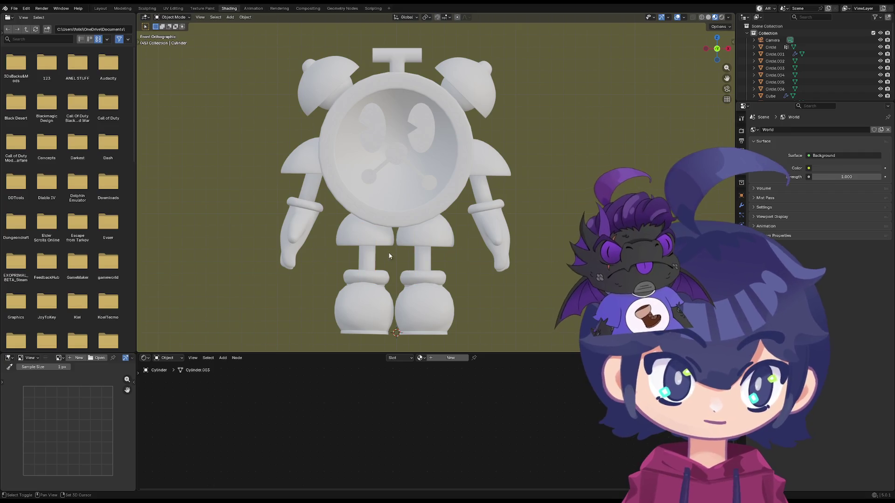
shift+click(476, 191)
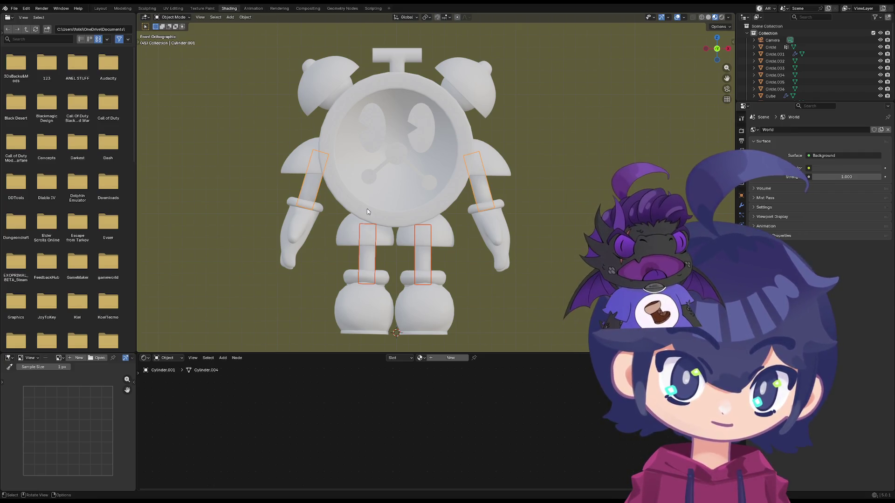
click(344, 203)
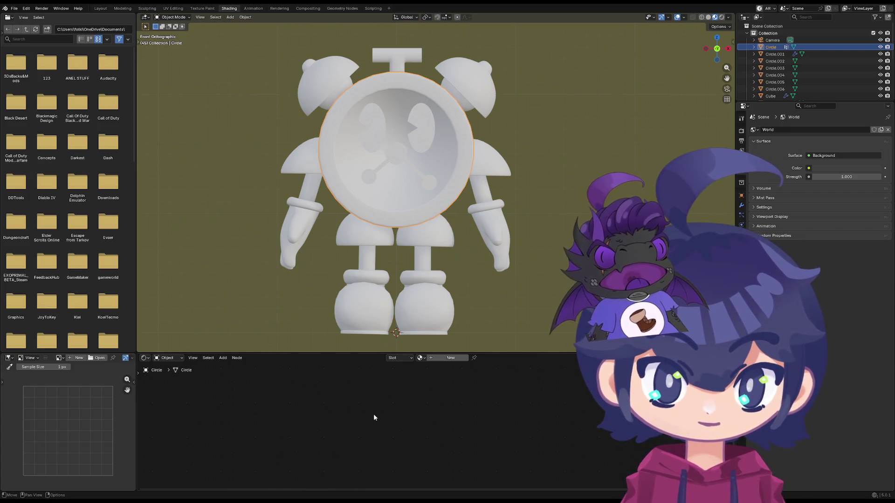
key(shift+a)
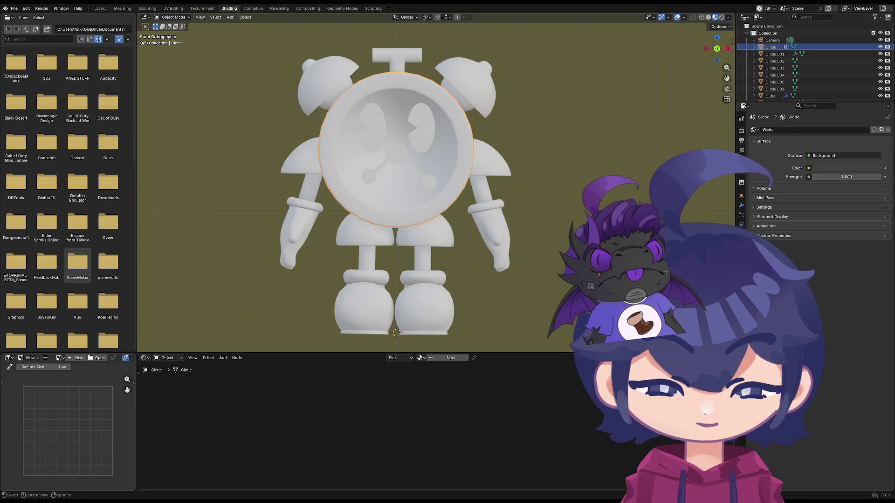
click(344, 156)
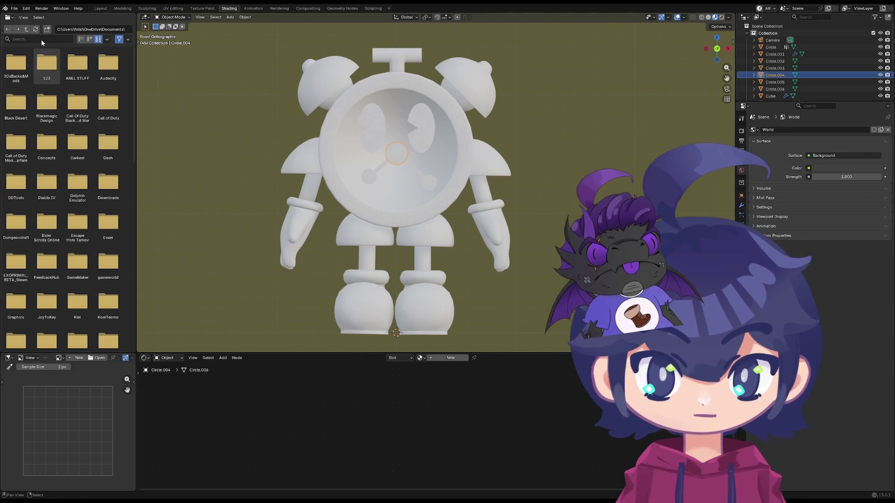
- Close the file browser area on the left of the Shading workspace
click(205, 8)
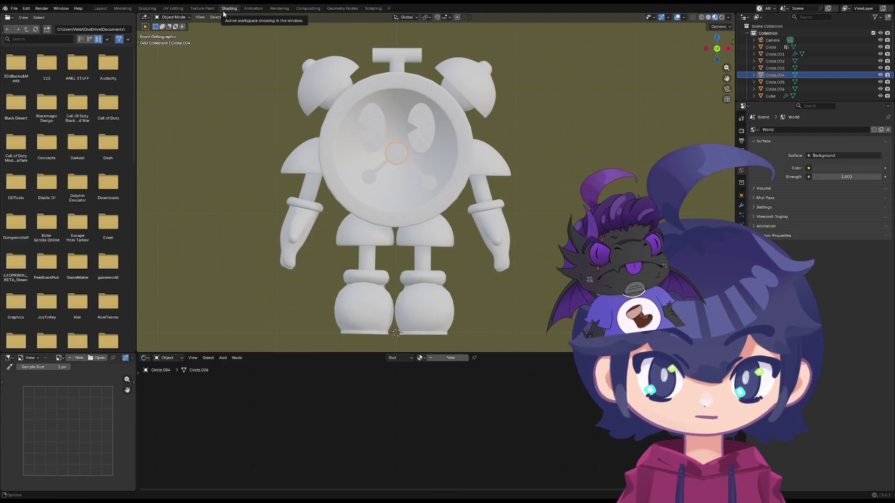
click(11, 19)
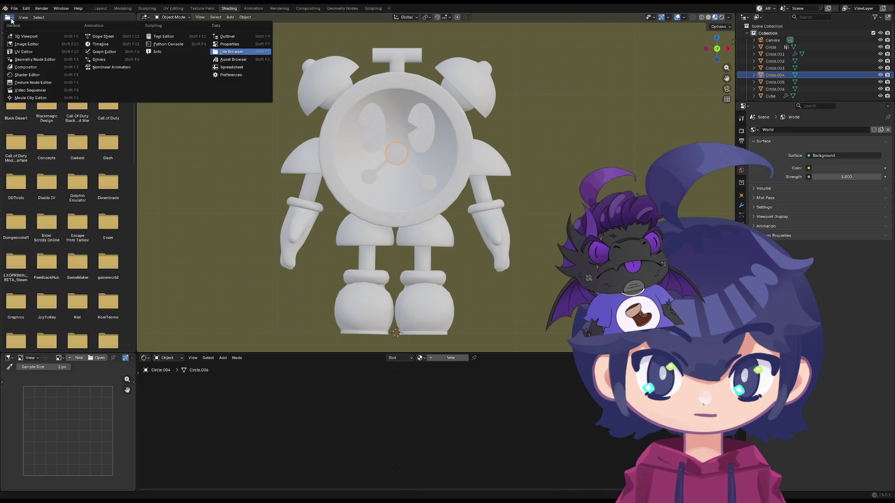
right_click(68, 14)
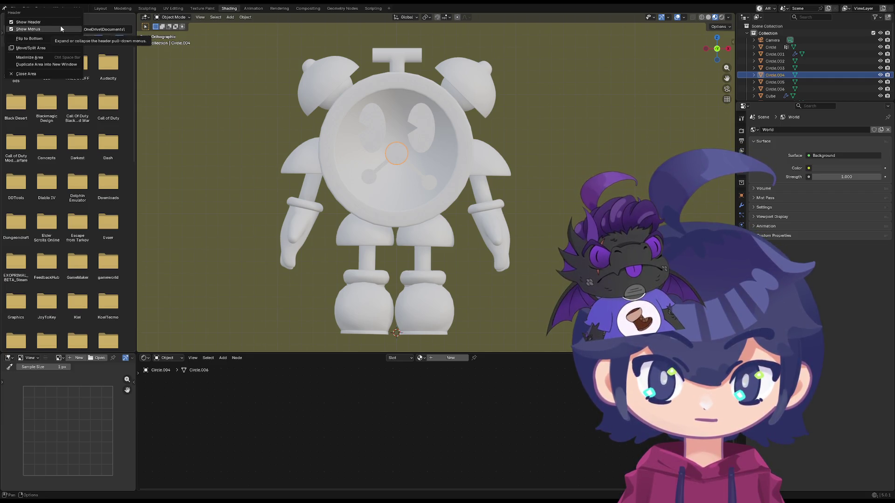
click(44, 59)
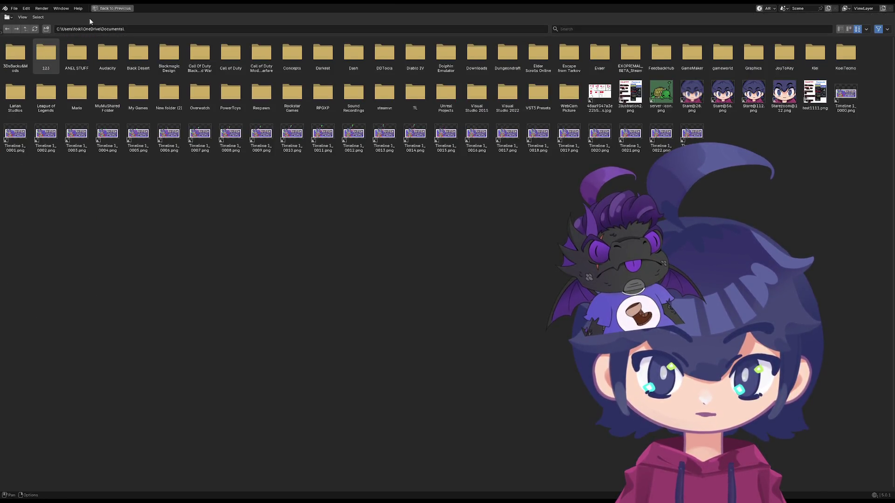
click(112, 8)
right_click(76, 20)
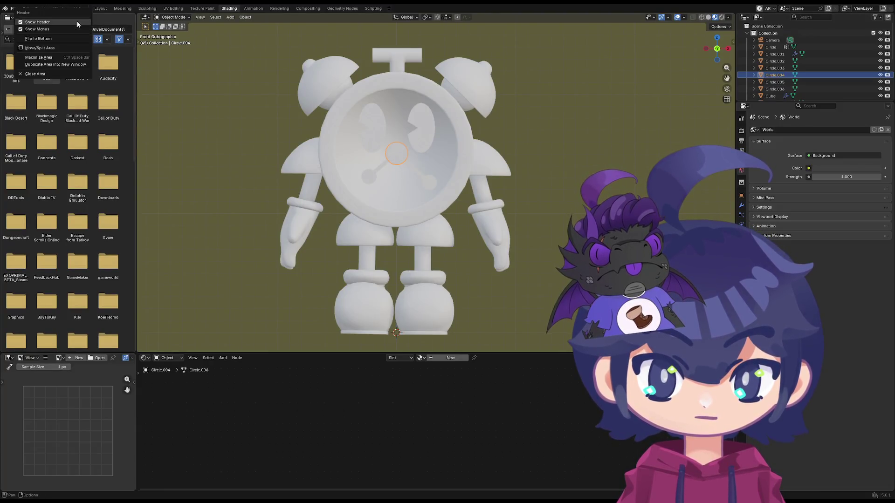
click(56, 72)
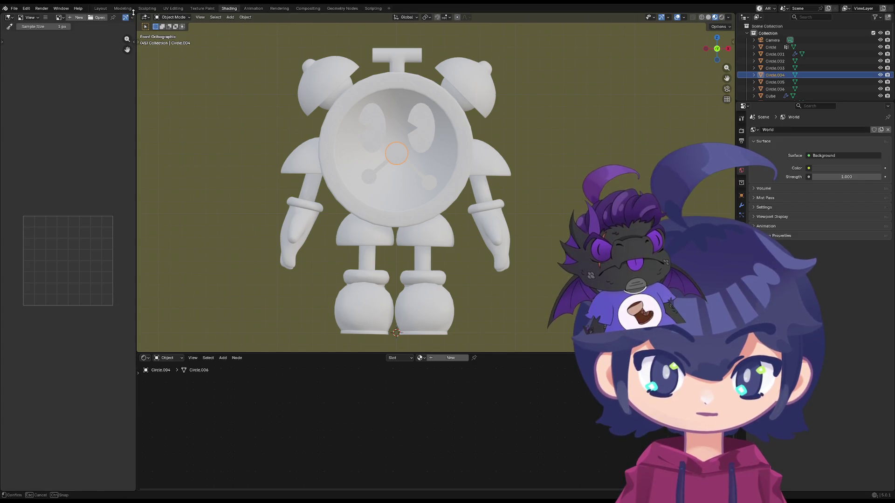
- Merge the bottom-left area into the shader editor to widen the node workspace
drag(135, 13, 135, 39)
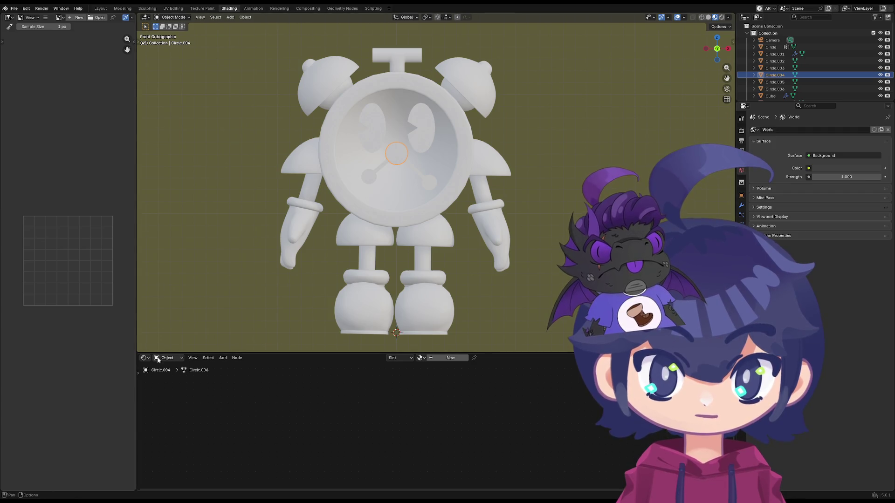
drag(141, 353, 115, 358)
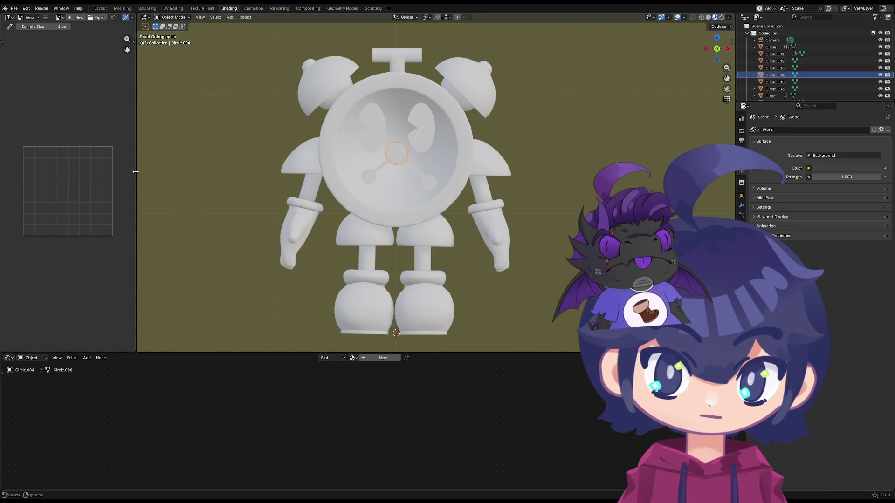
- Make the node editor taller and recentre the character in a front orthographic view
mouse_move(271, 201)
middle_down()
mouse_move(337, 248)
mouse_move(285, 144)
middle_up()
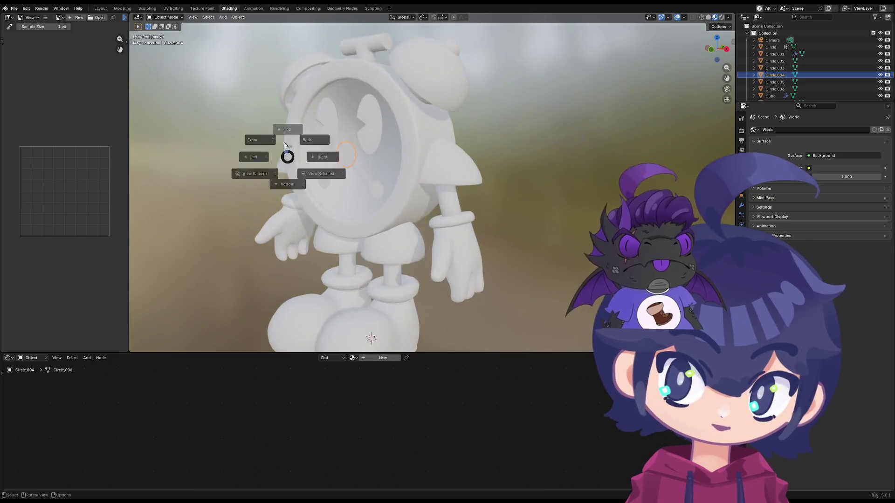
key(KP_1)
scroll(335, 157, down, 3)
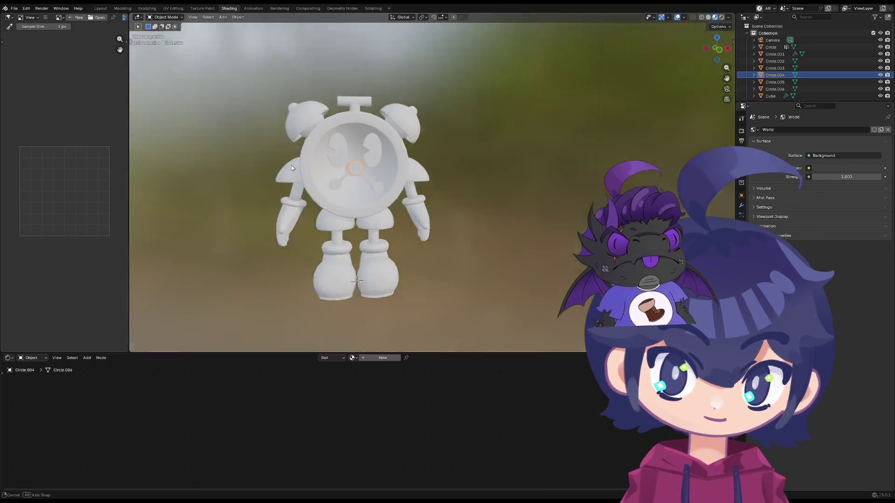
scroll(359, 224, up, 2)
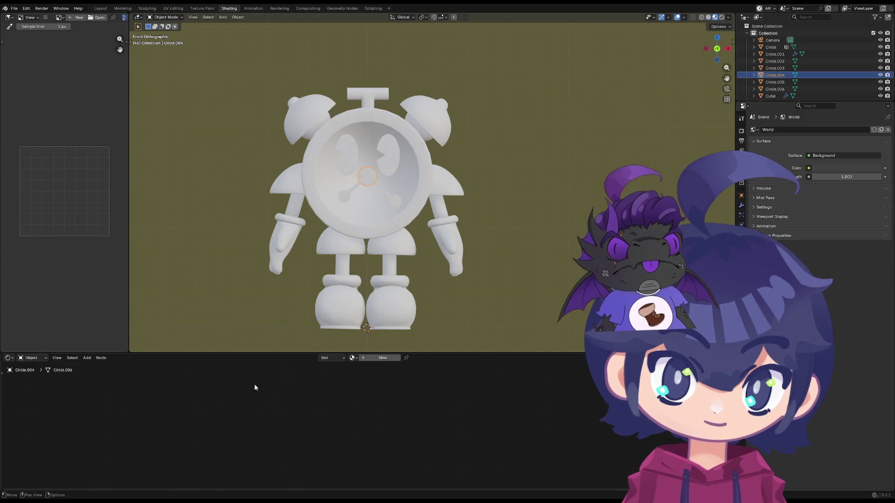
drag(265, 355, 266, 331)
shift+middle_drag(306, 239, 314, 230)
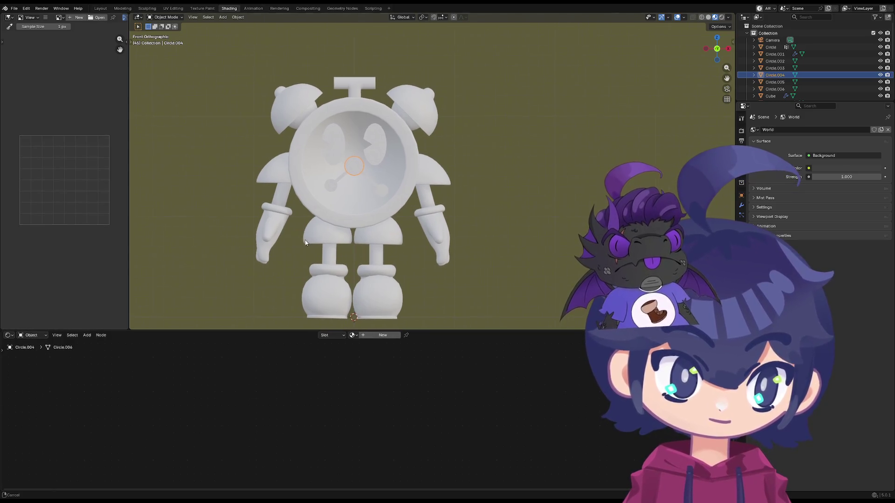
click(308, 239)
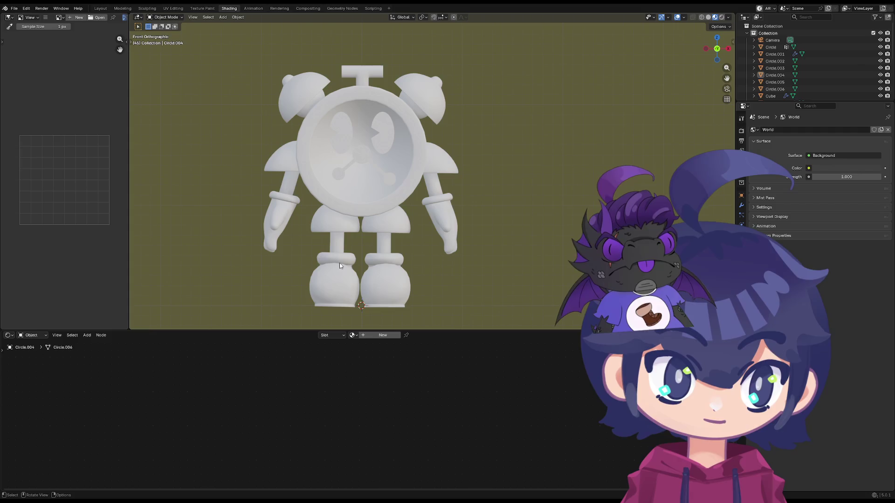
- Select the Cube.005 foot piece and return the view to front orthographic
click(340, 266)
scroll(339, 265, up, 5)
mouse_move(340, 266)
middle_down()
mouse_move(311, 280)
mouse_move(304, 266)
mouse_move(320, 266)
mouse_move(326, 195)
mouse_move(277, 172)
mouse_move(160, 179)
middle_up()
scroll(246, 265, down, 3)
scroll(303, 266, down, 3)
key(KP_1)
scroll(297, 136, down, 2)
scroll(330, 170, down, 2)
key(grave)
click(210, 198)
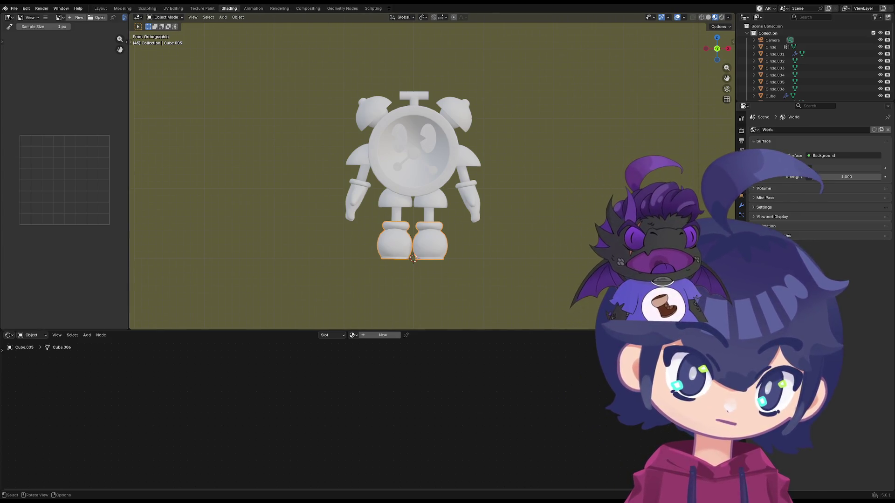
scroll(431, 176, up, 3)
- Give the leg cylinders a new Material.001 and delete its default Principled BSDF node
click(372, 245)
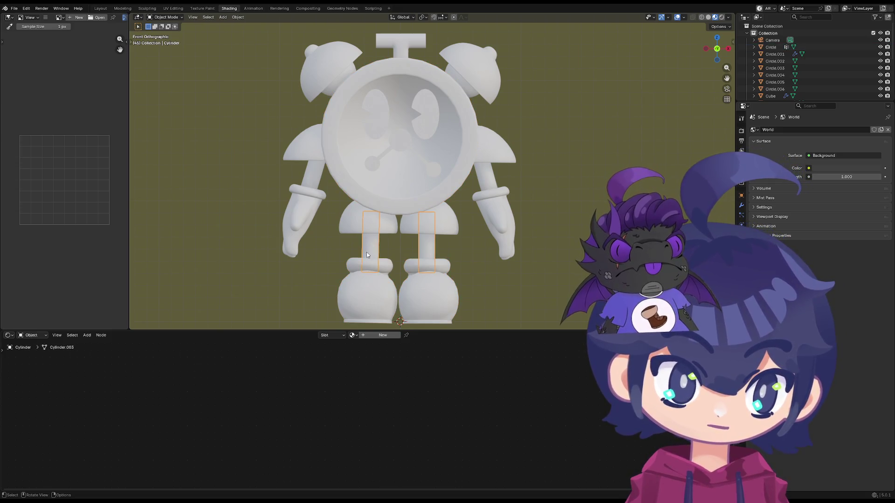
click(384, 336)
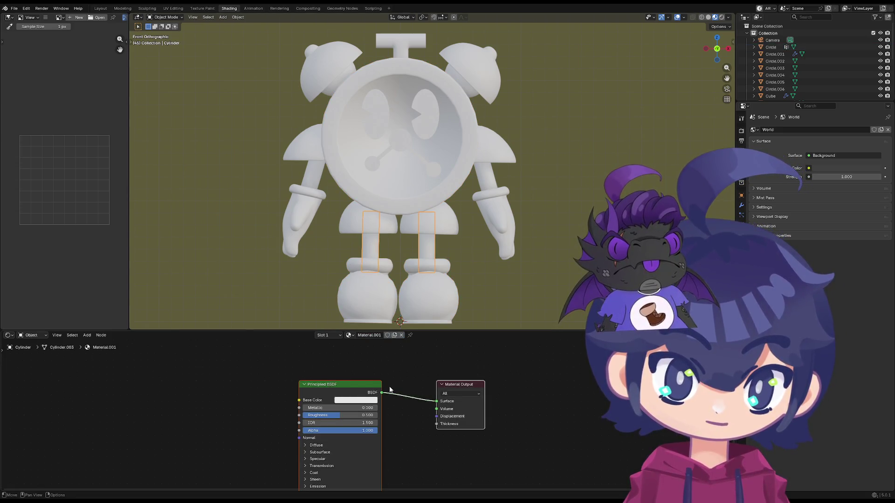
key(x)
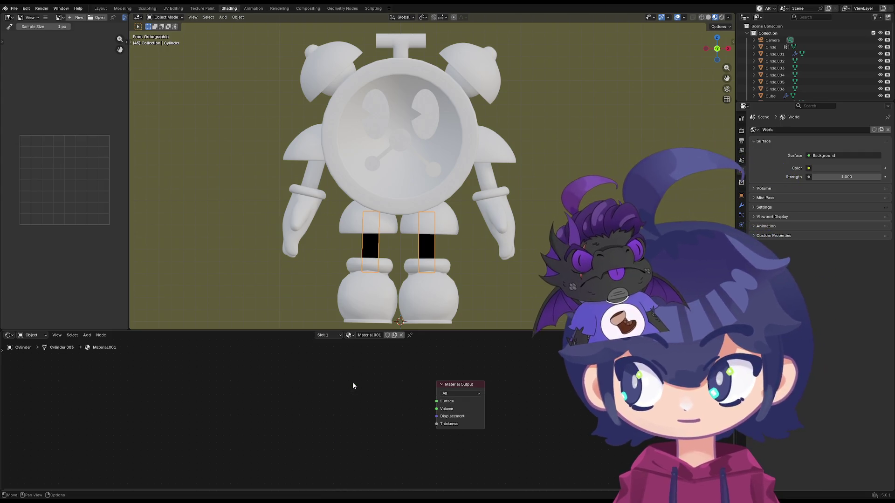
- Try the link-drag node search from the Surface input, then cancel it and open the add-node list
drag(437, 400, 372, 393)
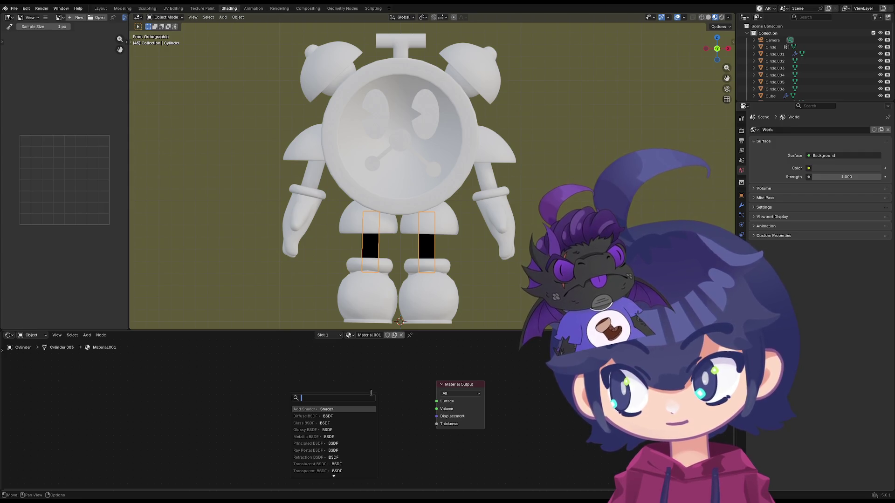
text(M)
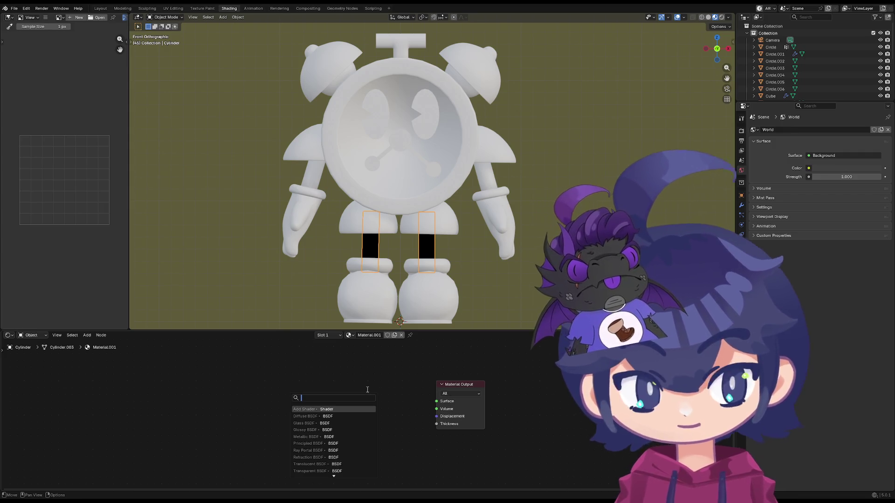
text(ul)
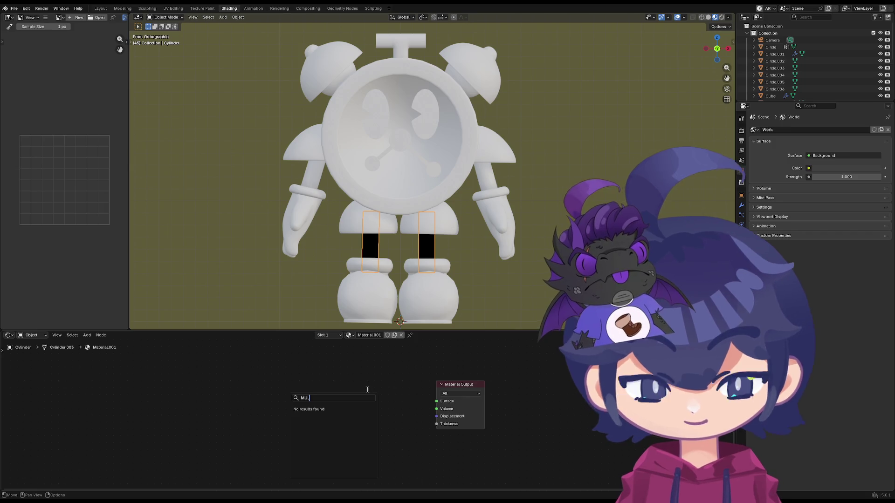
text(t)
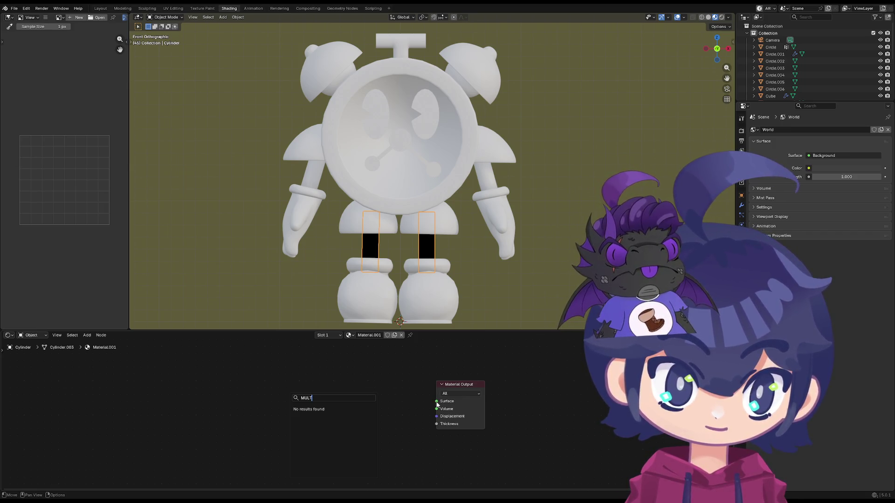
drag(436, 401, 376, 404)
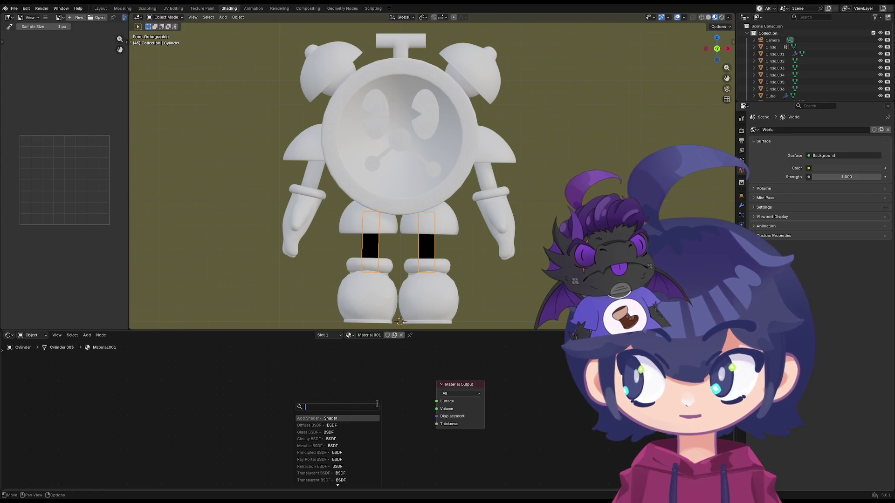
text(Mmi)
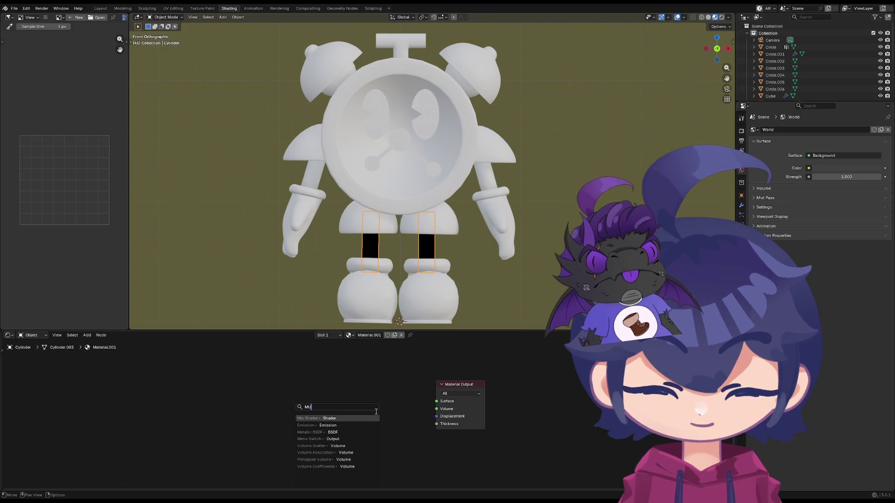
key(BackSpace)
key(BackSpace)
key(Escape)
key(shift+a)
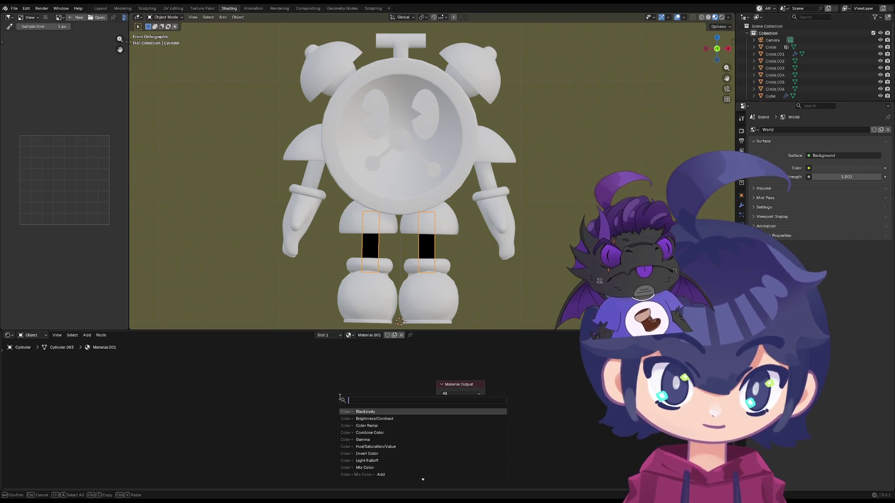
- Add a trial Multiply node, wire it toward Material Output, then delete it
click(339, 396)
text(MUL)
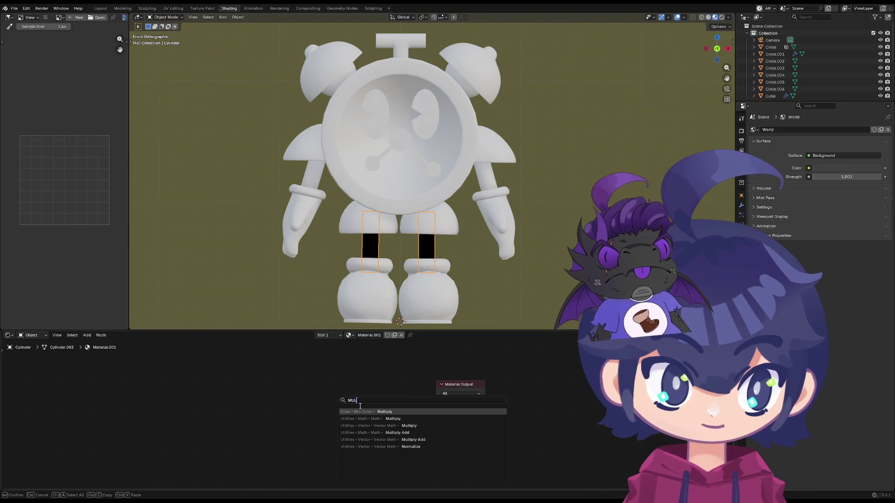
key(Return)
click(377, 419)
drag(402, 403, 437, 401)
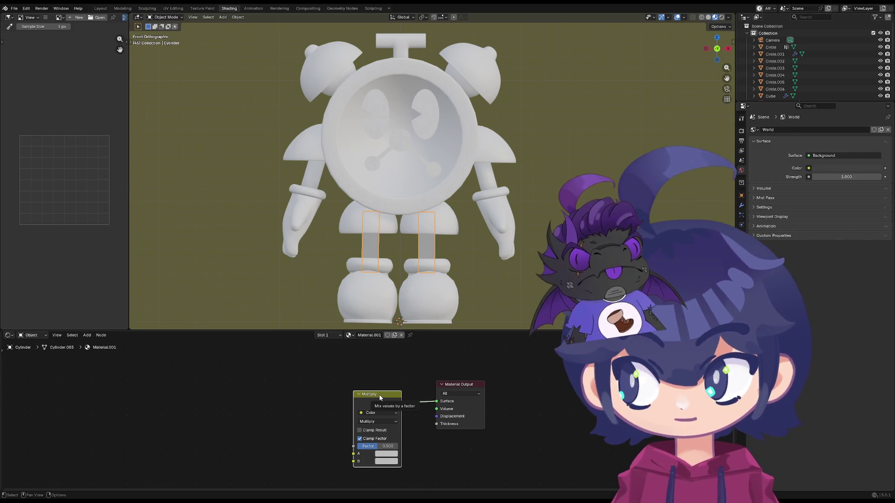
key(x)
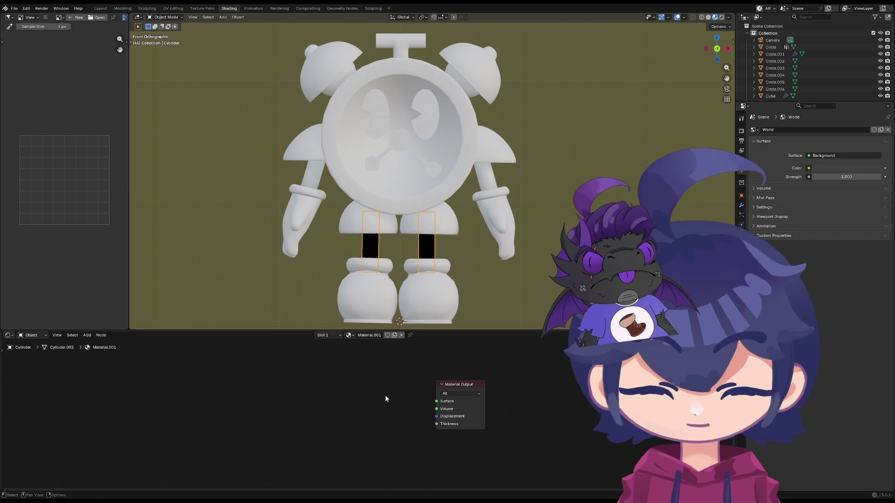
- Add a trial Add Shader node to the Surface input, delete it, and reopen the shader search
drag(437, 401, 343, 404)
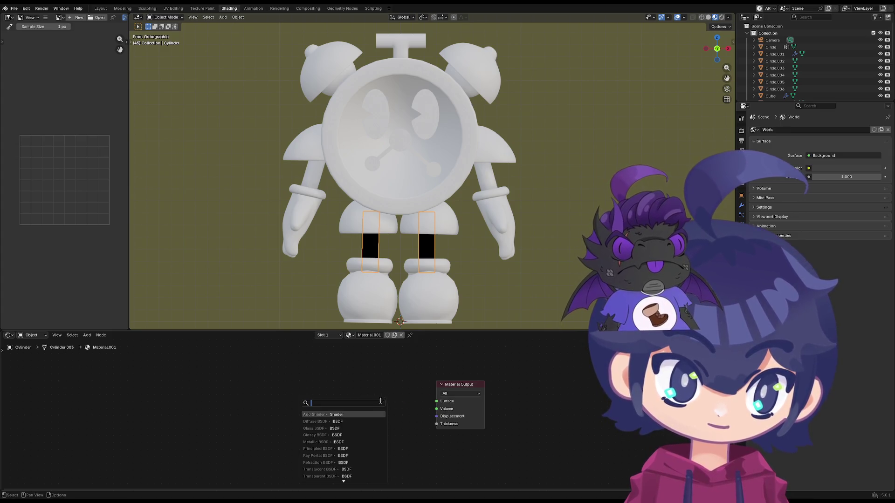
click(349, 415)
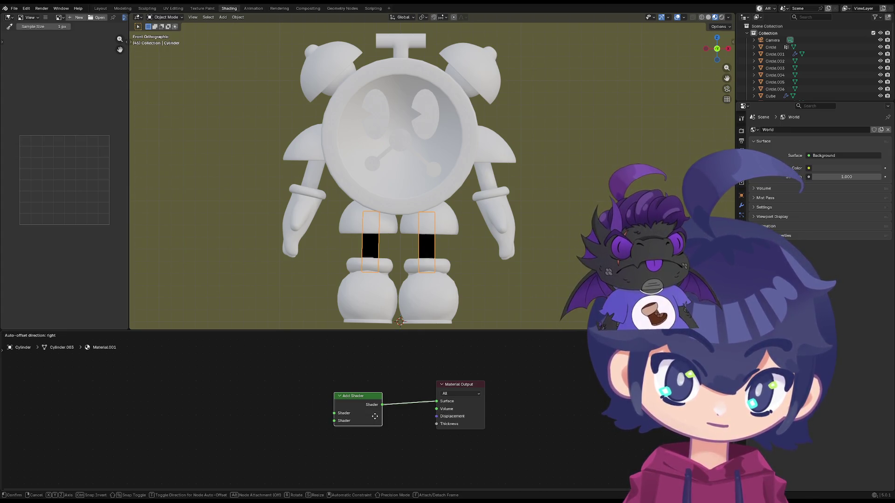
key(x)
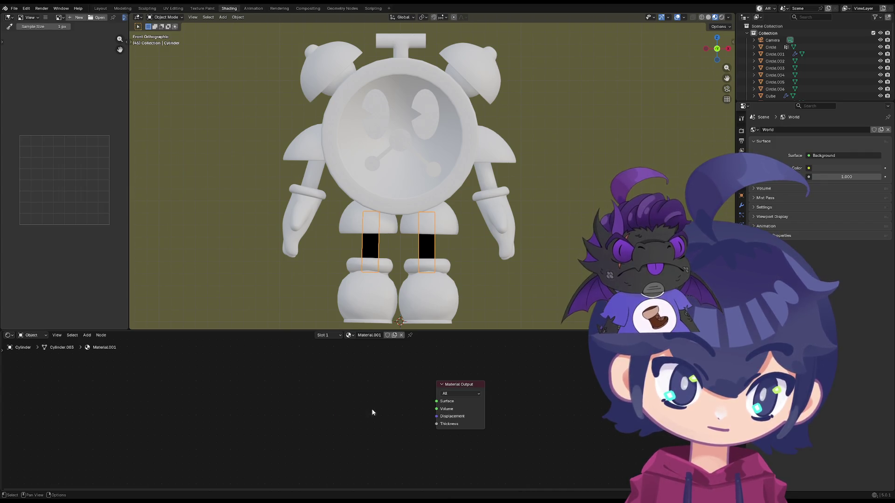
drag(437, 401, 349, 408)
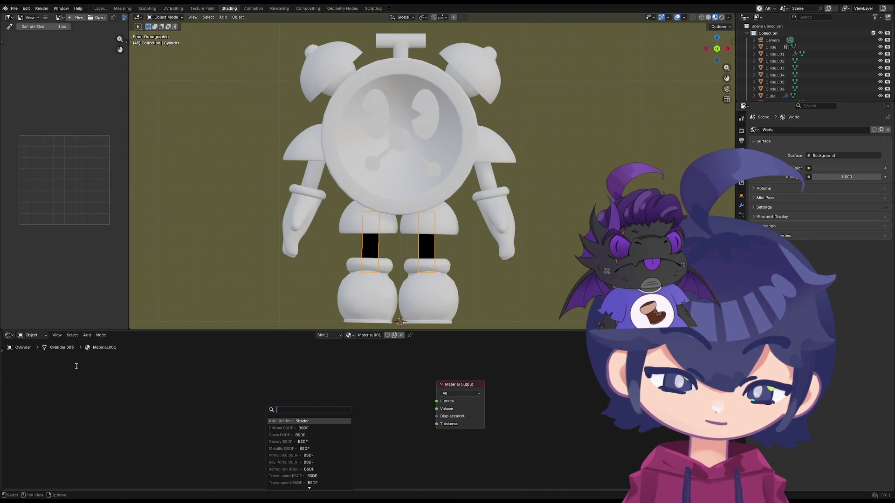
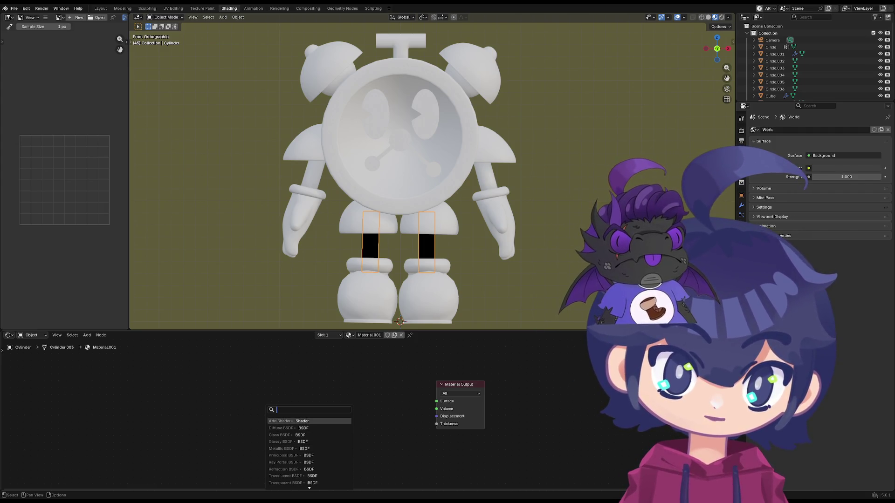
- In front view, add an Emission shader via Shift+A search, linked into Material Output Surface
mouse_move(205, 306)
middle_down()
mouse_move(192, 242)
mouse_move(369, 349)
middle_up()
key(KP_1)
double_click(367, 334)
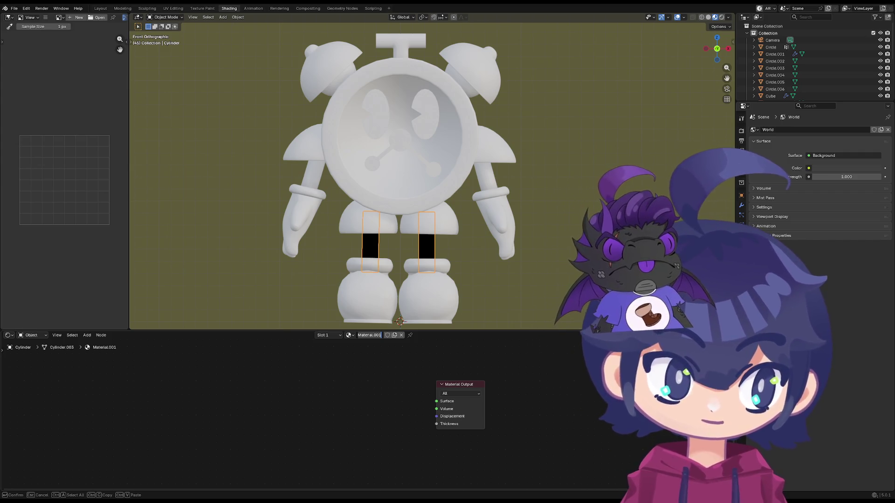
key(Return)
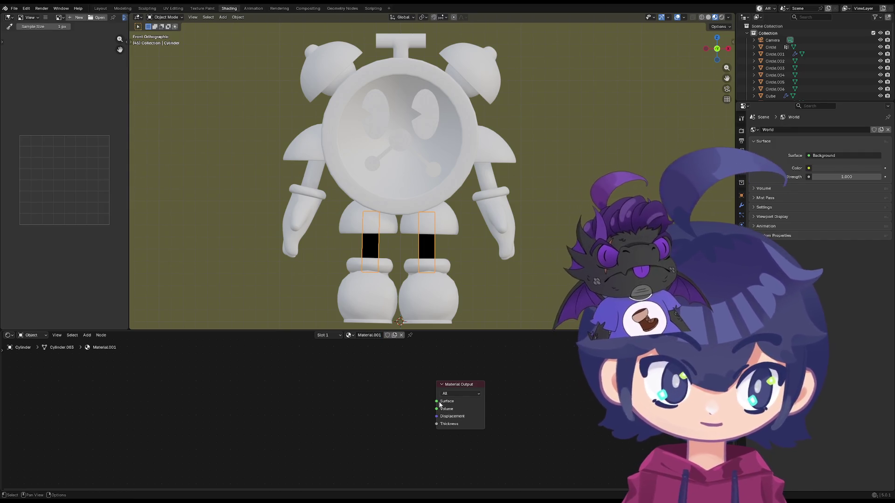
key(shift+a)
text(e)
click(363, 413)
click(381, 415)
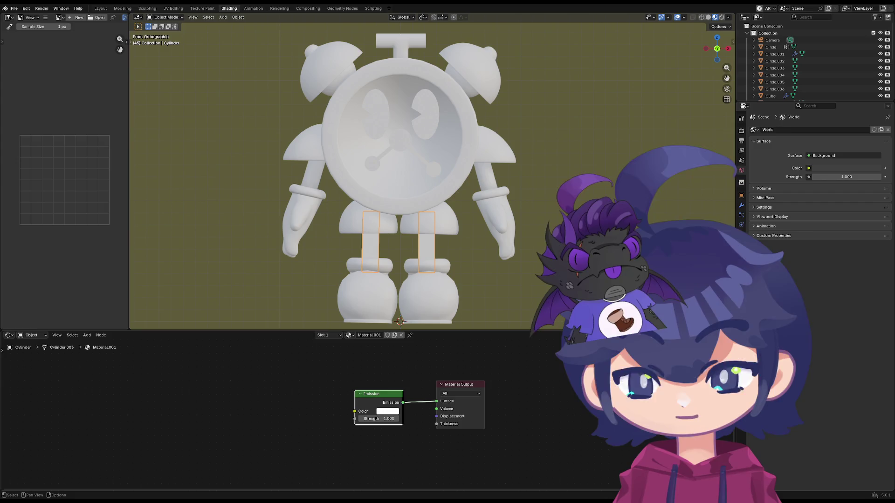
scroll(321, 392, up, 2)
- Unlink the Emission node from the output and move it to the left of the node tree
middle_drag(322, 392, 264, 392)
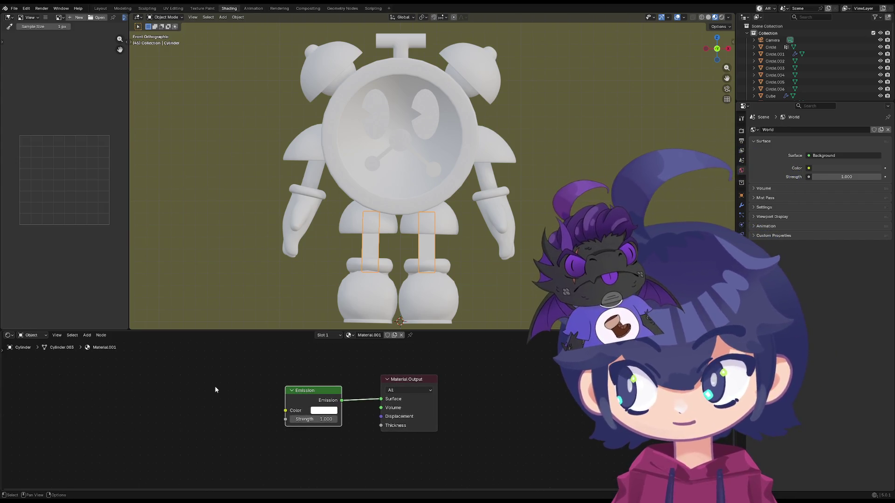
drag(326, 391, 175, 386)
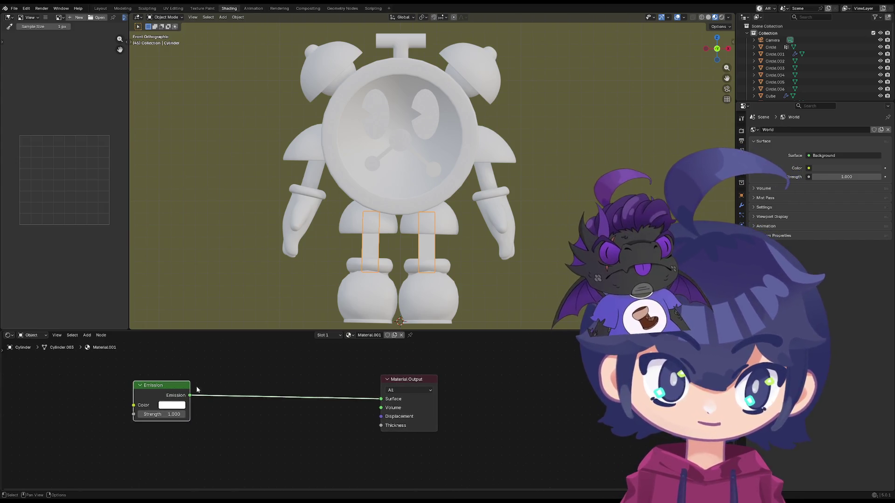
drag(380, 399, 244, 389)
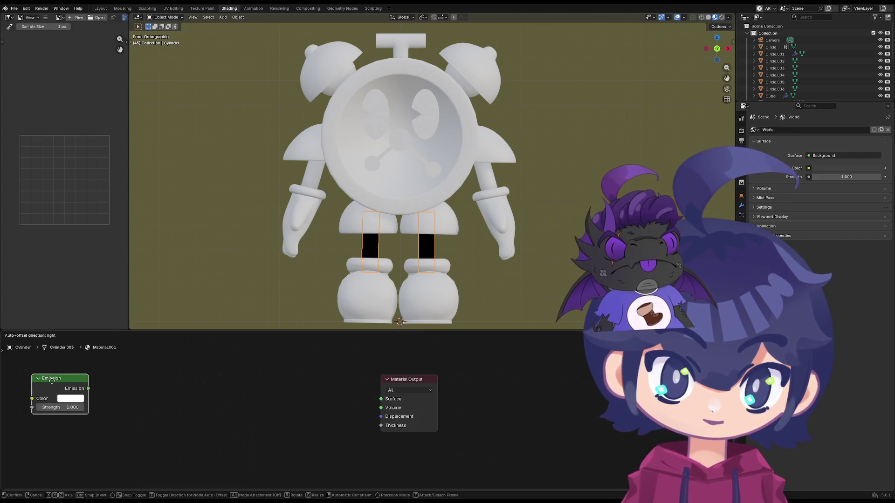
drag(153, 391, 75, 390)
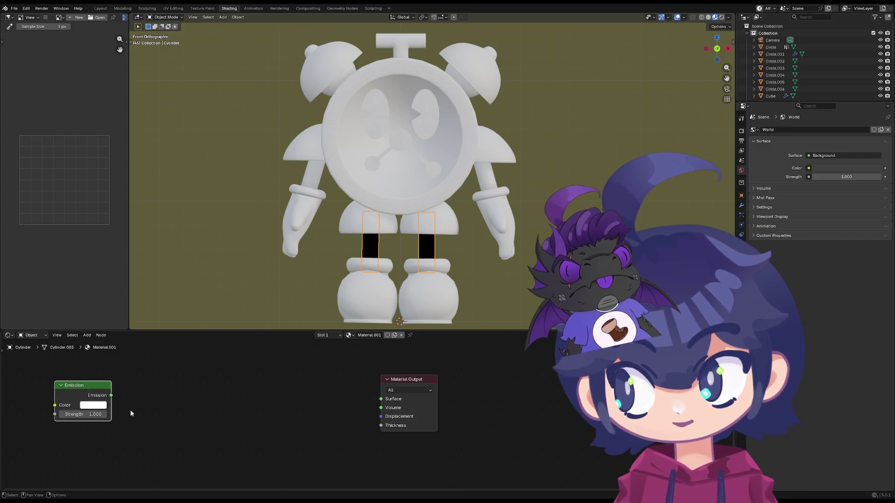
- Feed the Emission output into a new Shader to RGB node, discarding an accidental Add Shader
drag(111, 395, 160, 438)
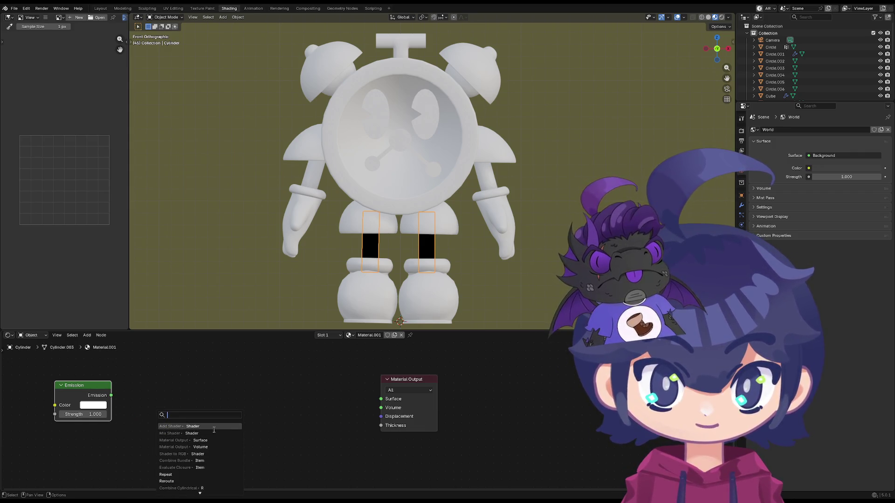
click(214, 427)
key(Escape)
drag(110, 395, 148, 405)
text(su)
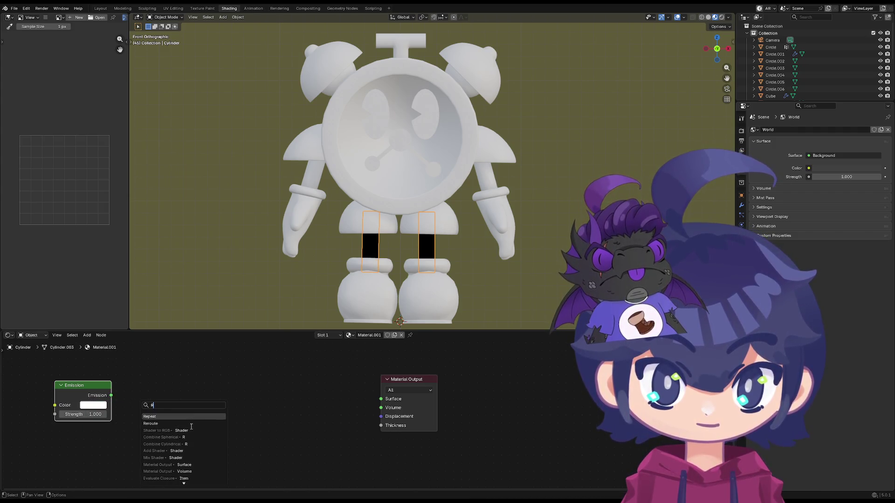
click(182, 417)
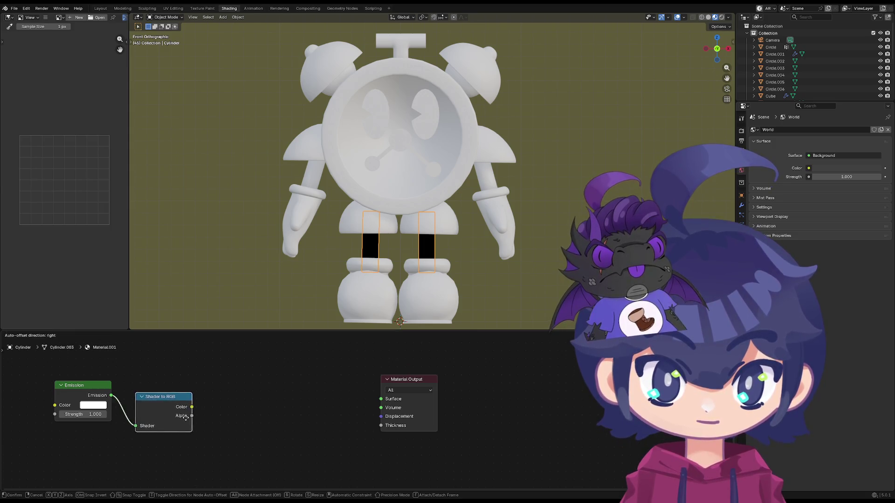
- Add a Color Ramp after Shader to RGB and wire it to the Material Output Surface
drag(182, 406, 211, 412)
text(col)
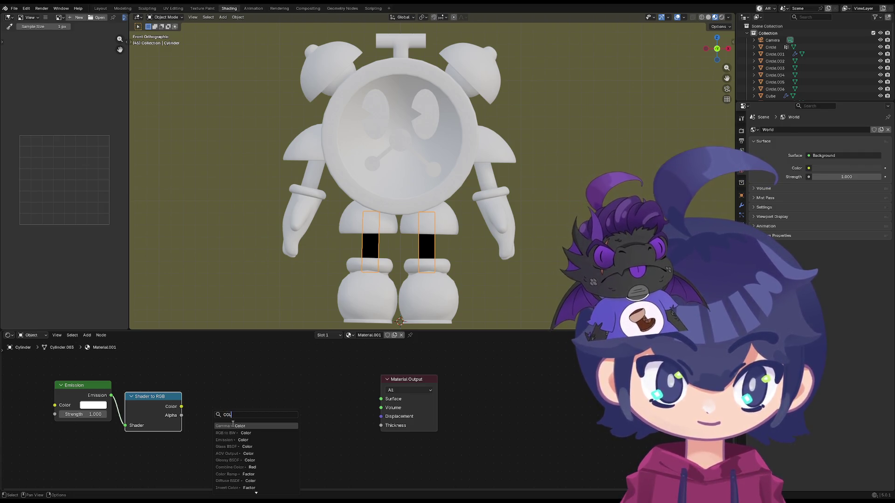
text(orra)
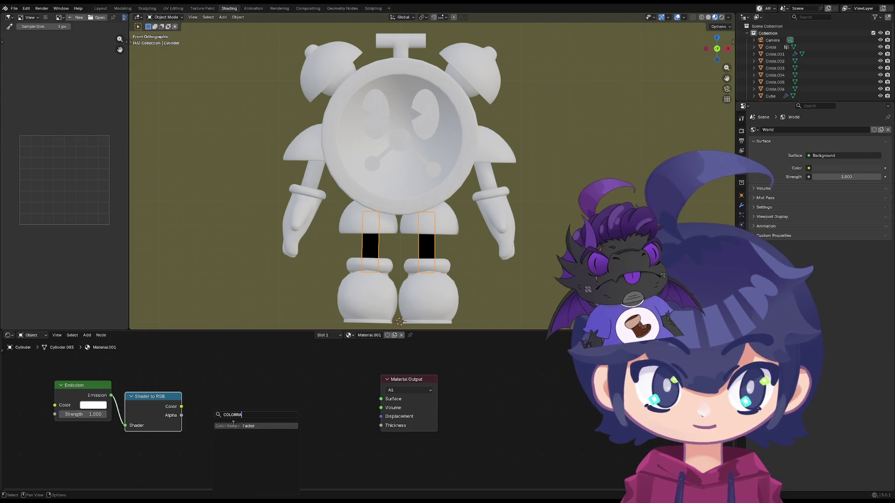
key(Return)
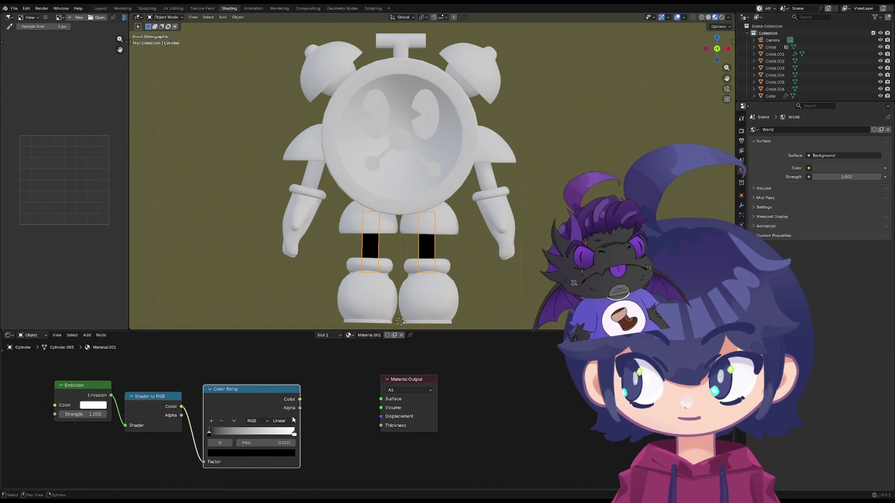
drag(299, 399, 381, 399)
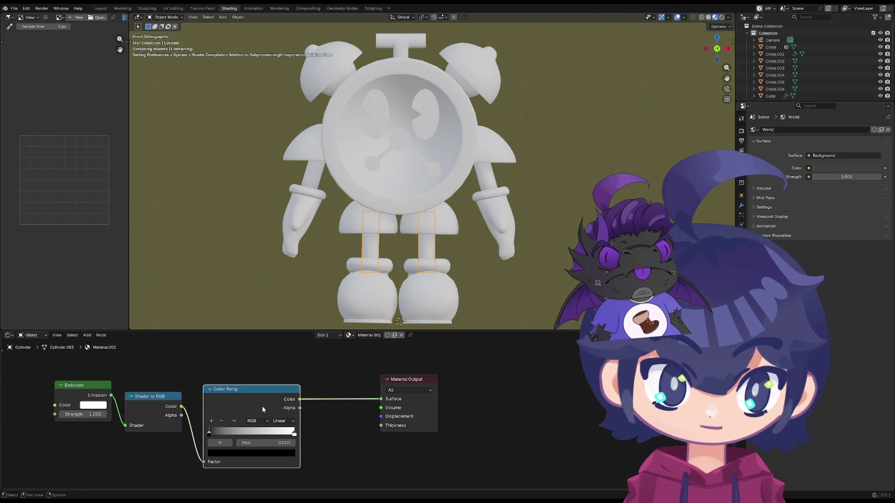
- Set the Emission colour to hex 545454 and pull the ramp's black and white stops inward near 0.2
click(95, 405)
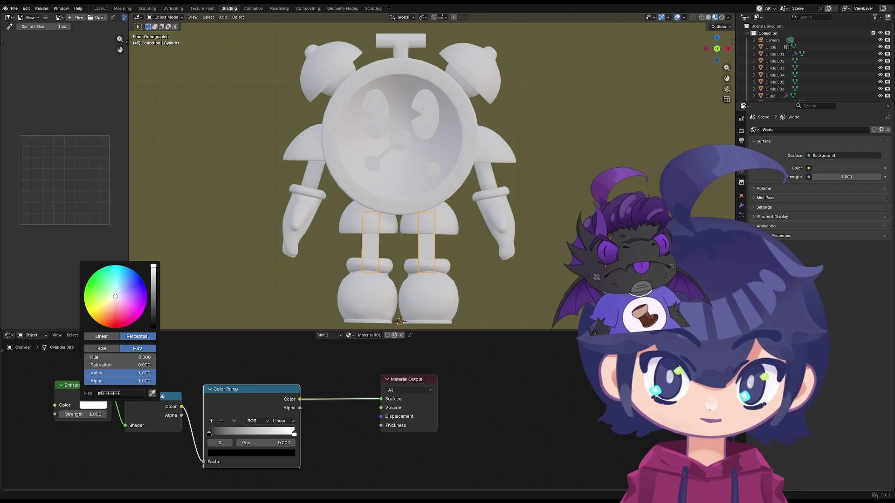
click(85, 393)
text(545454)
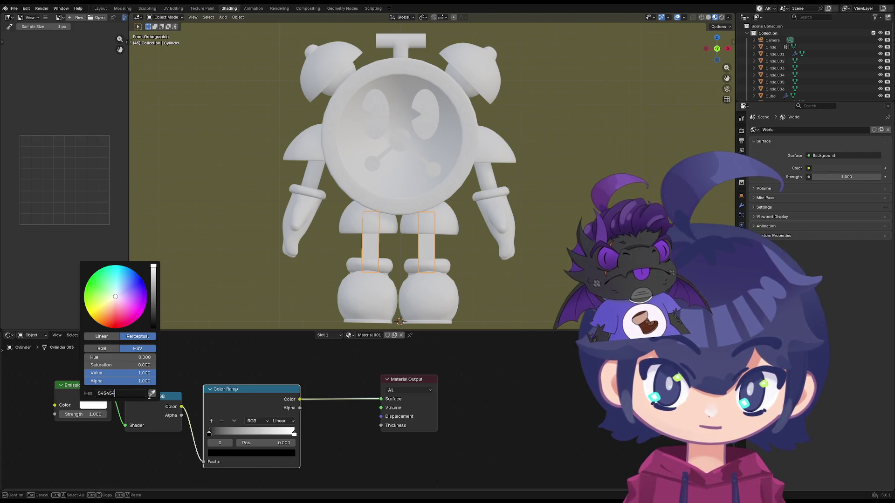
key(Return)
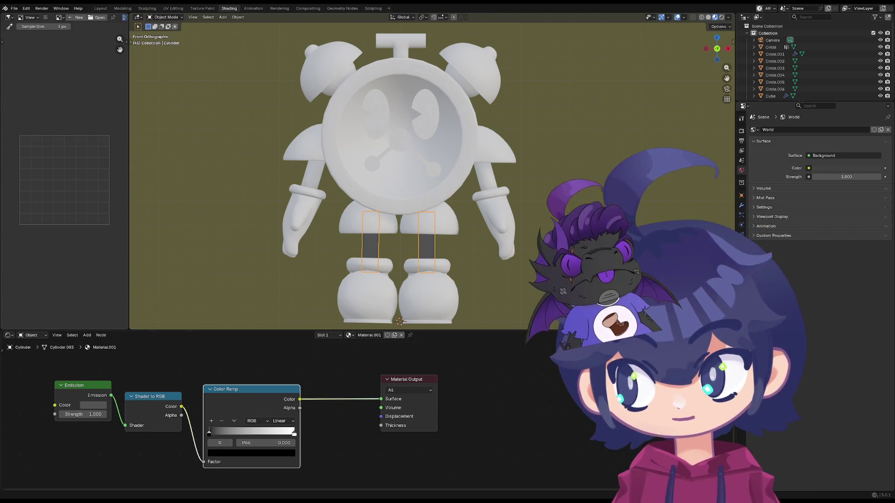
drag(208, 434, 216, 434)
drag(293, 434, 210, 434)
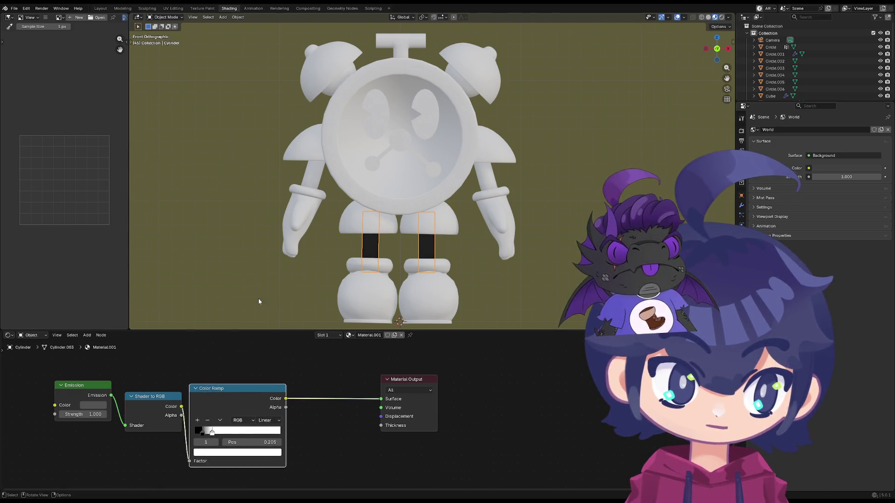
scroll(260, 304, down, 2)
- Check the robot in solid and material preview shading, undoing a stray ramp stop move
click(708, 17)
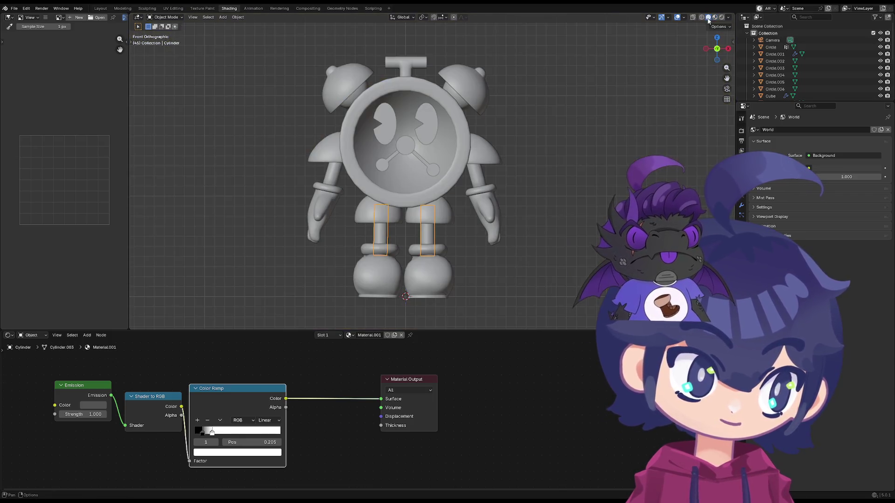
click(715, 18)
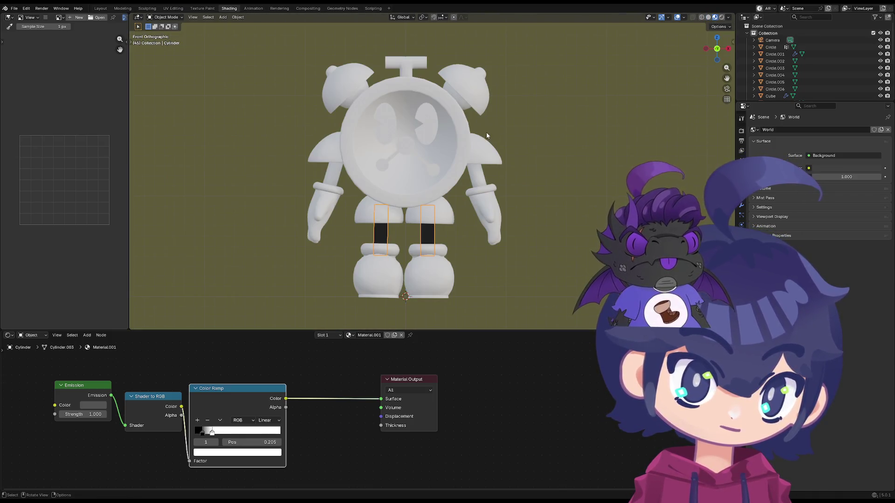
middle_drag(489, 130, 477, 124)
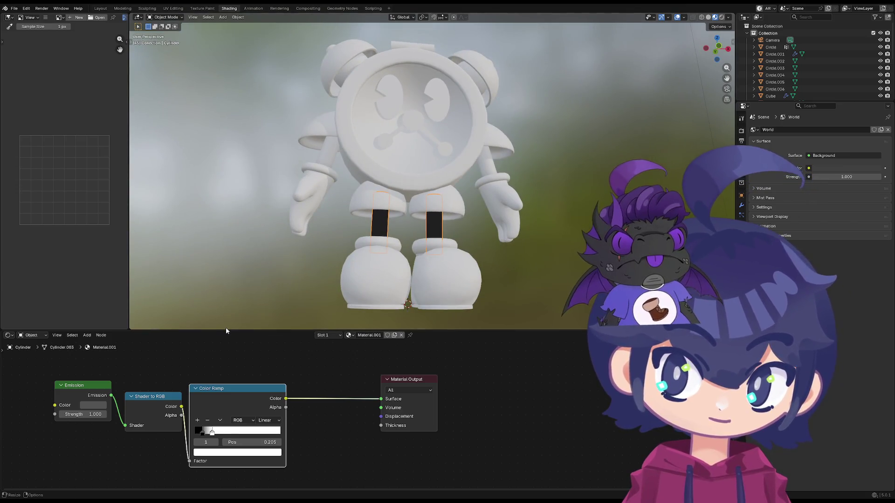
mouse_move(212, 431)
mouse_down()
mouse_move(259, 433)
mouse_move(219, 434)
mouse_up()
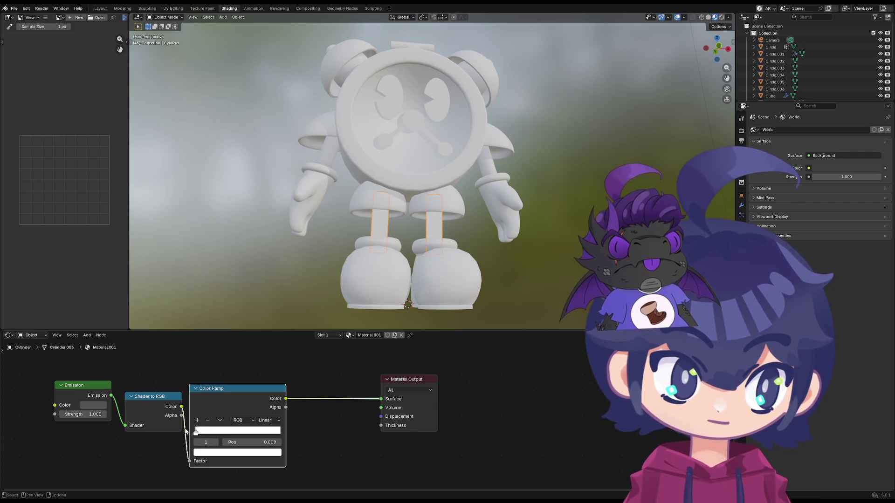
key(ctrl+z)
- Set the Color Ramp interpolation to Constant for a hard black-white split
click(277, 421)
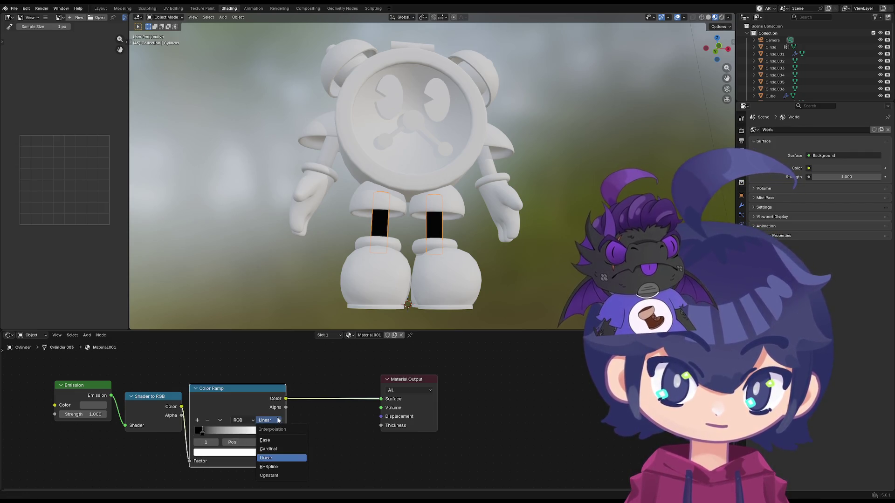
click(281, 475)
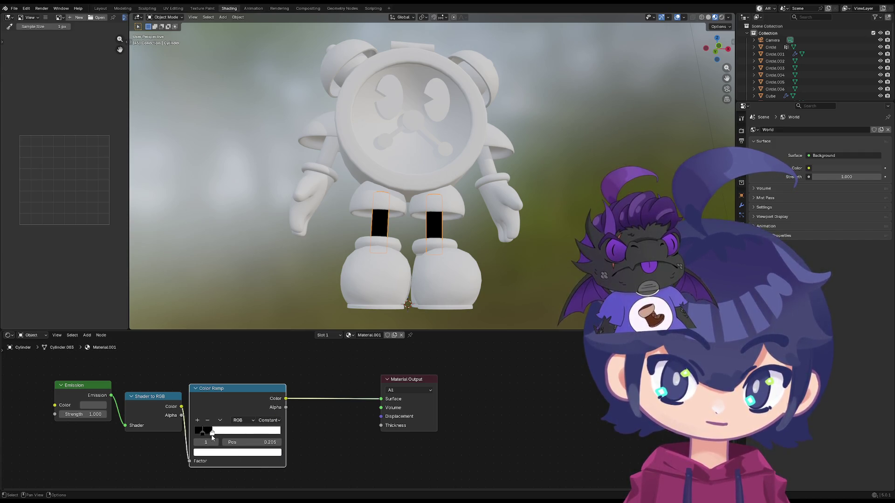
mouse_move(203, 438)
mouse_down()
mouse_move(195, 436)
mouse_move(228, 446)
mouse_move(219, 445)
mouse_up()
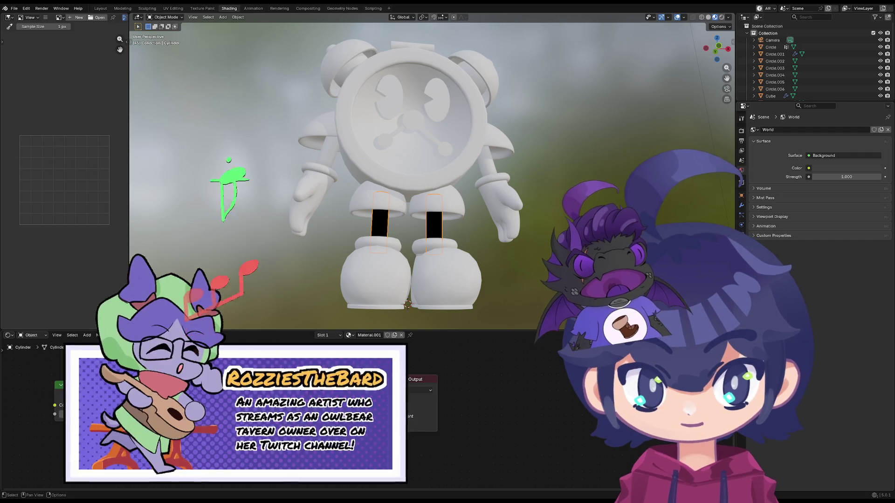
- Move the Material Output node left into a staggered layout and nudge the 3D view
key(g)
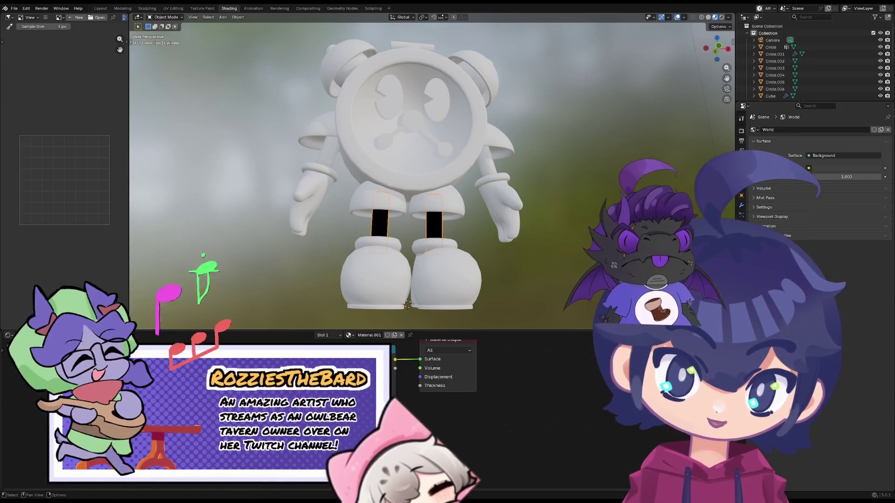
key(Return)
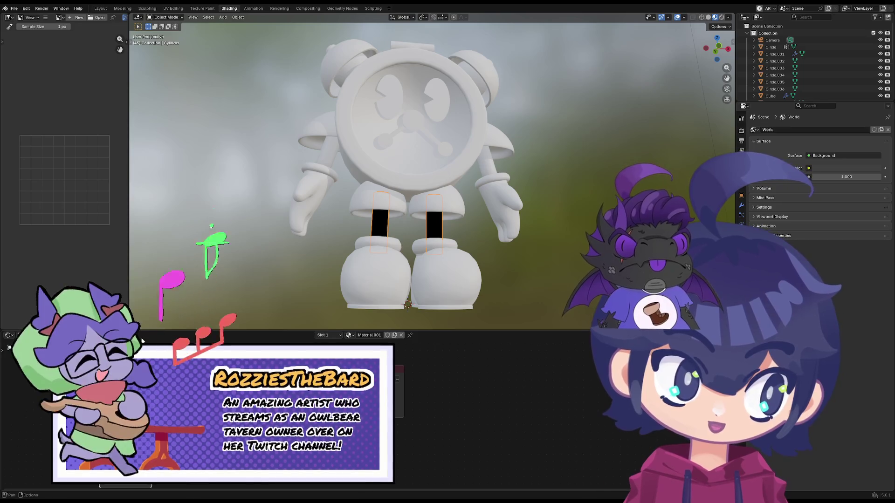
shift+middle_drag(264, 269, 257, 279)
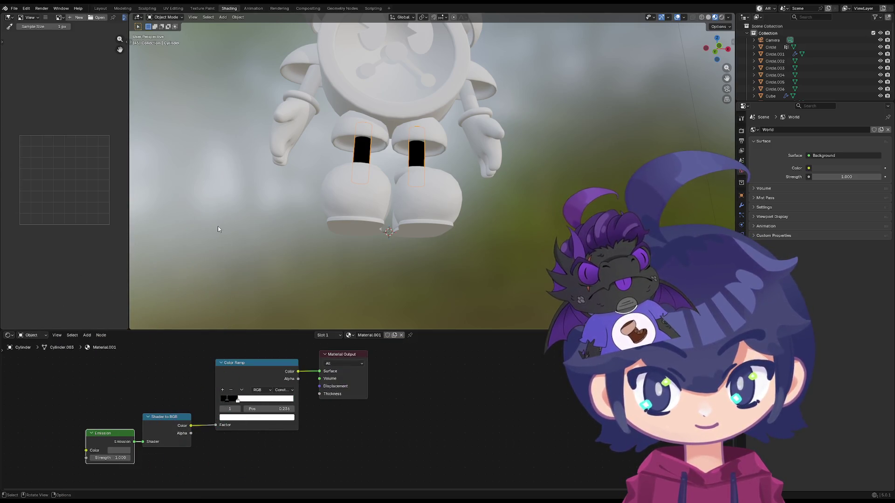
- Orbit to a frontal view and drag the node editor taller, panning the nodes into view
middle_drag(213, 226, 260, 245)
scroll(263, 263, down, 2)
scroll(231, 262, down, 1)
scroll(268, 302, up, 5)
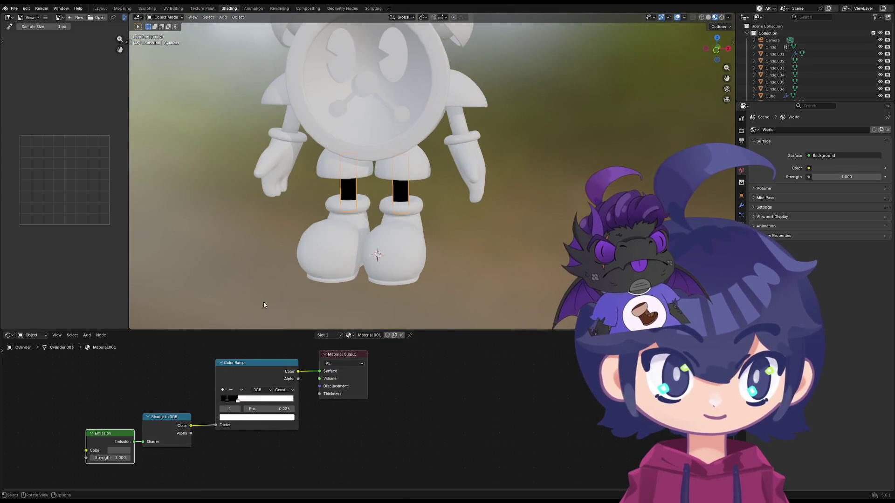
drag(203, 330, 203, 300)
mouse_move(115, 385)
middle_down()
mouse_move(178, 378)
mouse_move(264, 415)
middle_up()
scroll(171, 295, down, 3)
scroll(200, 384, up, 1)
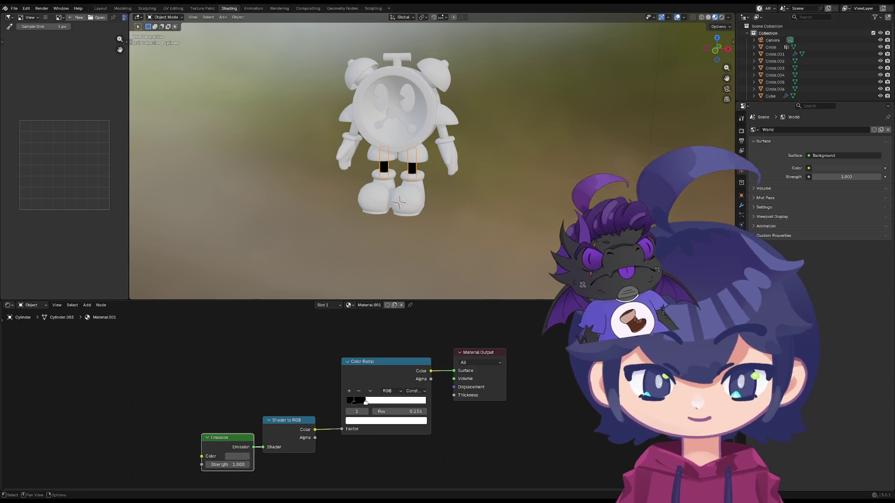
- Replace the ramp's output link with a new Principled BSDF feeding the Surface socket
mouse_move(454, 370)
mouse_down()
mouse_move(442, 369)
mouse_move(523, 320)
mouse_up()
middle_drag(499, 353, 442, 393)
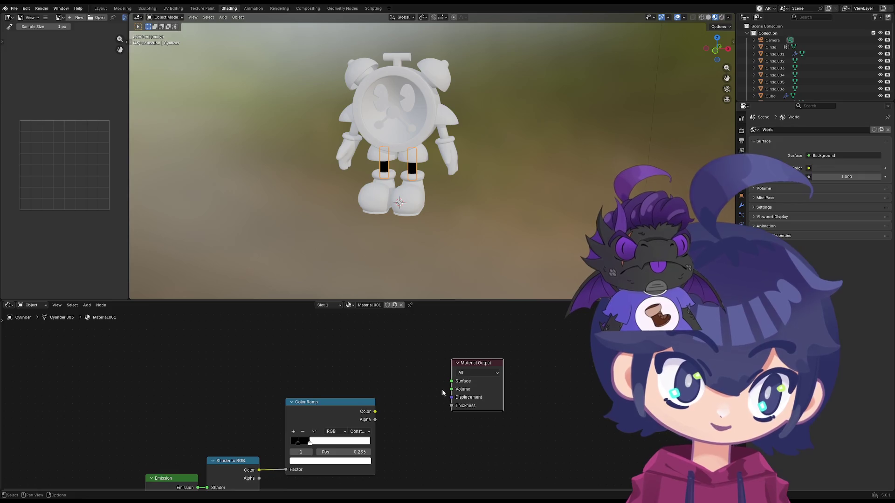
drag(452, 383, 348, 371)
text(c)
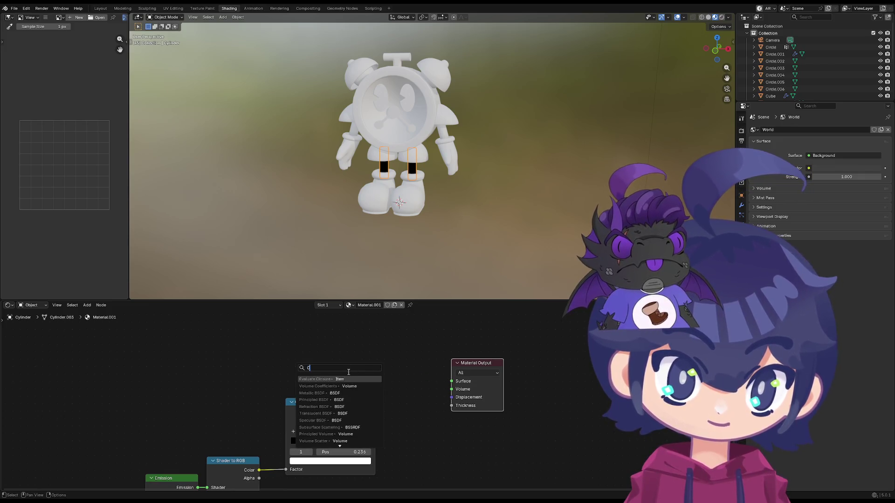
text(oul)
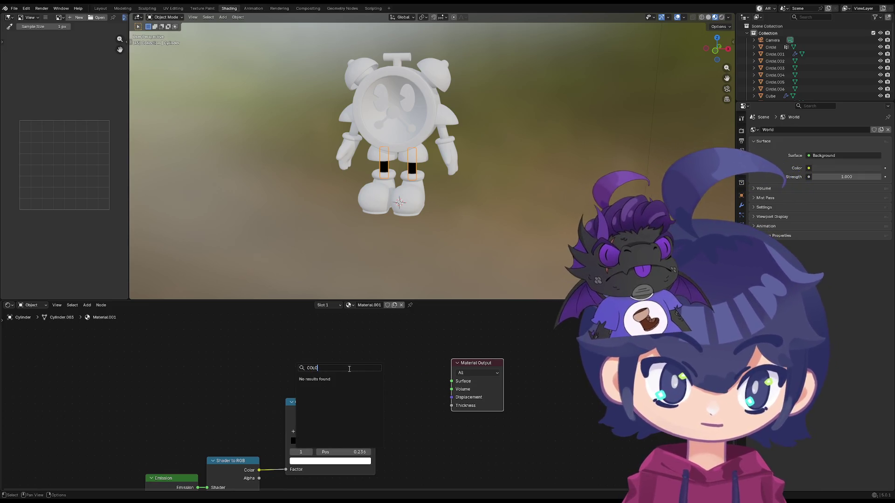
key(BackSpace)
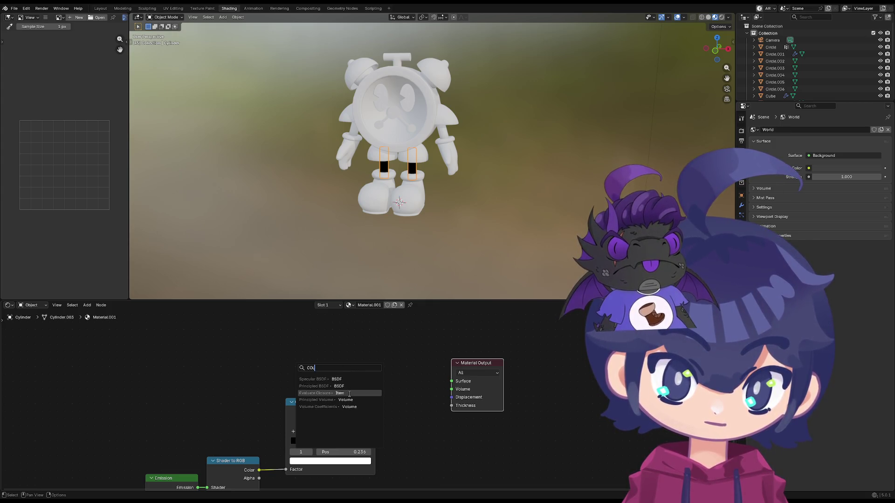
click(336, 386)
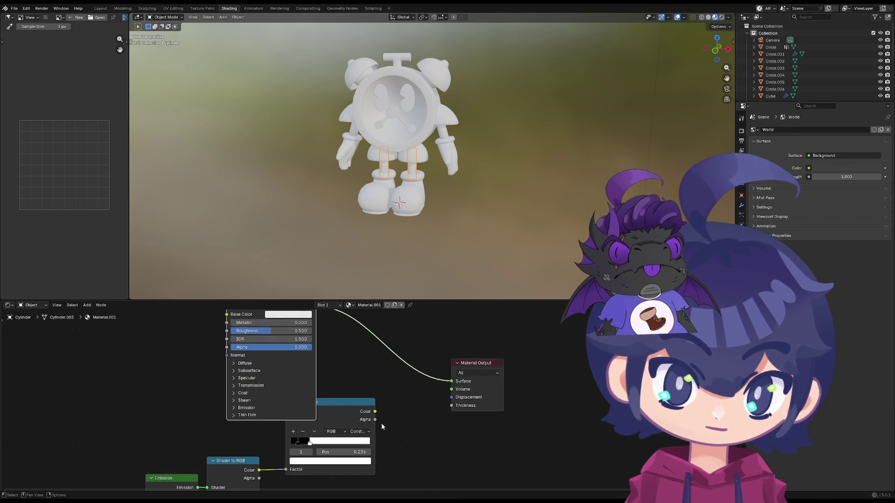
scroll(382, 424, down, 2)
- Rearrange the nodes and connect the Color Ramp colour into the Principled BSDF Base Color
drag(349, 372, 289, 409)
click(288, 409)
scroll(406, 355, down, 1)
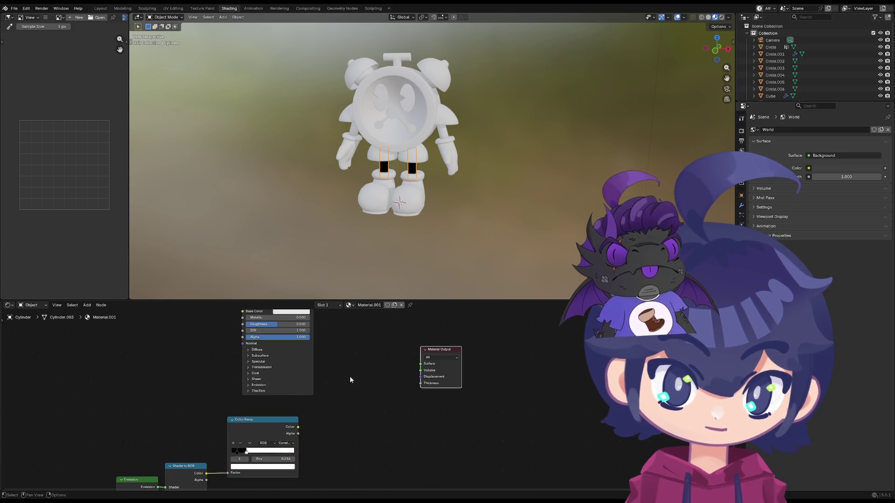
middle_drag(361, 377, 347, 410)
drag(268, 328, 335, 350)
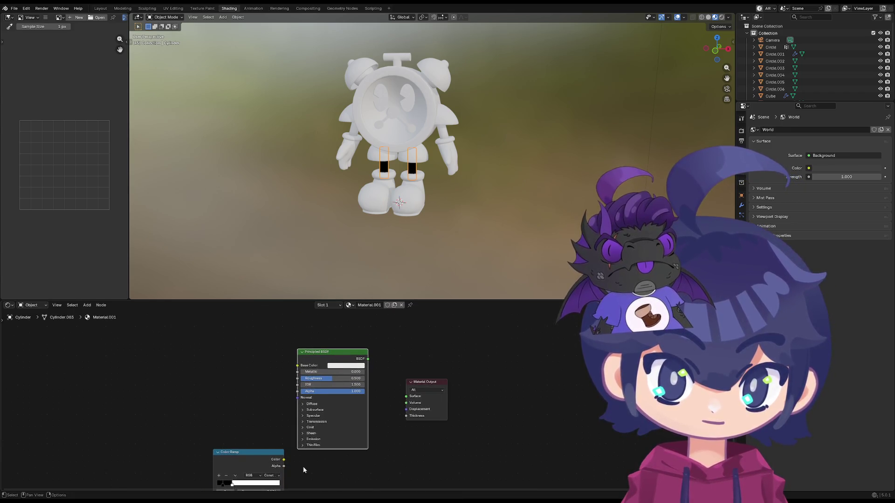
drag(297, 411, 298, 365)
mouse_move(366, 366)
mouse_down()
mouse_move(377, 401)
mouse_move(405, 396)
mouse_up()
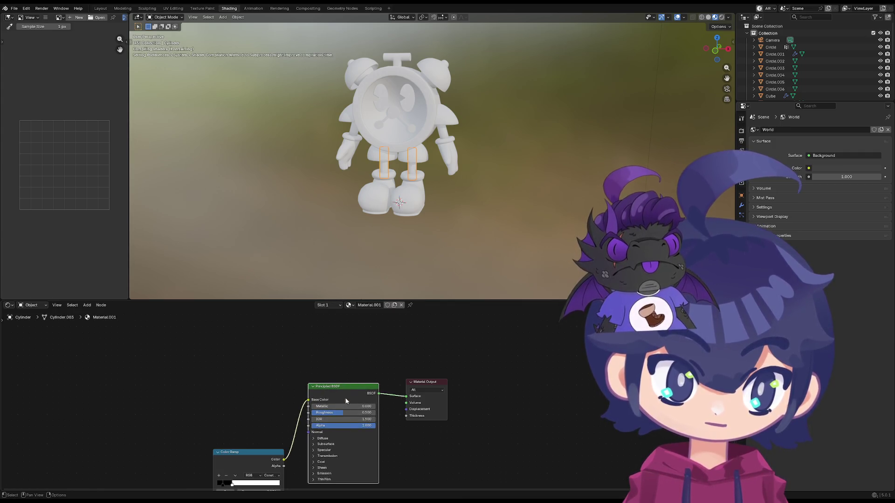
scroll(280, 363, down, 3)
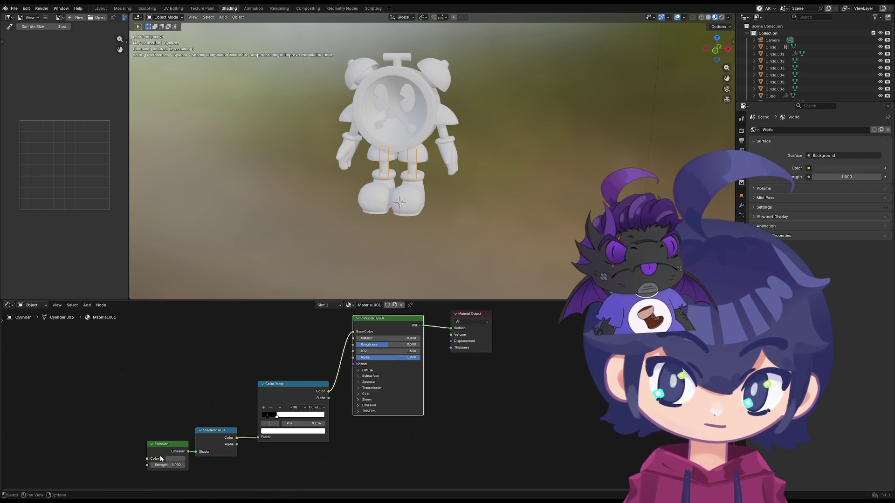
scroll(361, 386, up, 2)
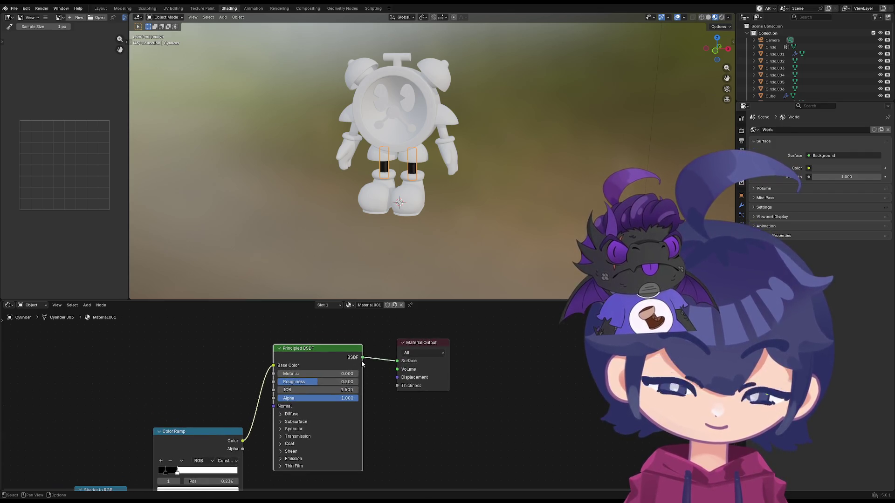
scroll(305, 319, down, 2)
scroll(194, 385, down, 2)
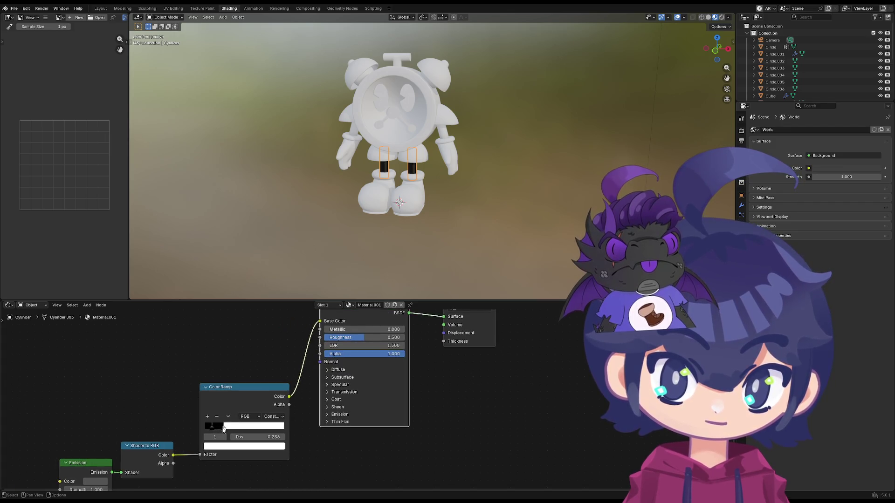
- Move the ramp's white stop to 0.609, test a Volume link, and darken Base Color to 0.338
drag(279, 425, 253, 425)
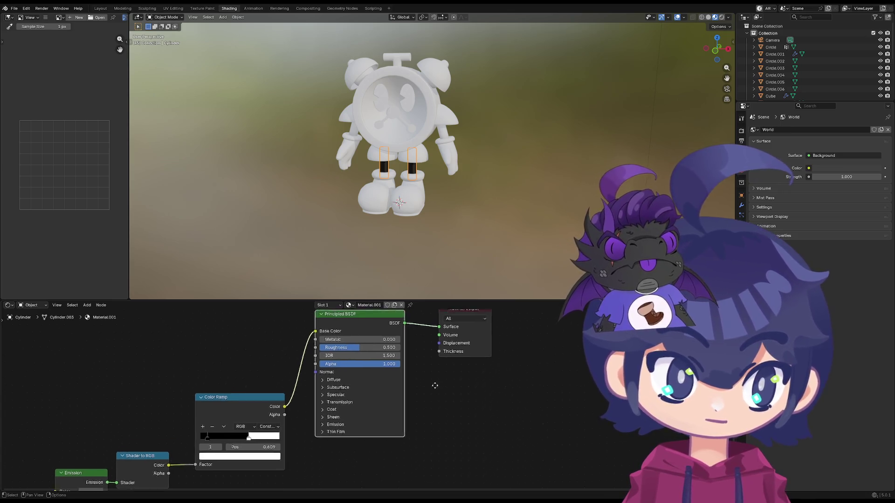
middle_drag(427, 370, 419, 385)
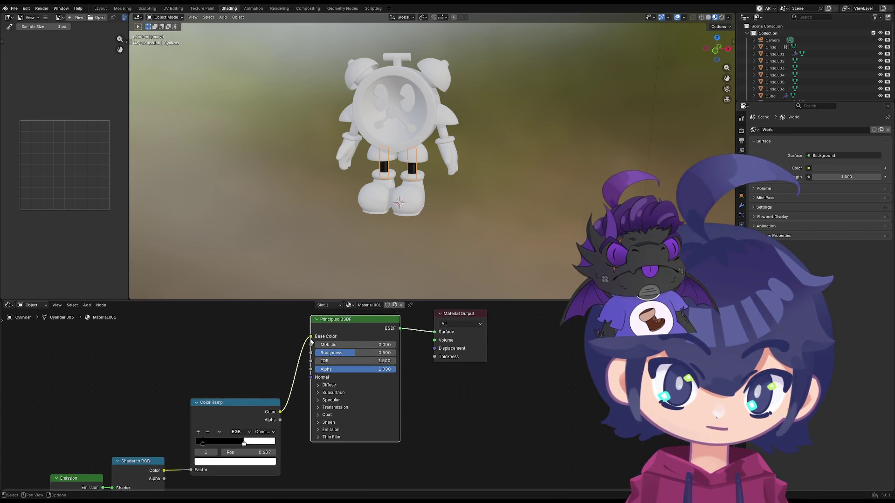
drag(311, 337, 293, 369)
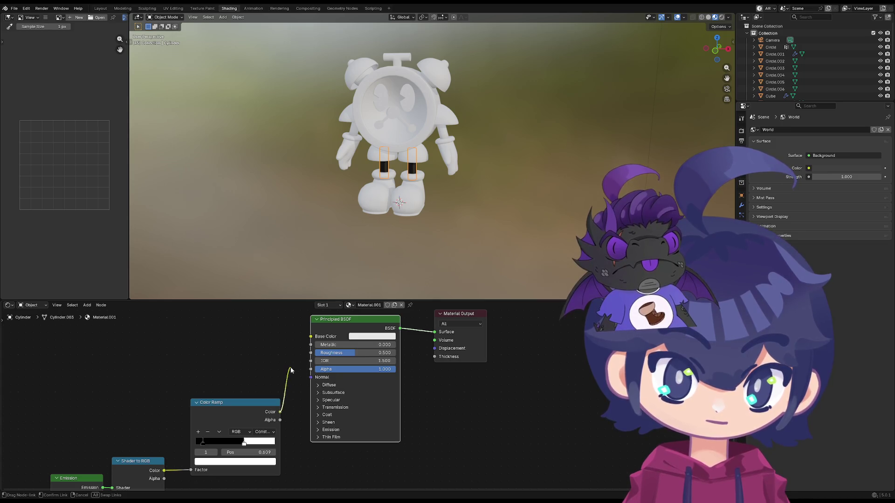
drag(438, 343, 260, 340)
click(369, 338)
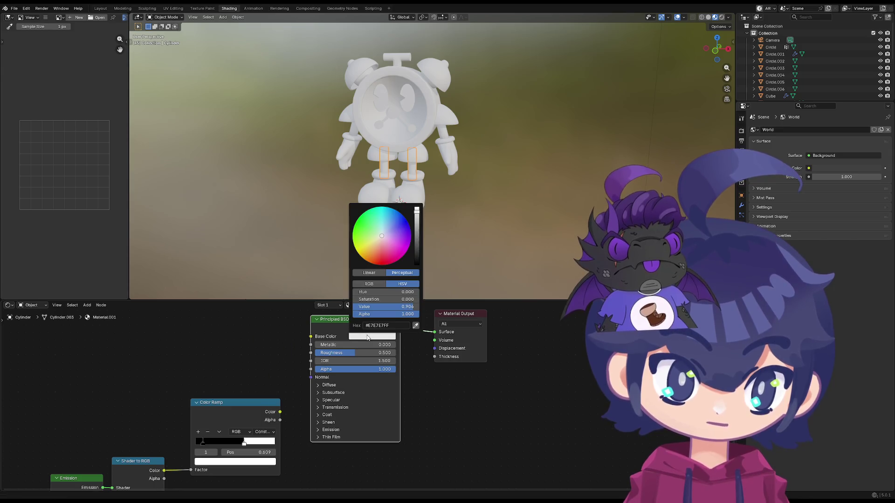
drag(420, 237, 418, 247)
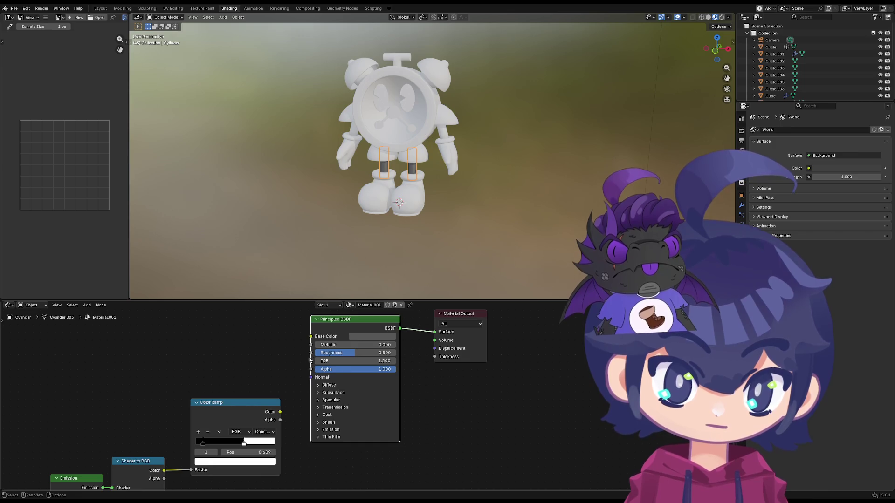
- Relink the Color Ramp toward Base Color and reposition the Principled BSDF node up-right
mouse_move(280, 412)
mouse_down()
mouse_move(311, 336)
mouse_move(316, 349)
mouse_up()
drag(355, 320, 218, 311)
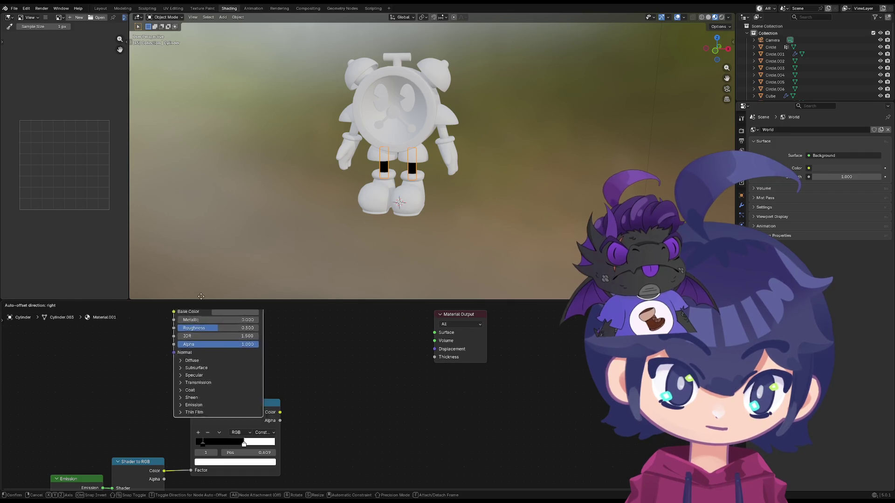
scroll(377, 385, down, 2)
middle_drag(305, 396, 306, 428)
mouse_move(274, 348)
mouse_down()
mouse_move(304, 300)
mouse_move(308, 252)
mouse_up()
scroll(328, 371, down, 1)
scroll(329, 371, down, 1)
scroll(334, 402, up, 1)
scroll(334, 402, up, 2)
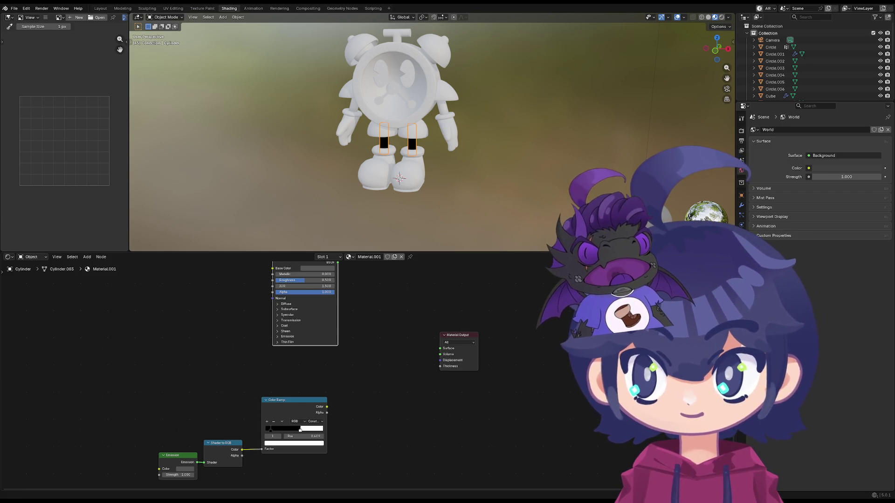
- Delete the Principled BSDF node, dismissing a shader search from the output
middle_drag(191, 313, 165, 345)
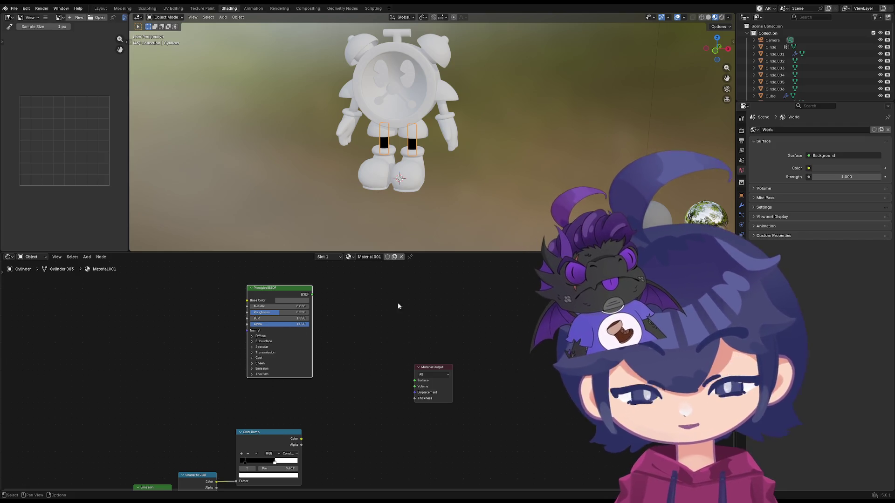
key(x)
drag(416, 382, 351, 378)
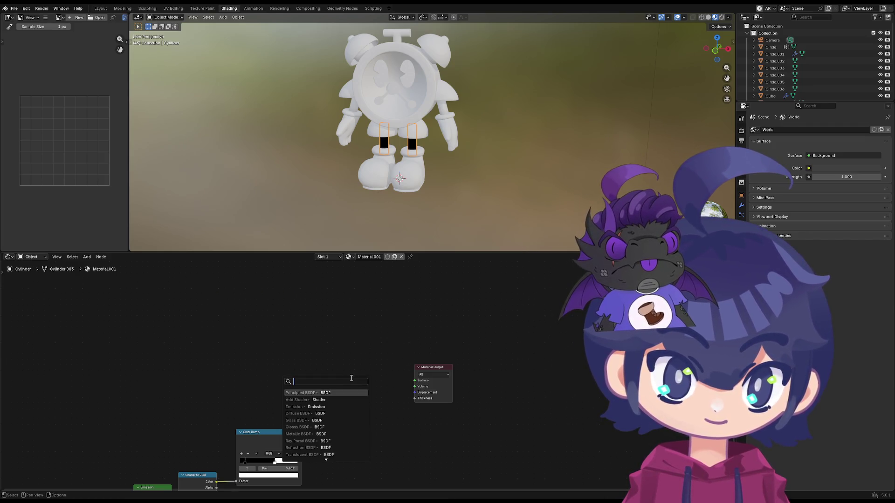
text(mix)
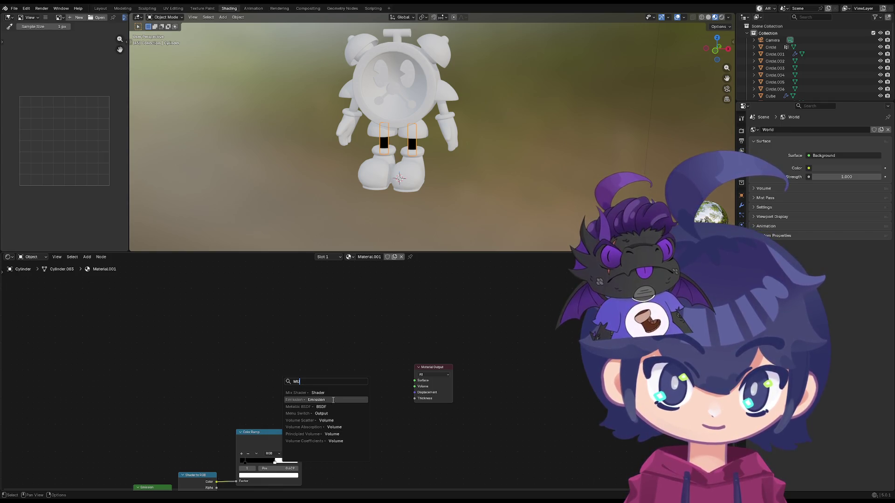
key(Escape)
- Add a Multiply colour mix taking the Color Ramp in A and sending its result to Material Output
key(shift+a)
key(space)
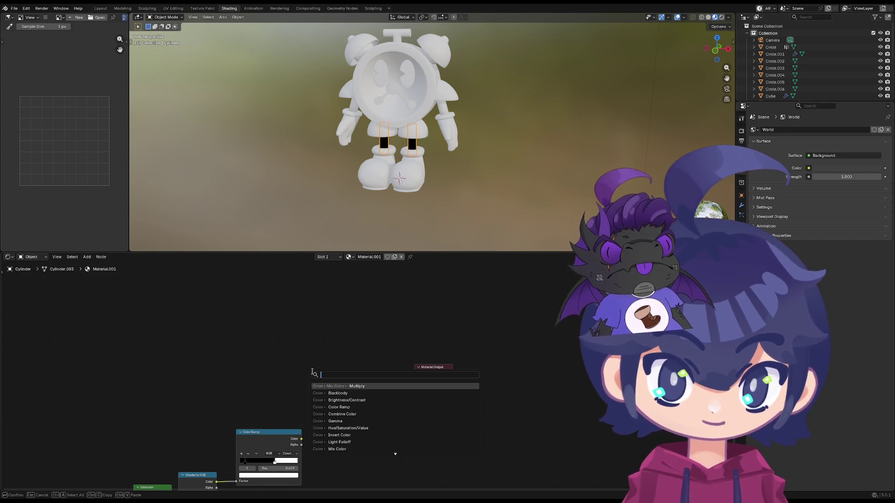
click(349, 384)
click(379, 372)
drag(378, 372, 415, 380)
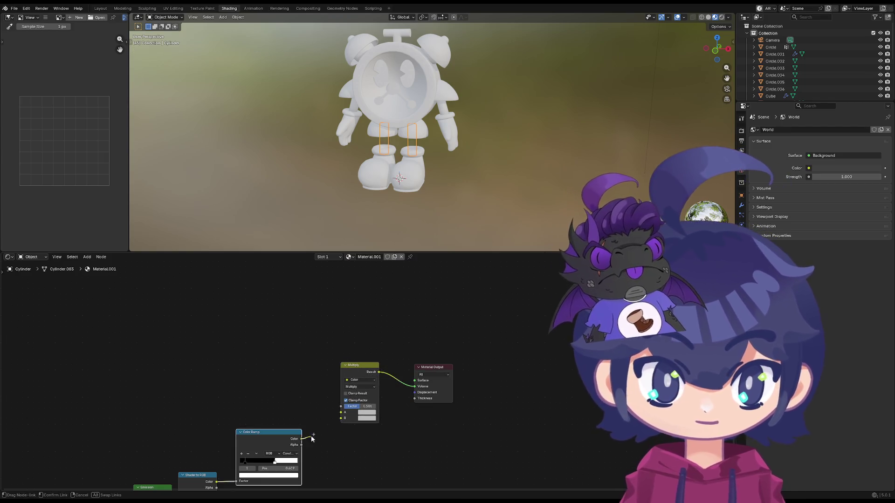
drag(302, 439, 342, 413)
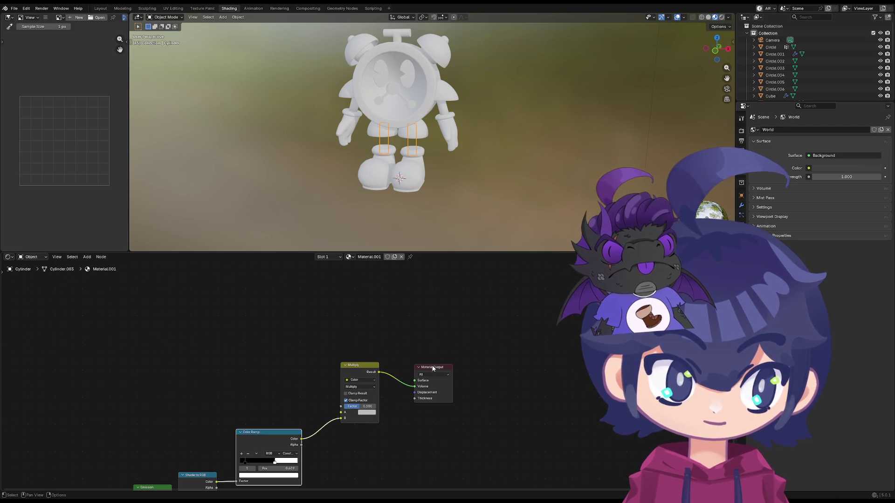
drag(433, 366, 420, 356)
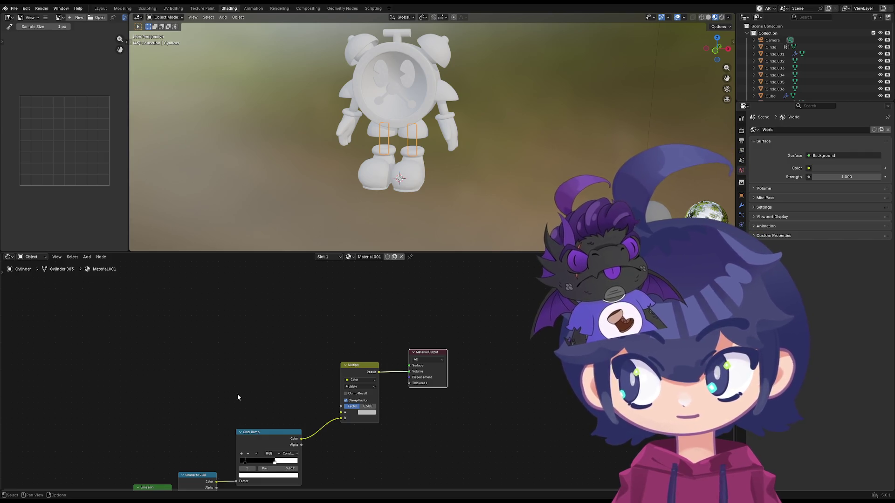
middle_drag(247, 389, 392, 345)
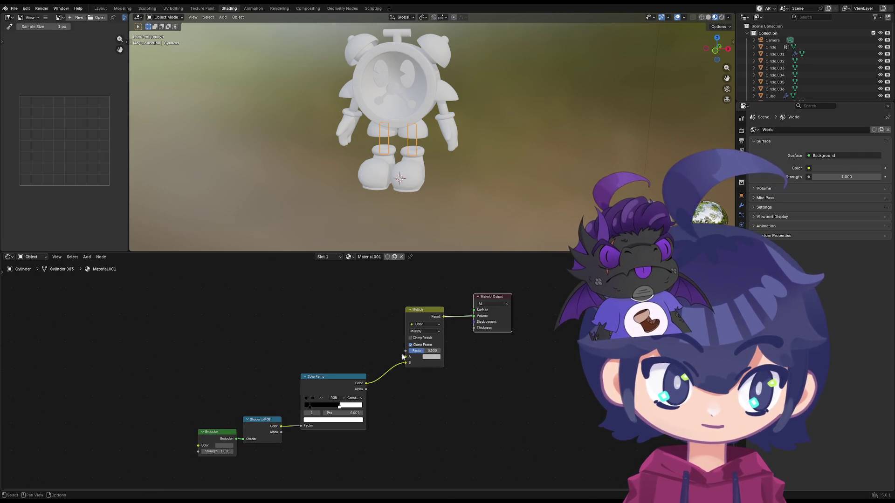
key(shift+a)
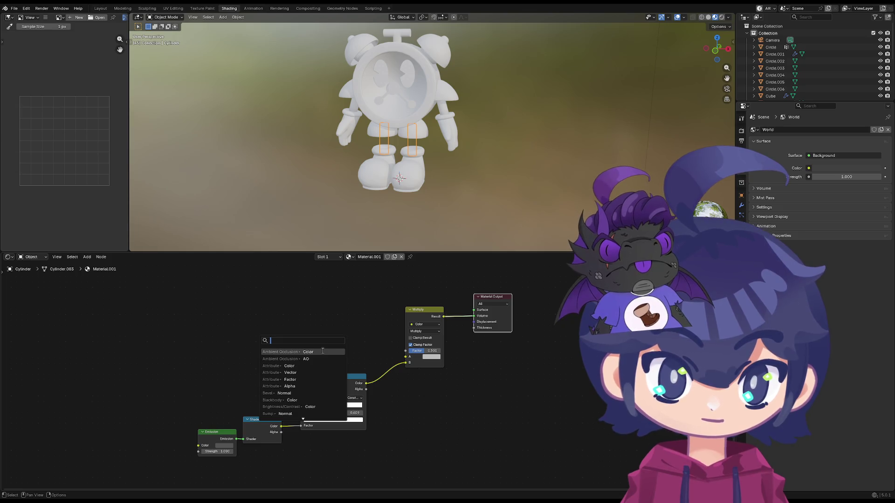
click(323, 351)
click(329, 313)
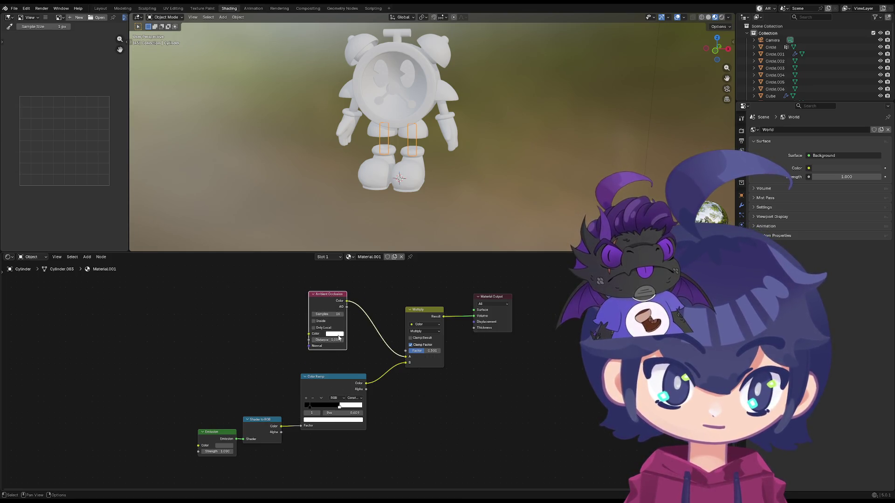
click(339, 334)
click(357, 280)
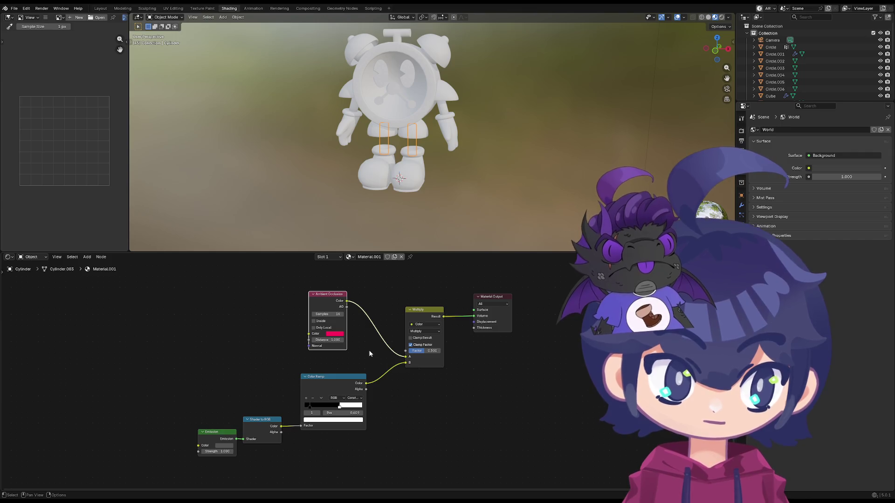
key(x)
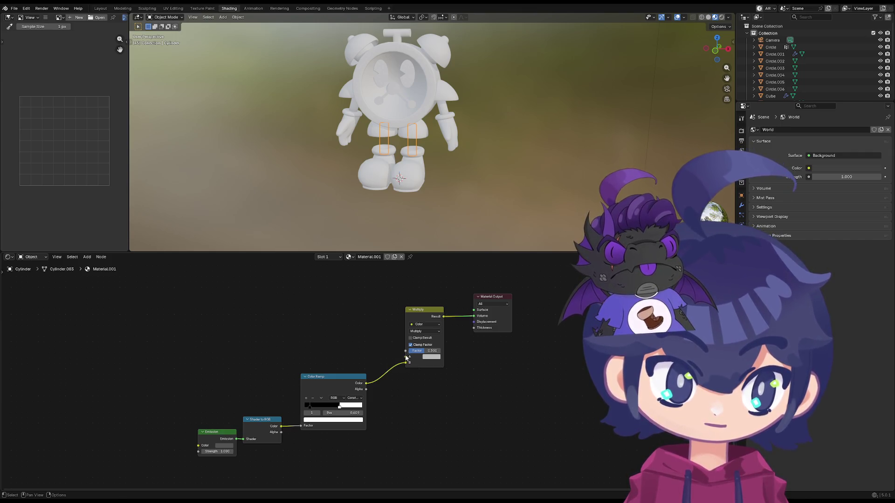
drag(406, 357, 335, 317)
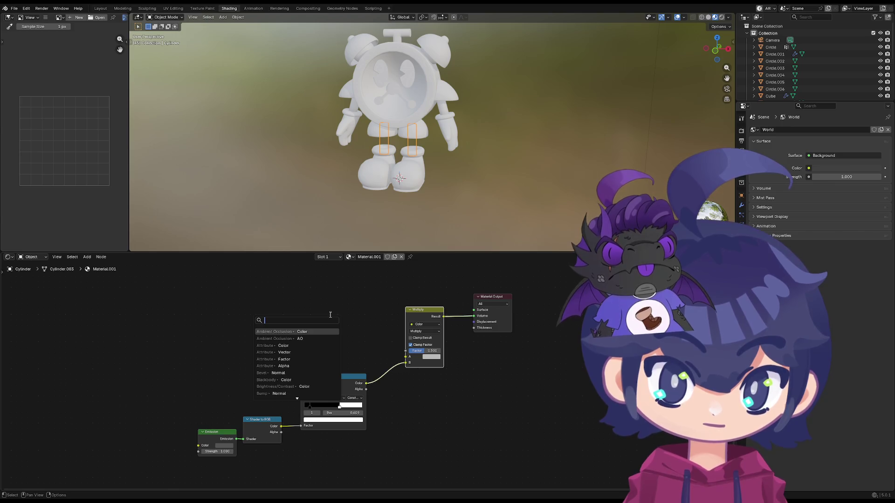
click(280, 345)
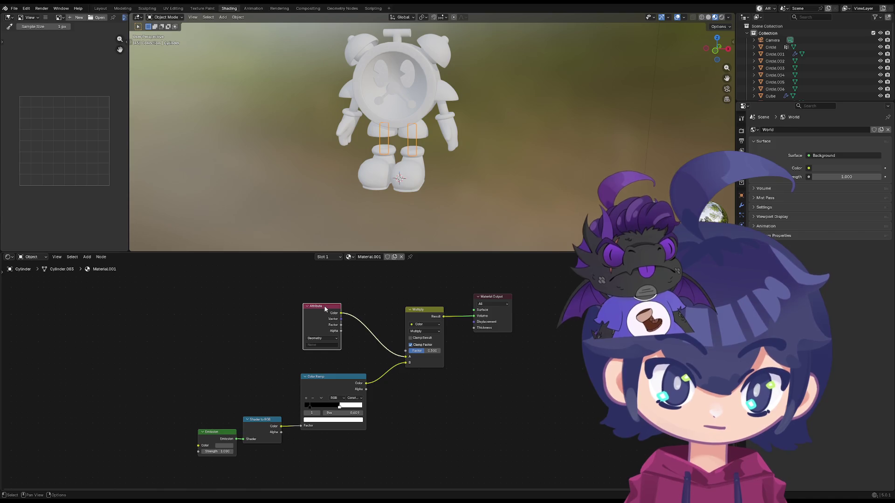
key(x)
drag(400, 356, 330, 312)
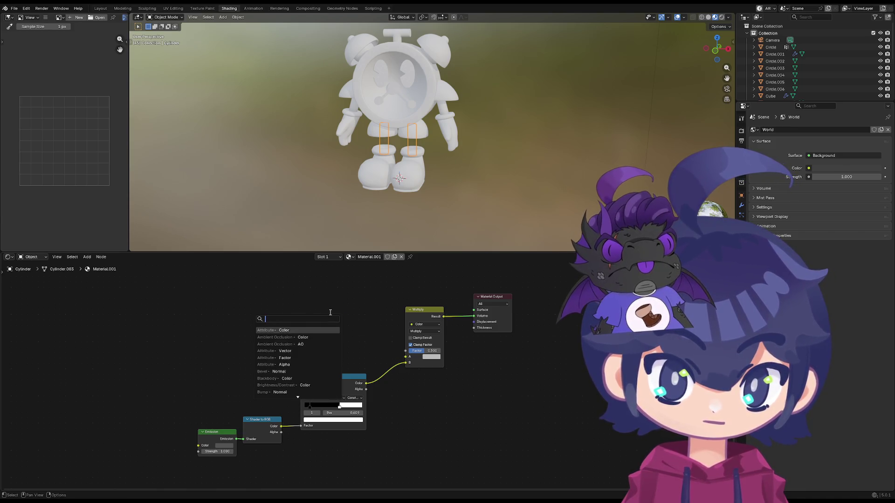
text(i)
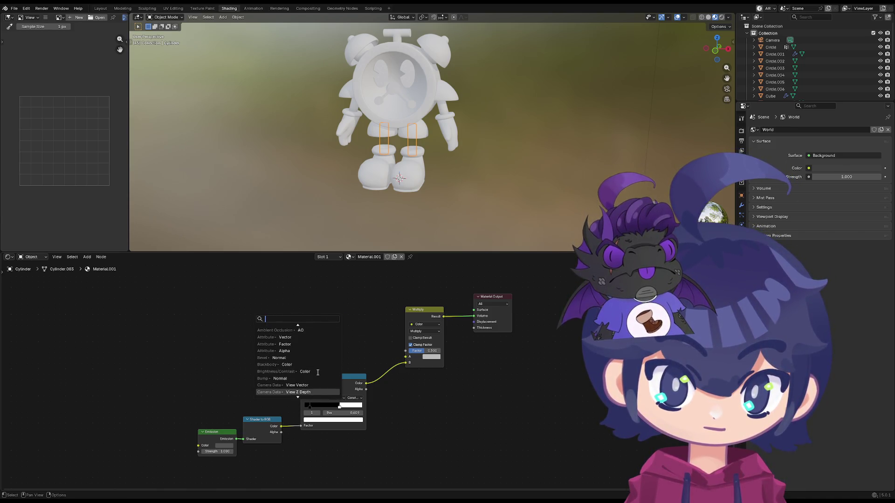
text(mage)
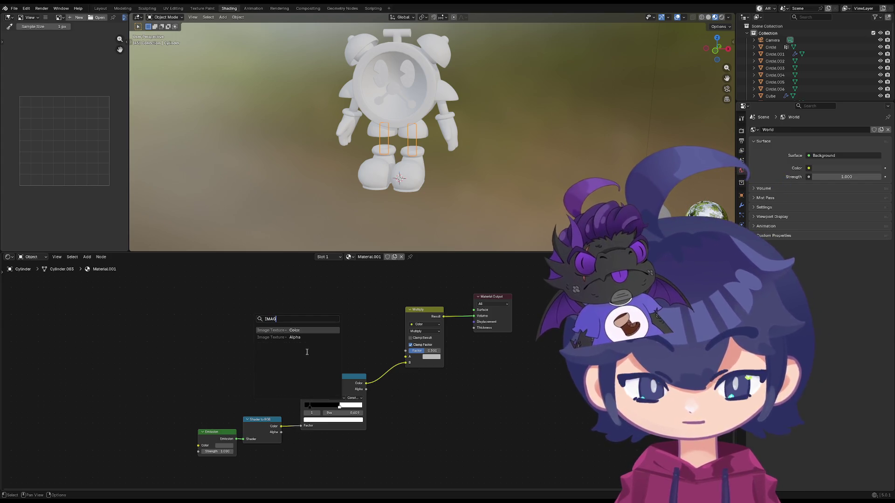
key(Return)
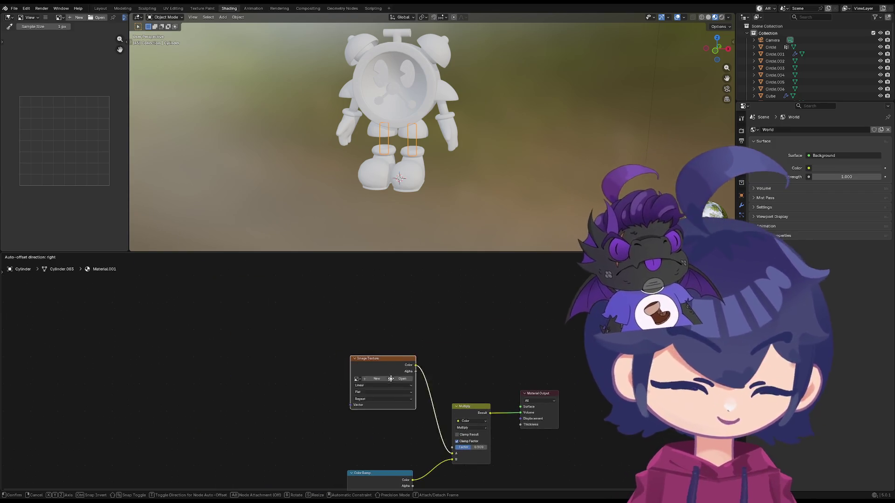
key(Escape)
middle_drag(387, 441, 256, 342)
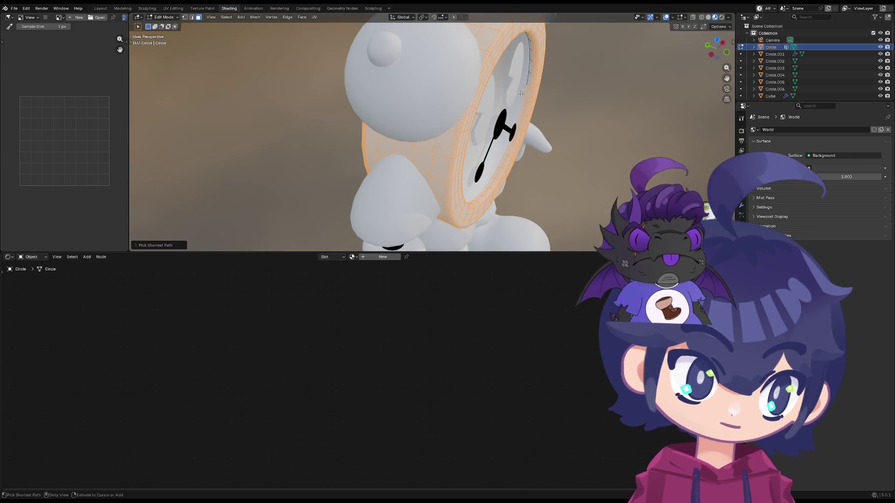
- Select all of the clock Circle's faces except one rim face and orbit to the front
click(532, 72)
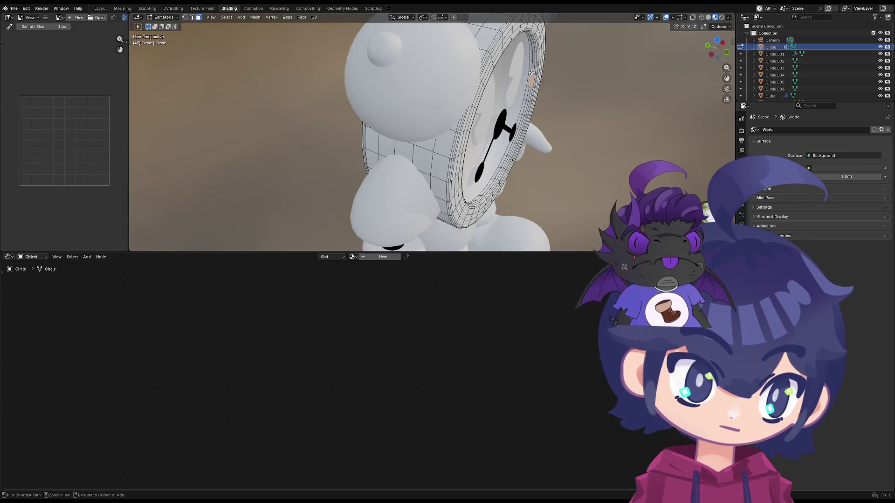
key(ctrl+i)
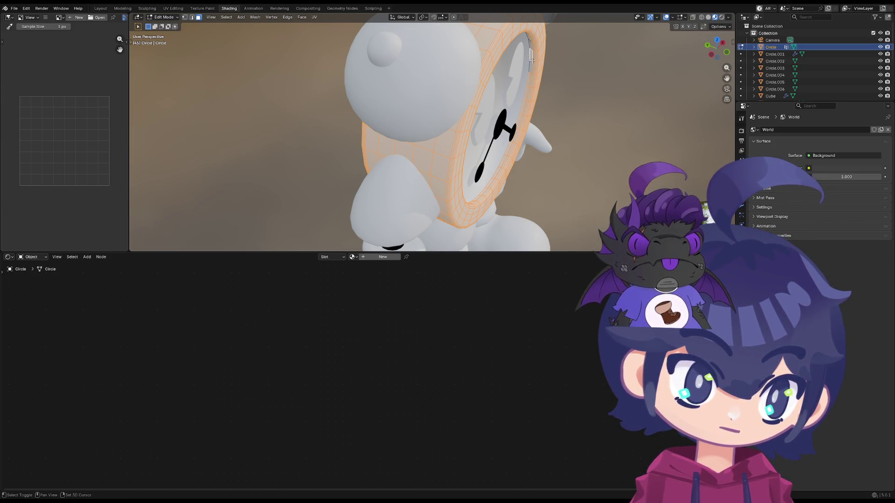
middle_drag(530, 67, 530, 63)
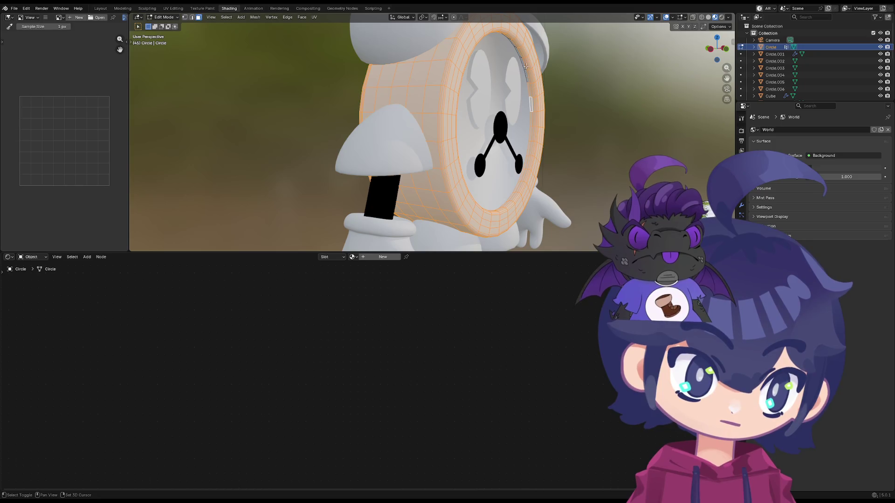
mouse_move(519, 54)
middle_down()
mouse_move(531, 55)
mouse_move(540, 106)
mouse_move(540, 191)
mouse_move(490, 182)
middle_up()
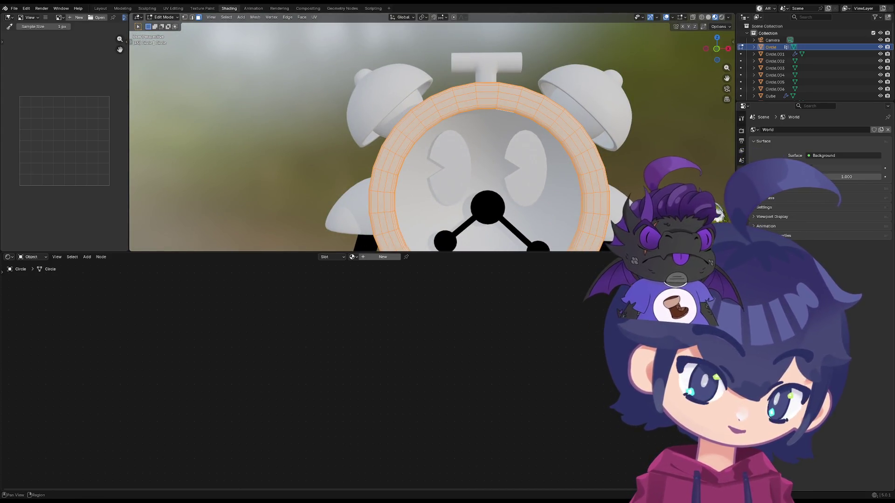
- Assign the existing toon Material.001 to the Circle mesh from the material browse list
click(742, 249)
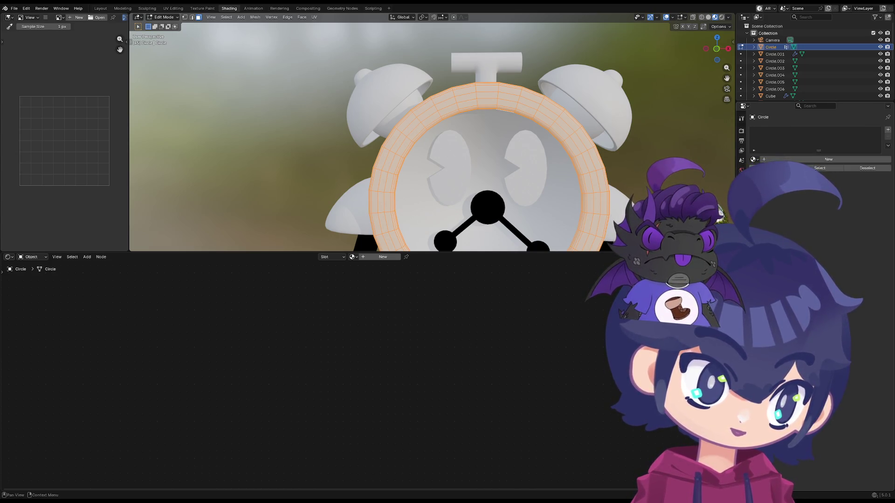
click(755, 160)
click(811, 197)
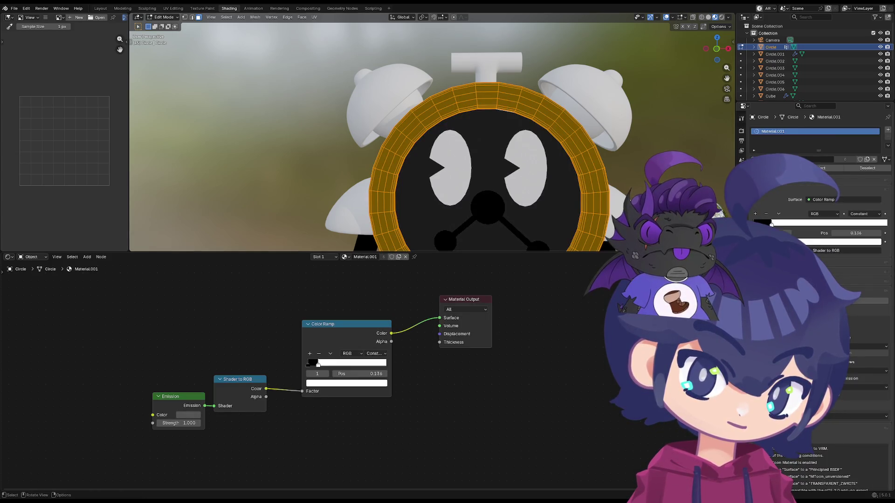
- Clear the face selection on the clock rim in Edit Mode
mouse_move(612, 205)
middle_down()
mouse_move(603, 205)
mouse_move(702, 174)
middle_up()
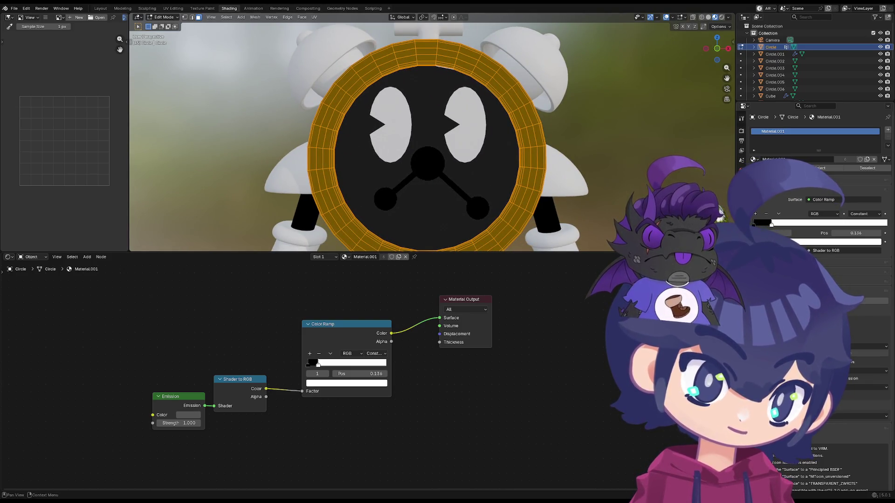
key(alt+a)
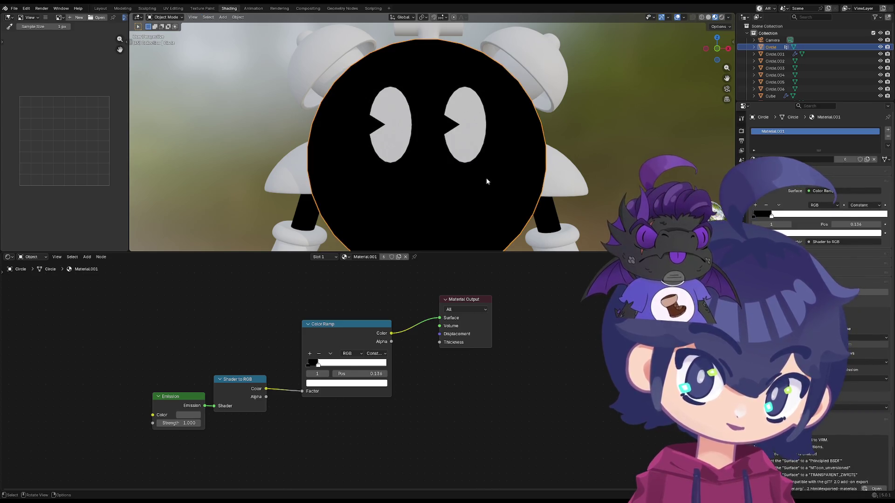
key(a)
click(819, 169)
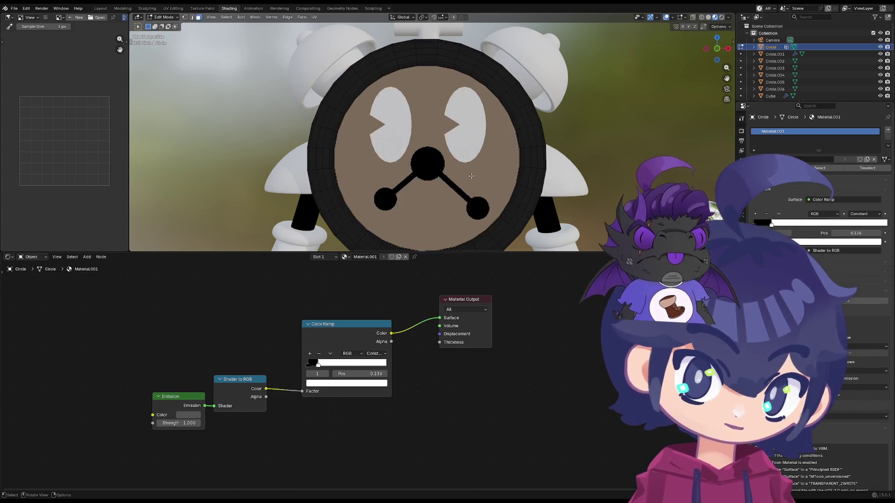
click(867, 169)
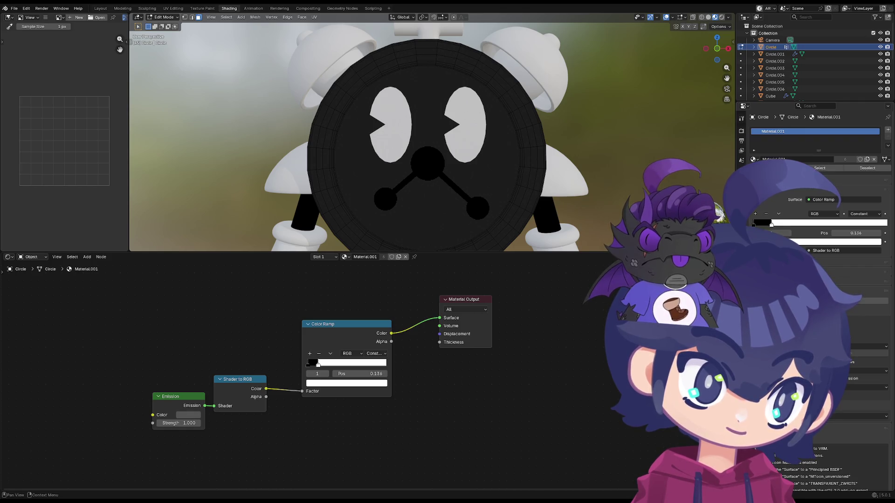
- Switch the slot to Material and back to Material.001, then return to Object Mode viewing the robot
click(755, 160)
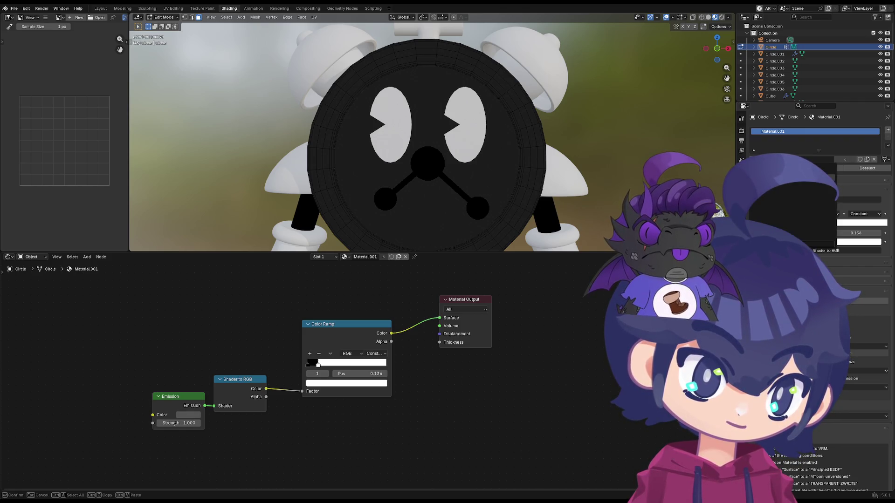
click(769, 176)
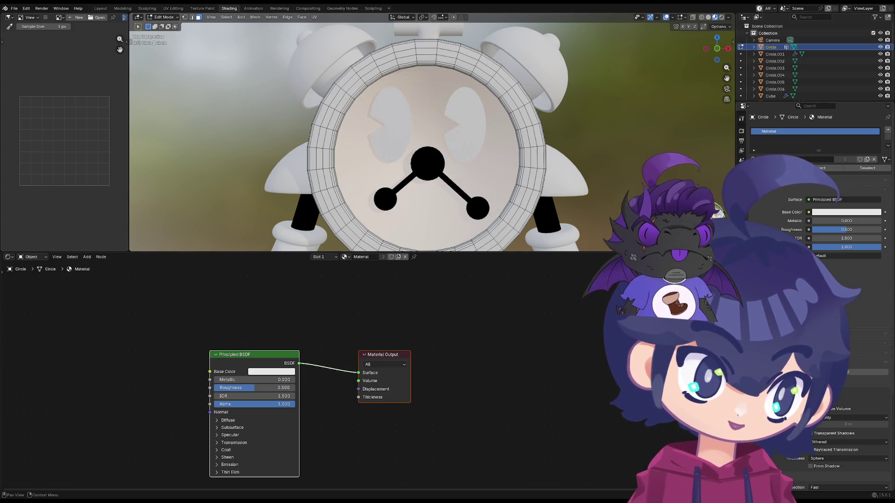
click(754, 159)
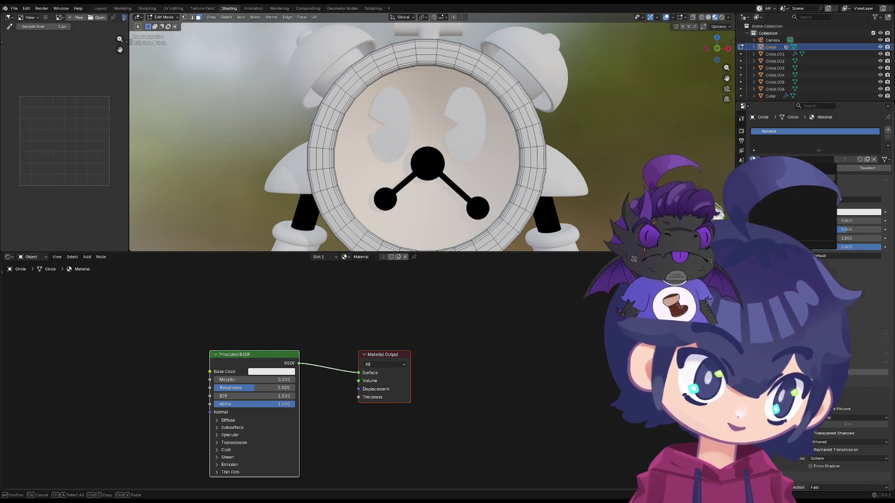
click(776, 183)
key(Tab)
scroll(492, 174, down, 5)
mouse_move(492, 175)
middle_down()
mouse_move(461, 210)
mouse_move(425, 208)
middle_up()
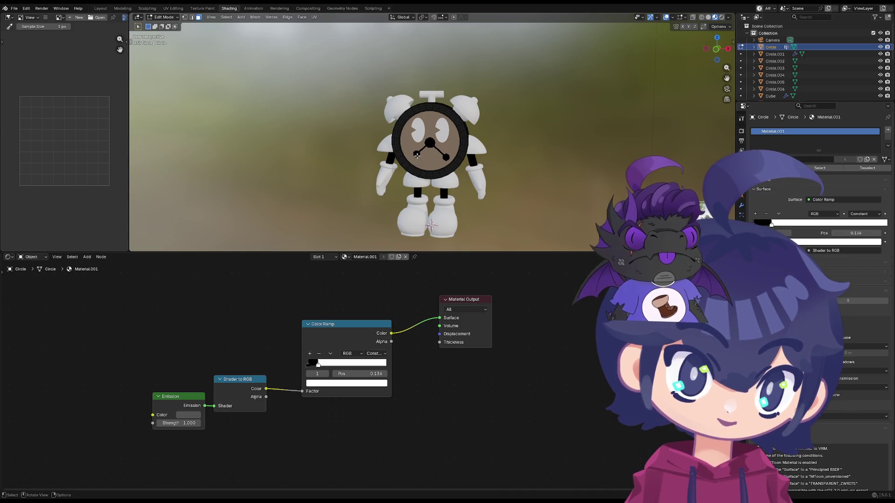
scroll(429, 184, up, 2)
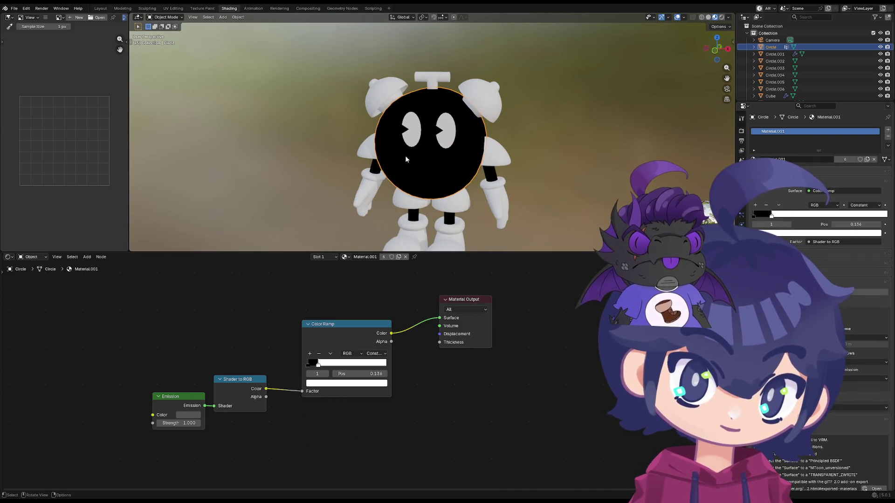
scroll(423, 201, up, 2)
scroll(381, 235, up, 1)
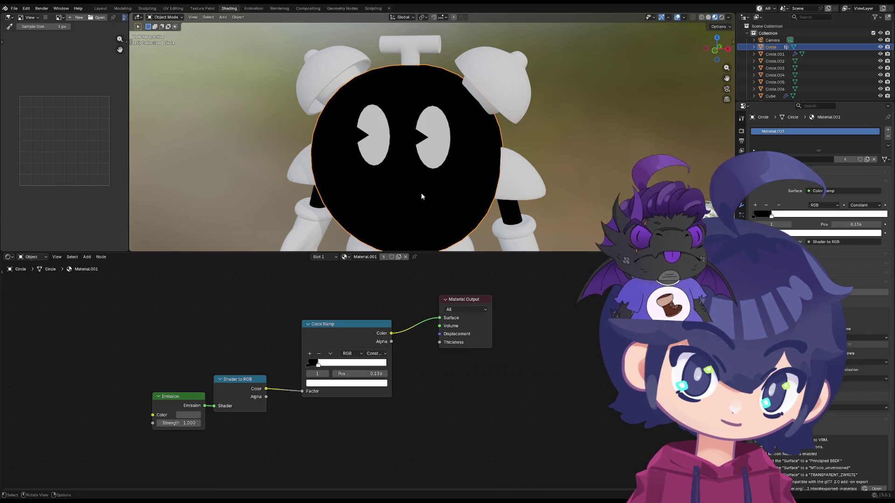
- In Edit Mode set the clock's slot to Material and select the faces using it
key(Tab)
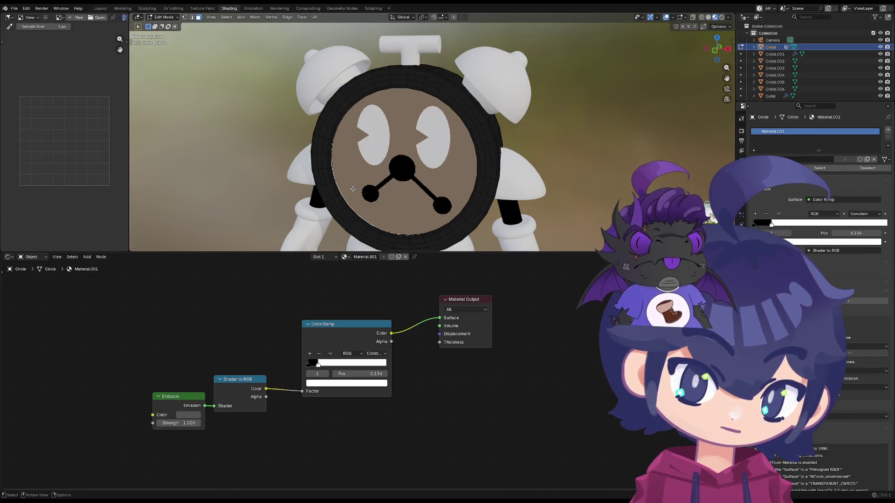
click(753, 159)
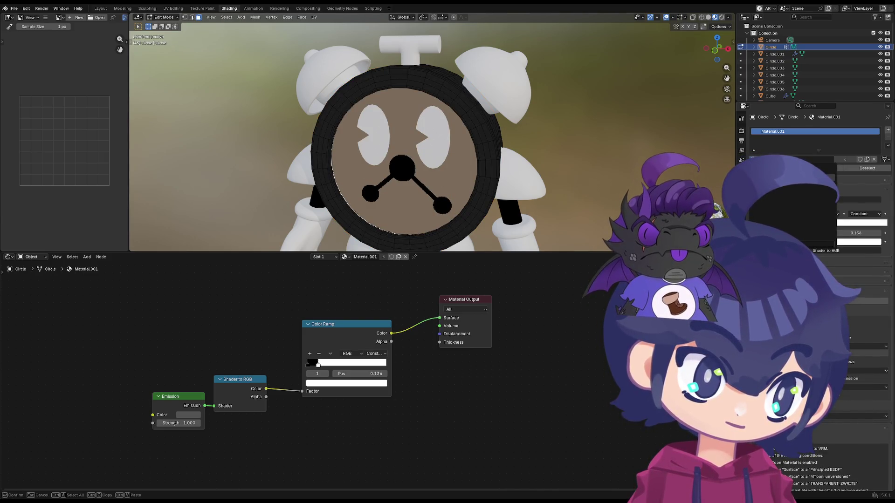
click(776, 181)
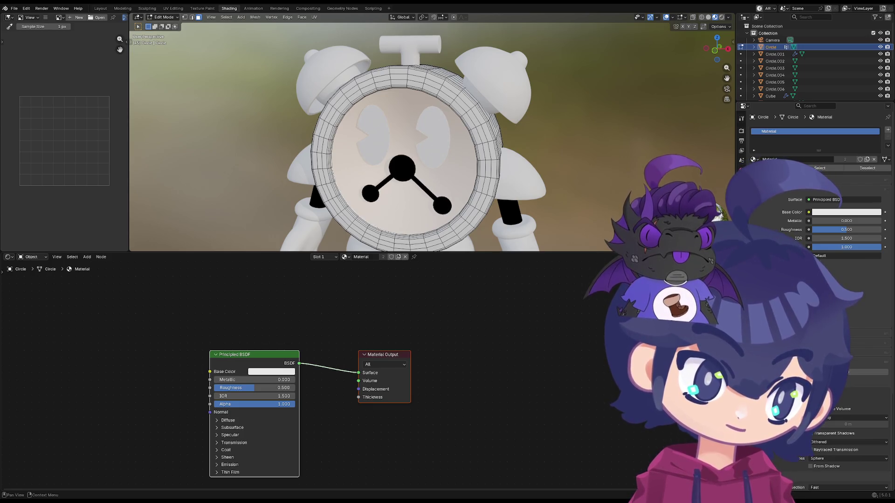
click(818, 168)
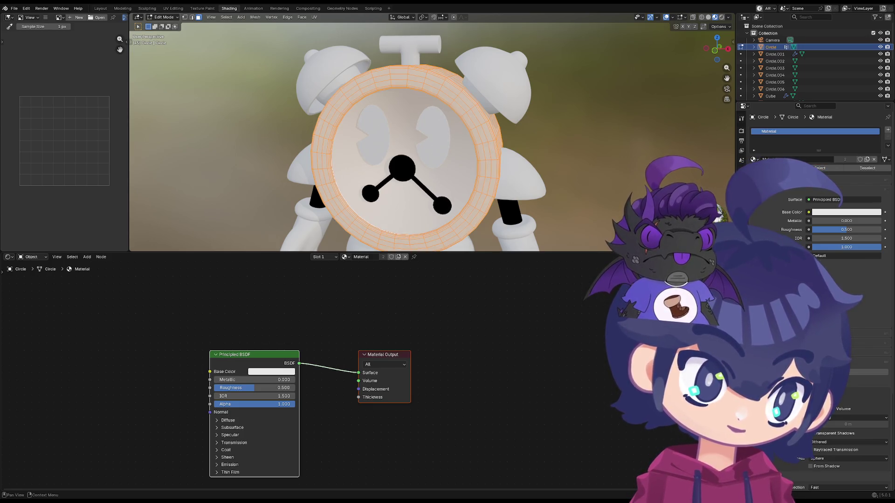
click(405, 191)
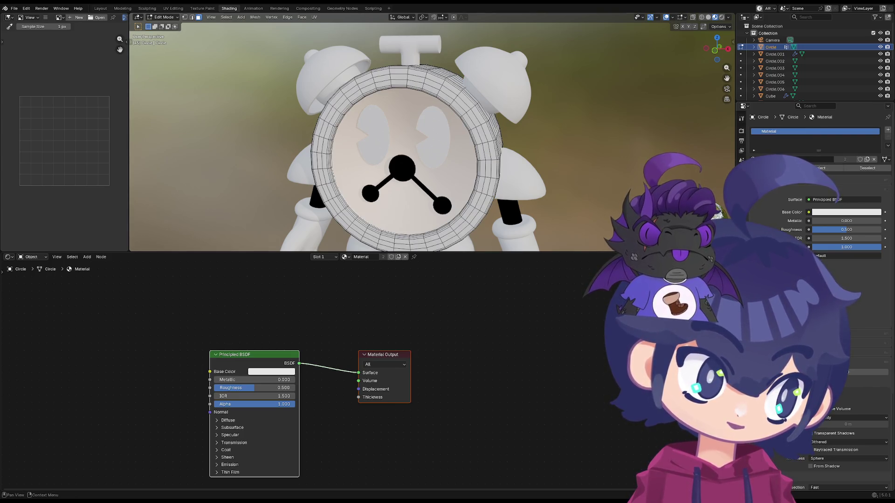
click(819, 168)
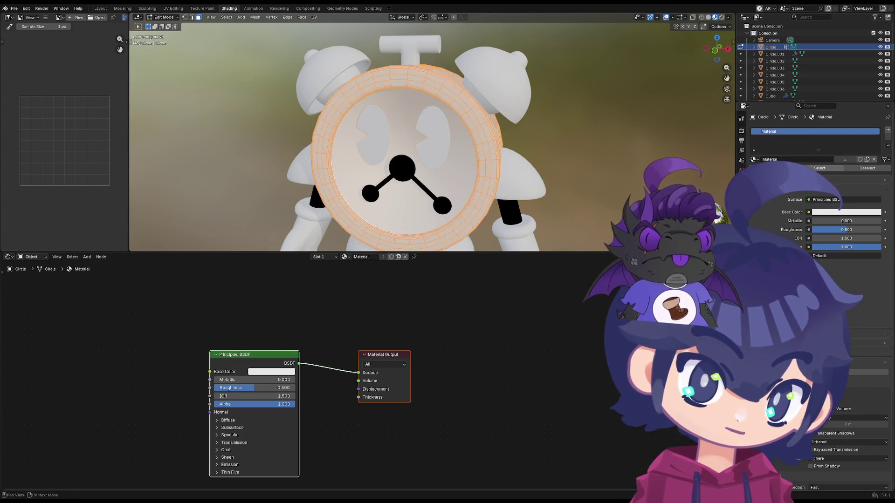
- Look through the Scene settings, then undo back to toon Material.001 and select the whole clock mesh
click(742, 161)
click(751, 142)
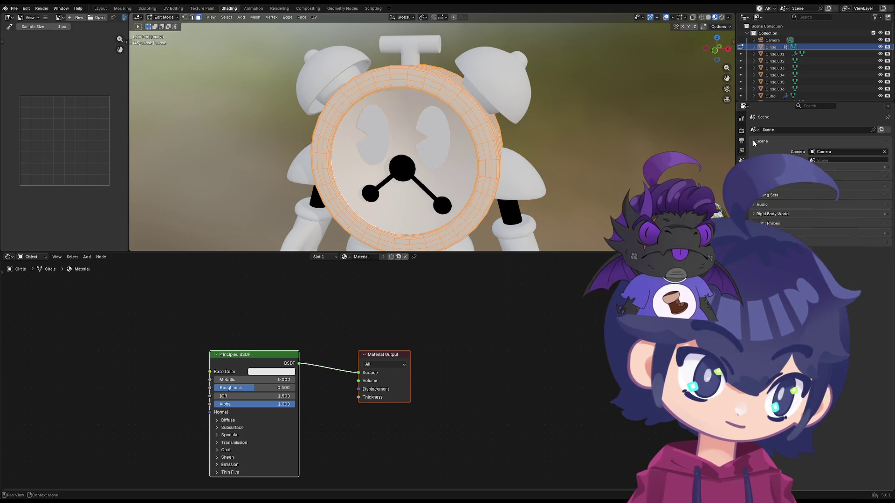
click(753, 142)
click(752, 142)
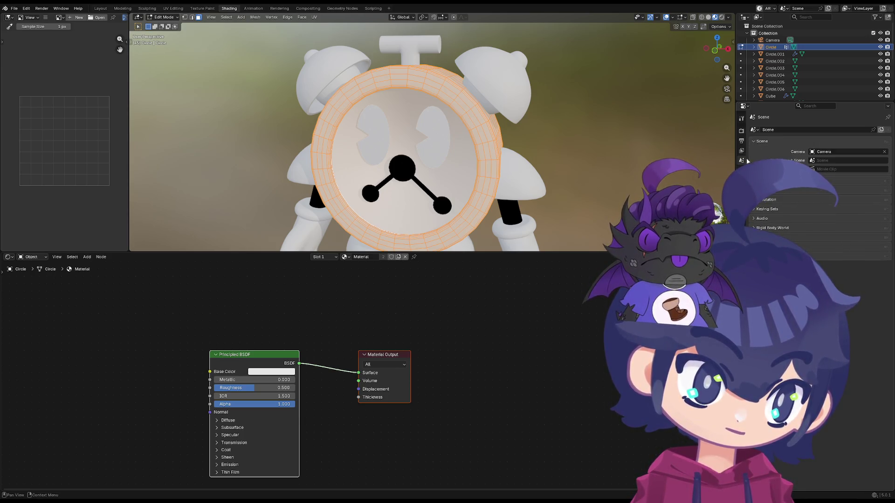
click(741, 231)
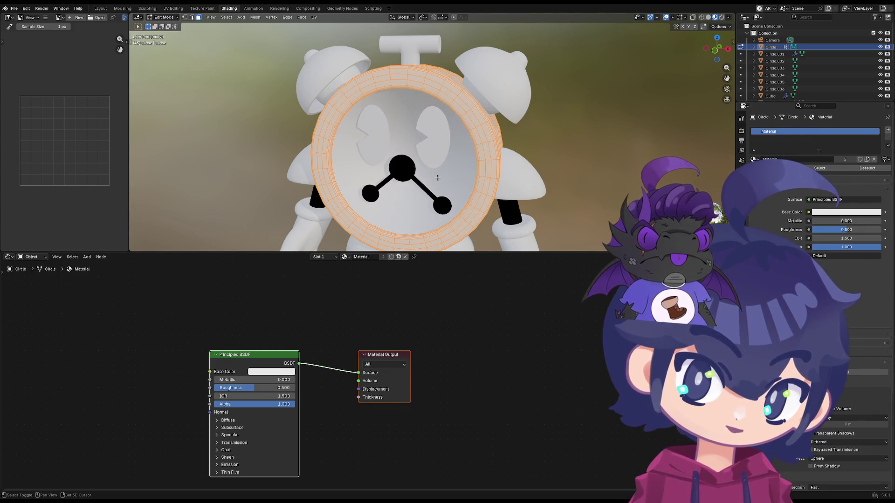
click(872, 172)
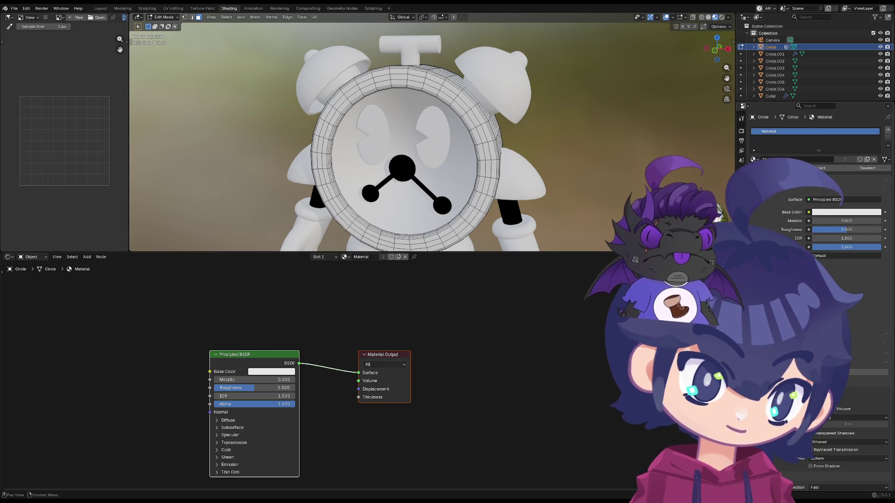
scroll(818, 149, down, 5)
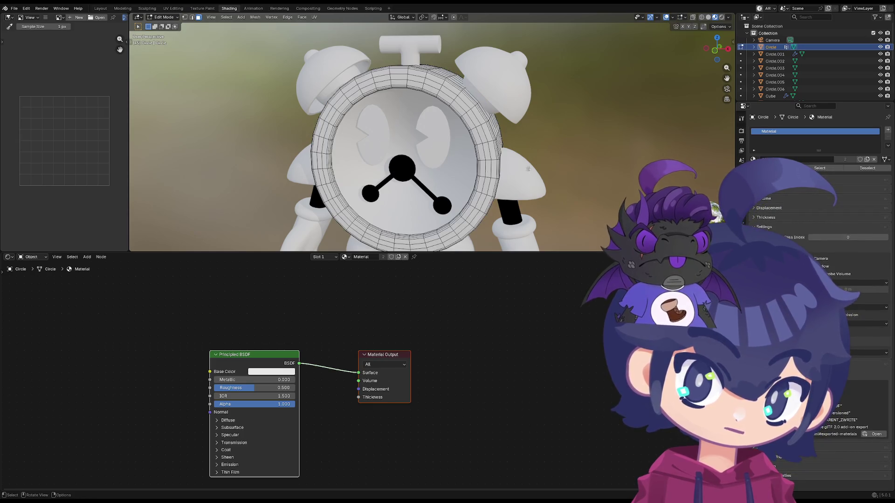
key(ctrl+z)
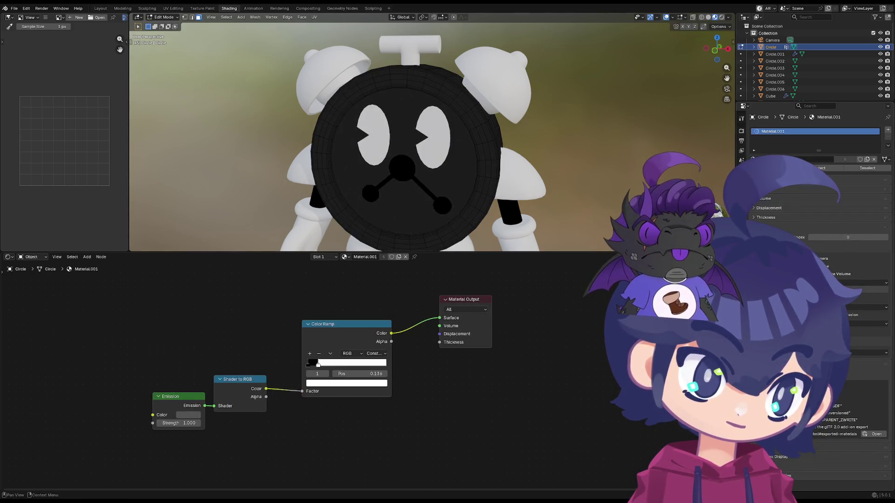
key(a)
key(q)
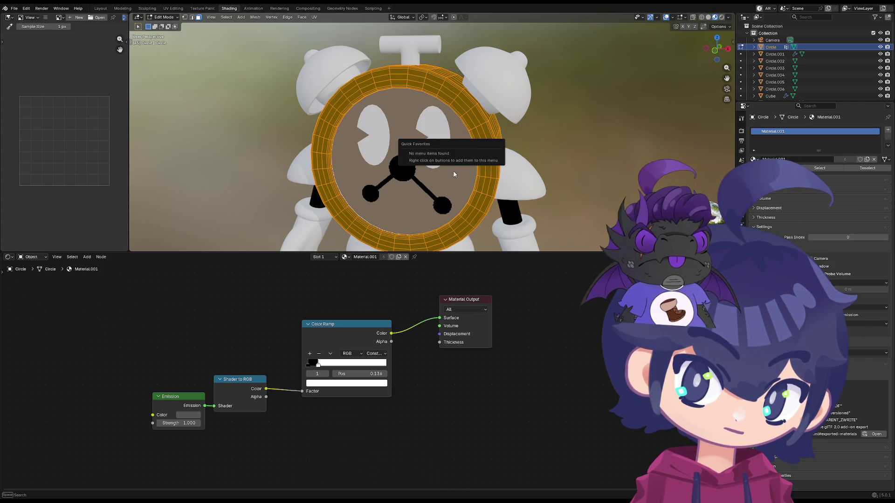
key(Escape)
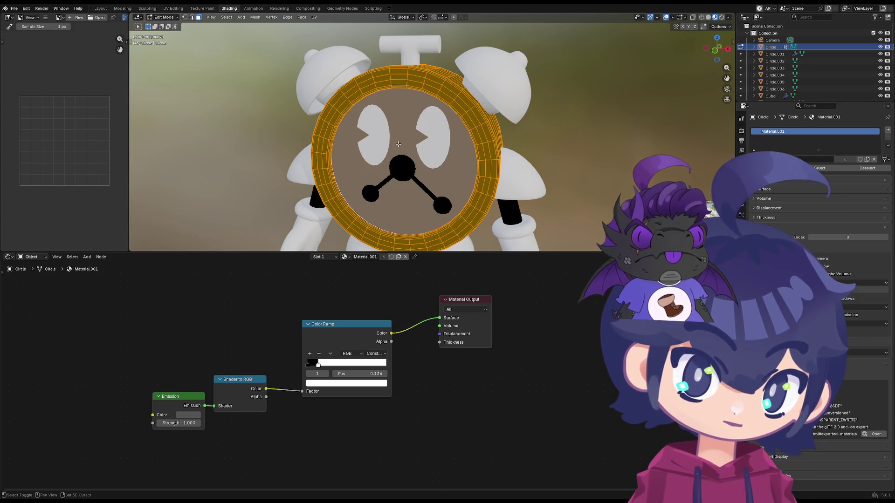
mouse_move(398, 143)
middle_down()
mouse_move(369, 164)
mouse_move(330, 168)
middle_up()
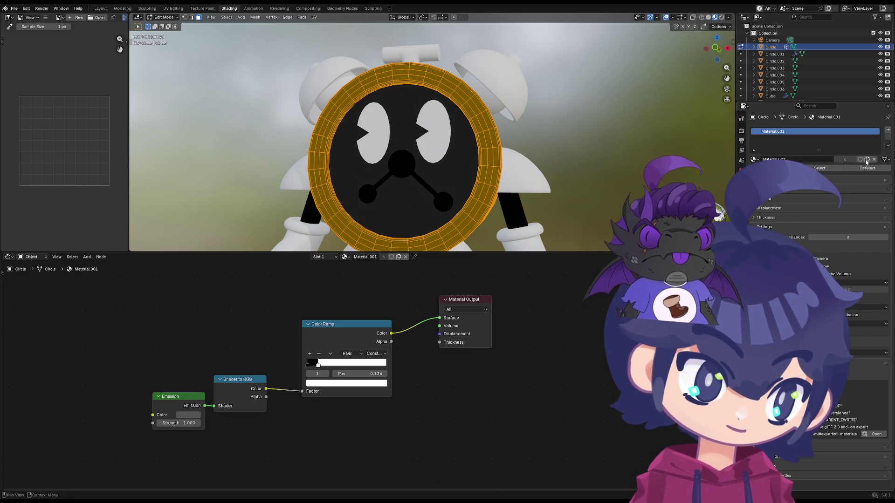
- Add a second material slot to the clock and give it Material.001
click(885, 160)
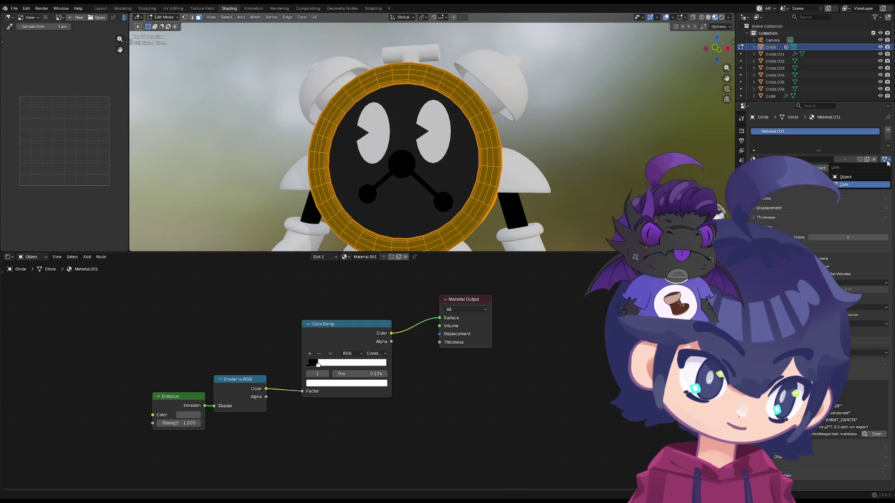
click(887, 162)
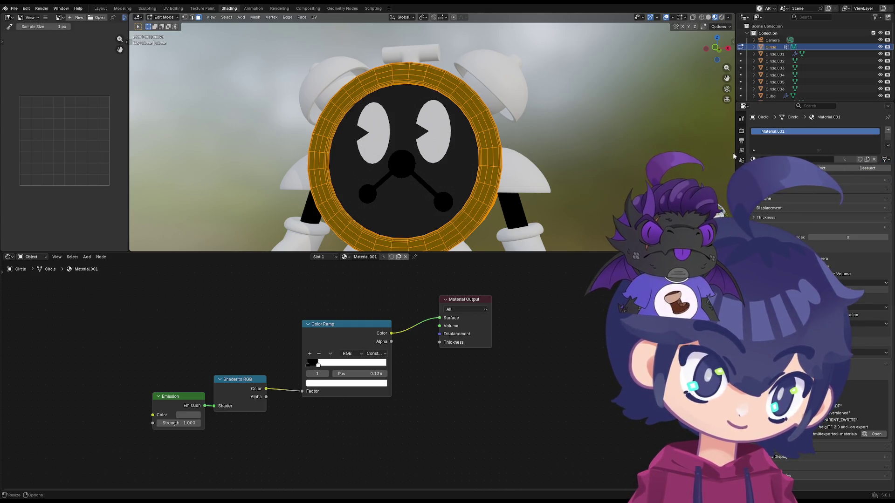
click(889, 131)
click(755, 172)
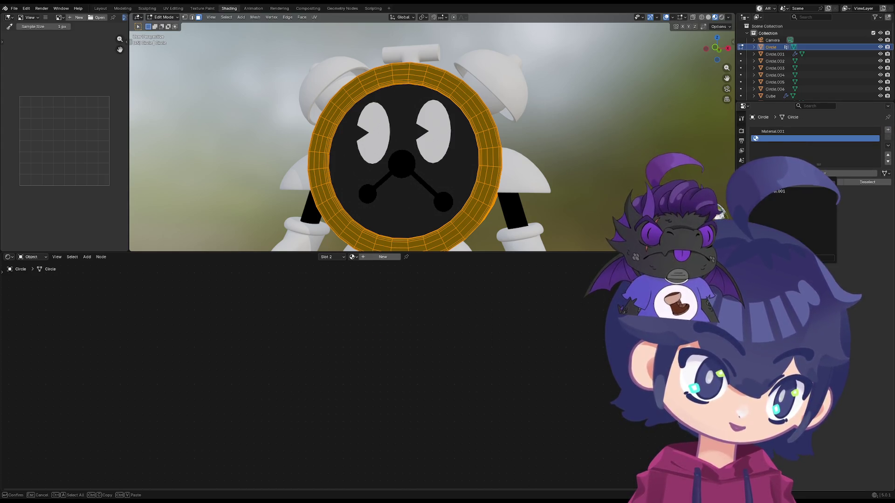
click(779, 191)
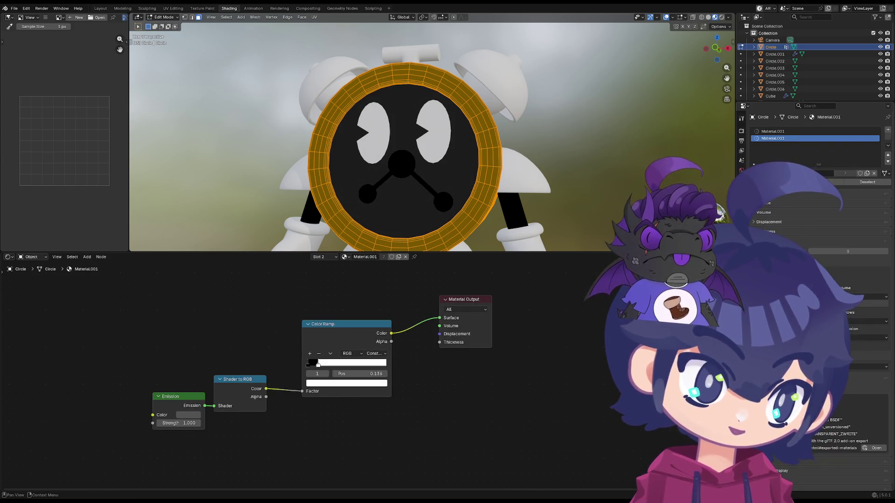
click(773, 131)
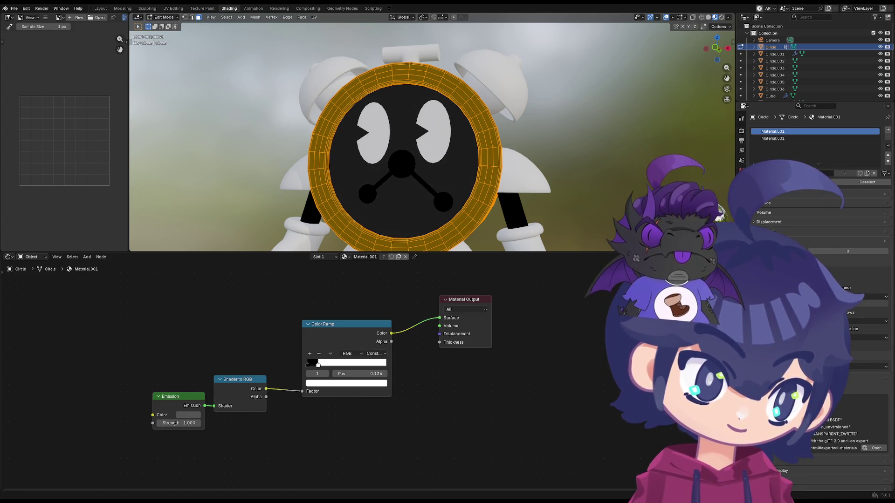
- Change the second slot to the plain Principled BSDF Material so the clock face shows white inside the dark rim
click(822, 138)
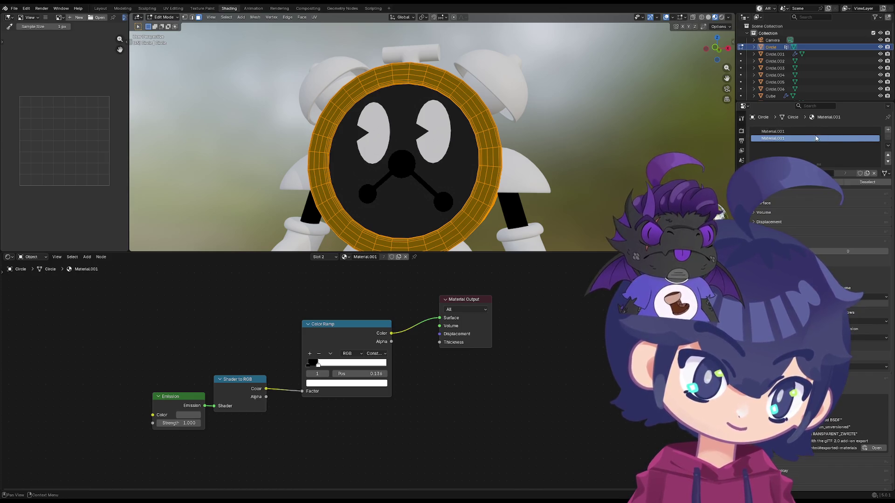
right_click(788, 138)
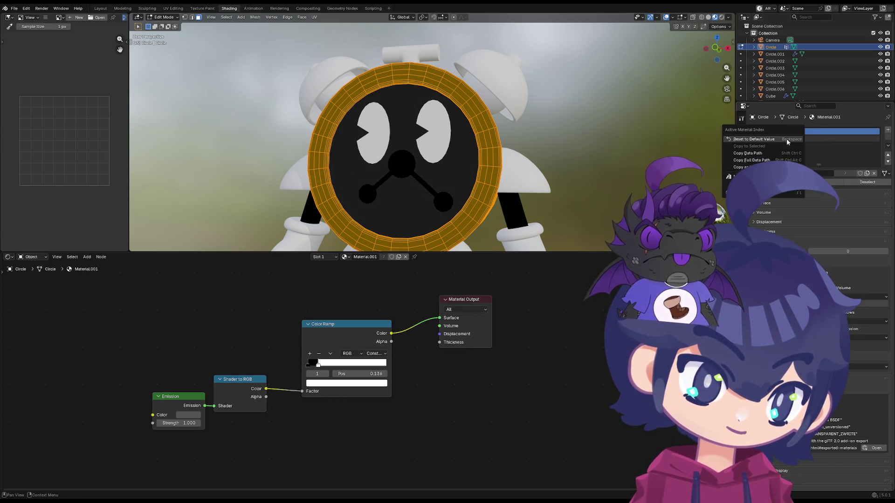
click(804, 139)
right_click(794, 140)
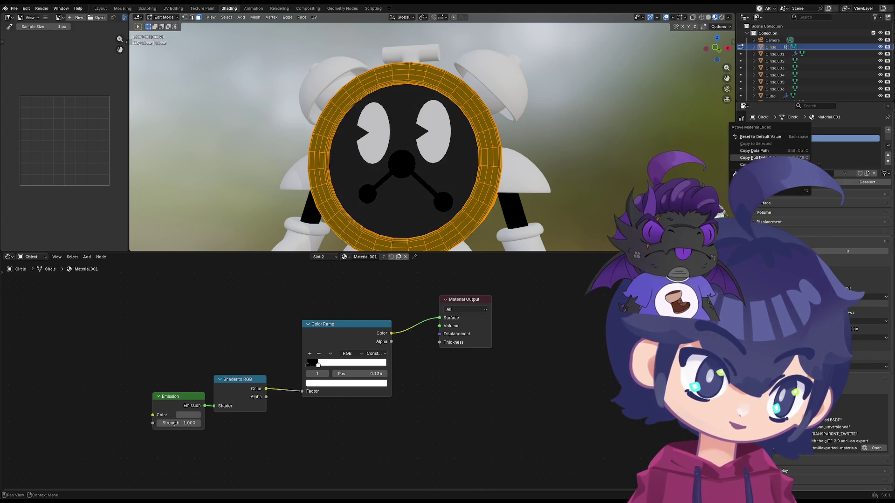
click(886, 131)
click(755, 173)
click(776, 186)
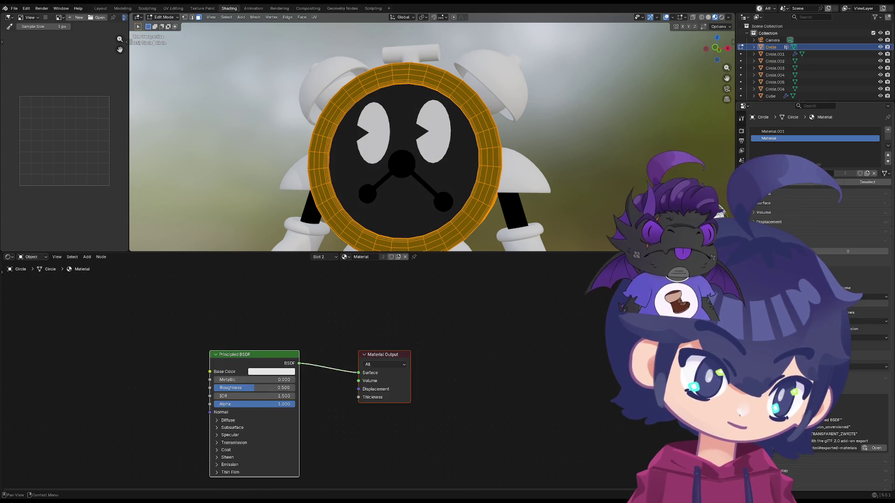
click(772, 132)
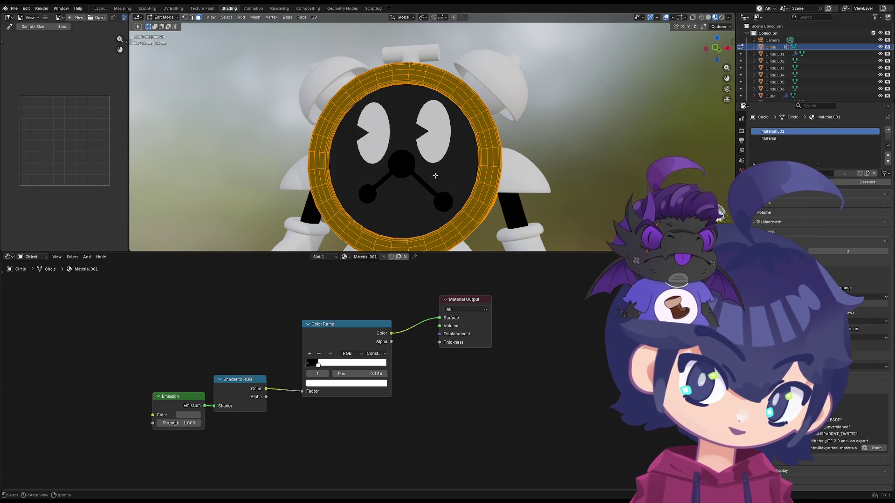
key(alt+a)
click(769, 138)
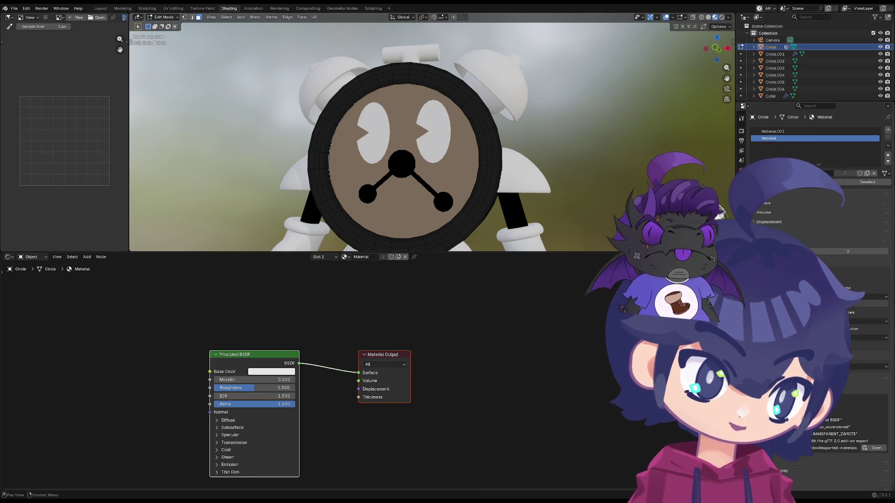
scroll(541, 162, down, 1)
scroll(540, 162, down, 2)
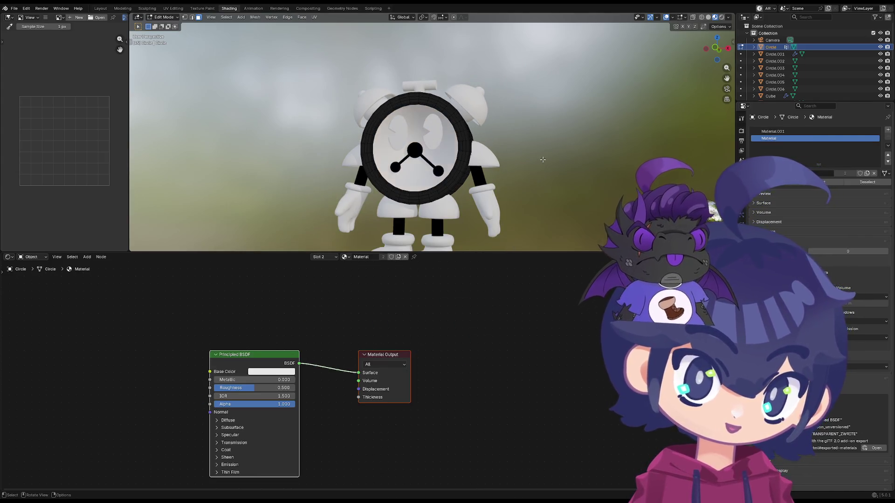
mouse_move(541, 162)
middle_down()
mouse_move(475, 198)
mouse_move(275, 177)
mouse_move(487, 198)
mouse_move(604, 173)
mouse_move(460, 178)
middle_up()
key(Tab)
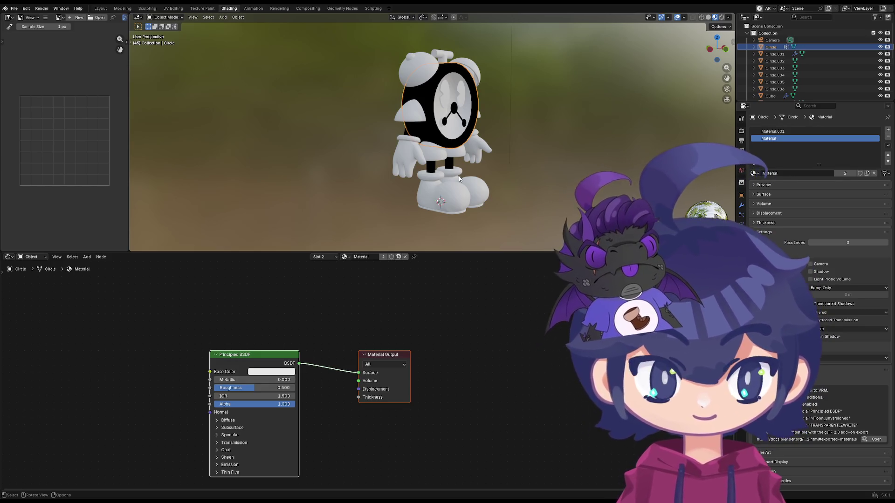
mouse_move(459, 176)
middle_down()
mouse_move(438, 132)
mouse_move(515, 161)
mouse_move(498, 176)
mouse_move(420, 108)
middle_up()
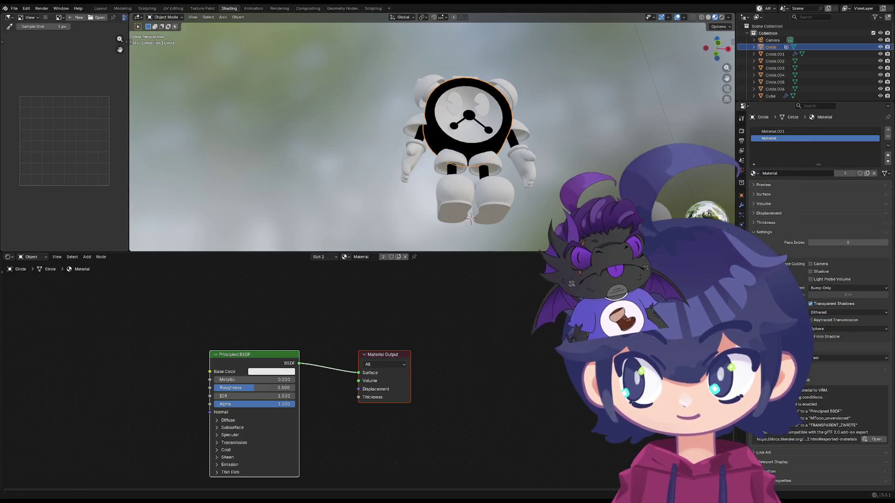
middle_drag(461, 188, 462, 189)
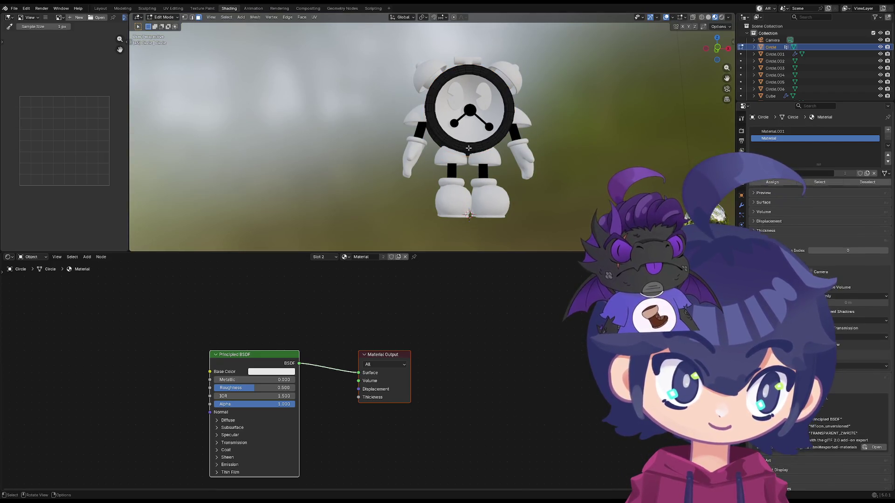
- Select the leg, detach Emission from Shader to RGB and wire it straight to the Surface output, rearranging the nodes
click(452, 173)
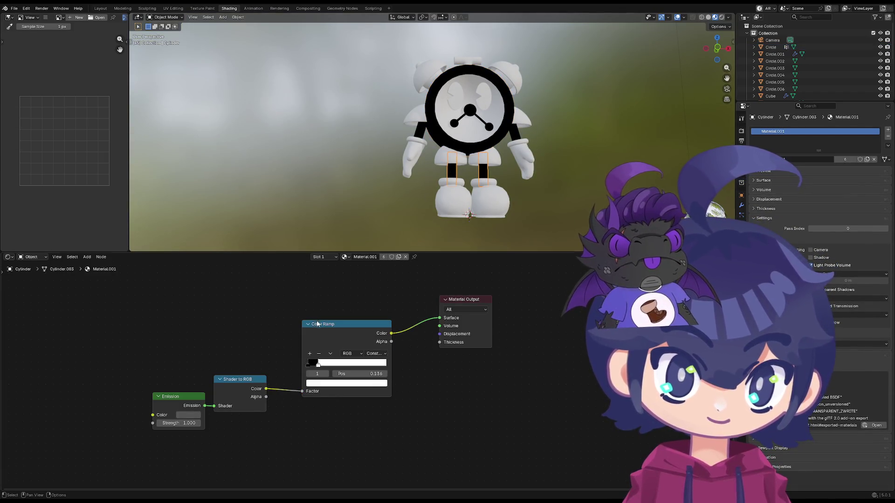
middle_drag(320, 324, 400, 305)
scroll(401, 306, up, 2)
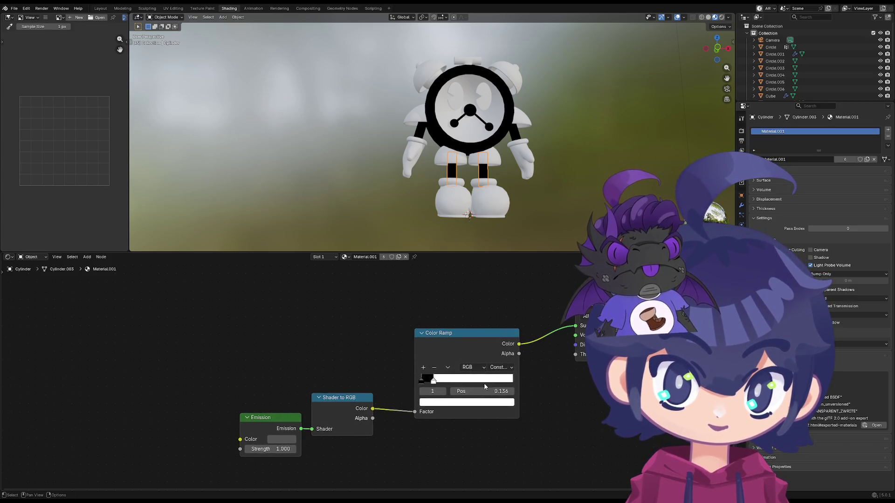
drag(310, 428, 313, 381)
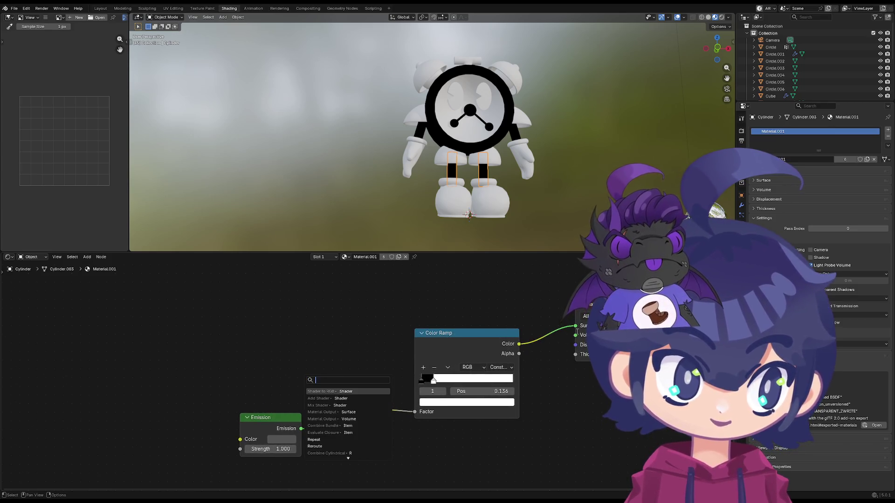
key(Return)
mouse_move(266, 417)
mouse_down()
mouse_move(384, 294)
mouse_move(577, 327)
mouse_up()
mouse_move(472, 188)
middle_down()
mouse_move(433, 157)
mouse_move(384, 160)
mouse_move(371, 183)
middle_up()
drag(444, 344, 459, 382)
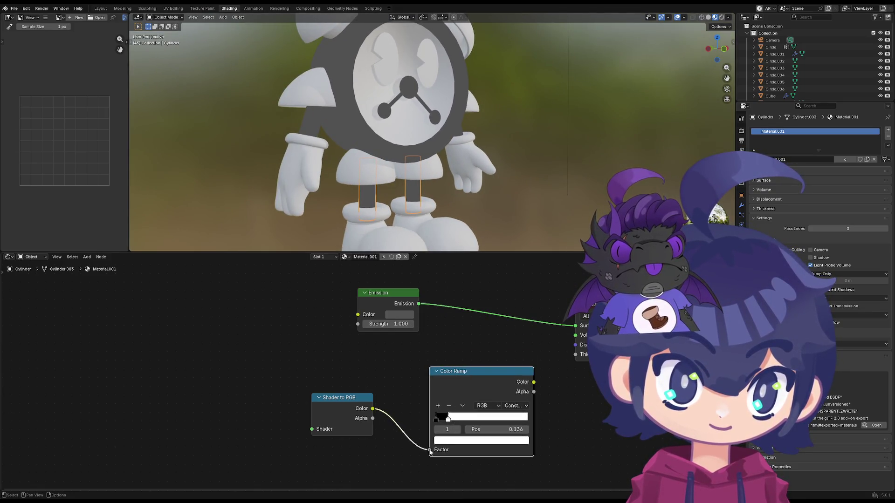
drag(431, 451, 412, 447)
drag(482, 378, 495, 287)
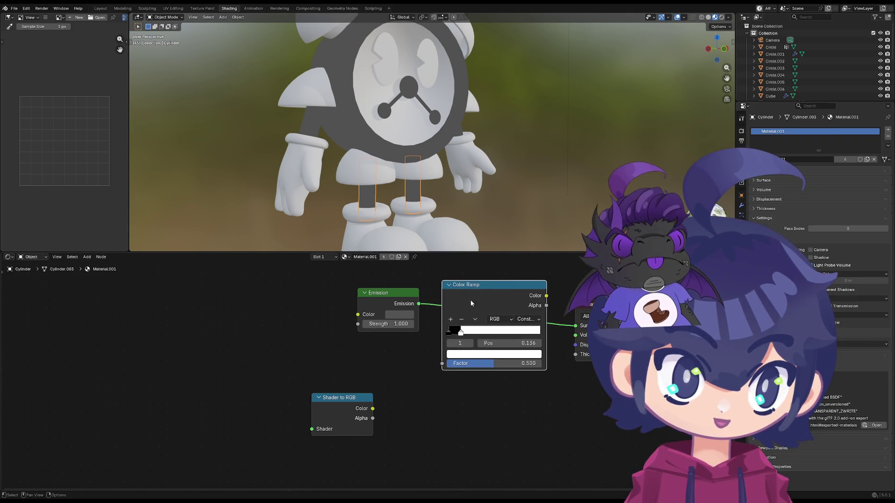
- Rewire Emission into Shader to RGB and the Color Ramp toward the Surface output, repositioning Shader to RGB
mouse_move(442, 363)
mouse_down()
mouse_move(418, 303)
mouse_move(337, 326)
mouse_up()
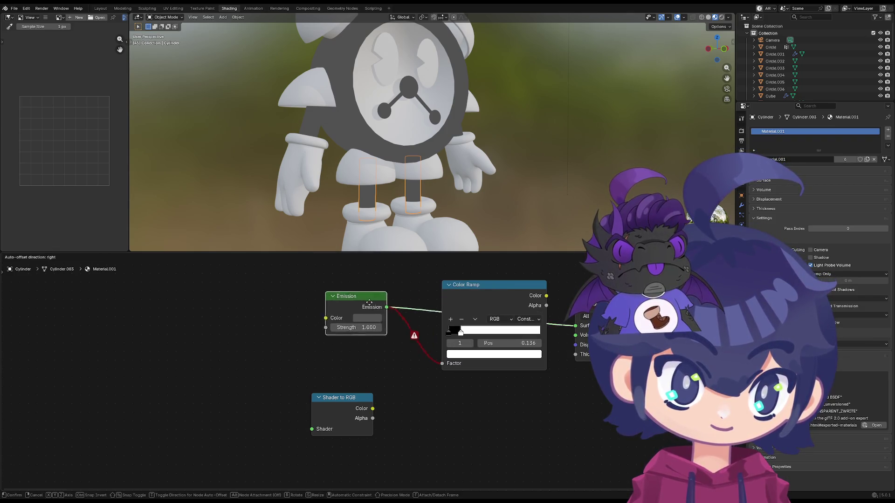
drag(575, 326, 456, 313)
drag(545, 296, 550, 297)
drag(574, 327, 573, 325)
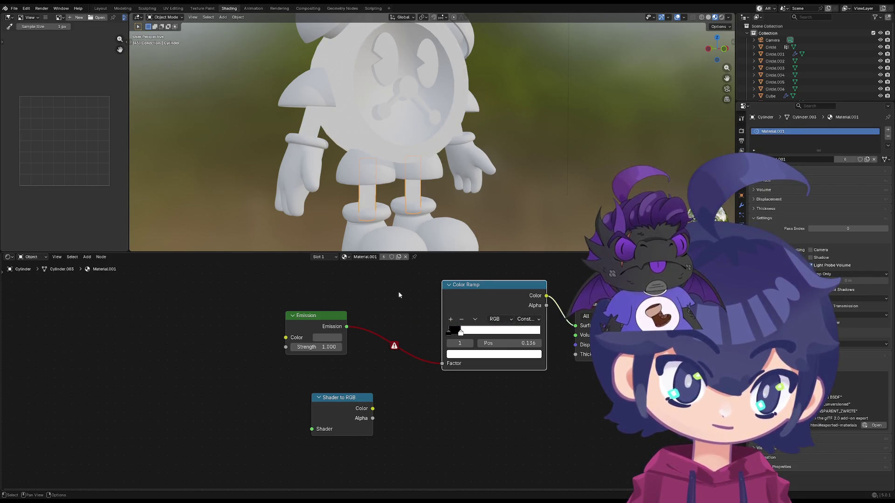
drag(442, 363, 392, 345)
mouse_move(317, 325)
mouse_down()
mouse_move(245, 363)
mouse_move(315, 435)
mouse_up()
key(Escape)
drag(276, 364, 312, 429)
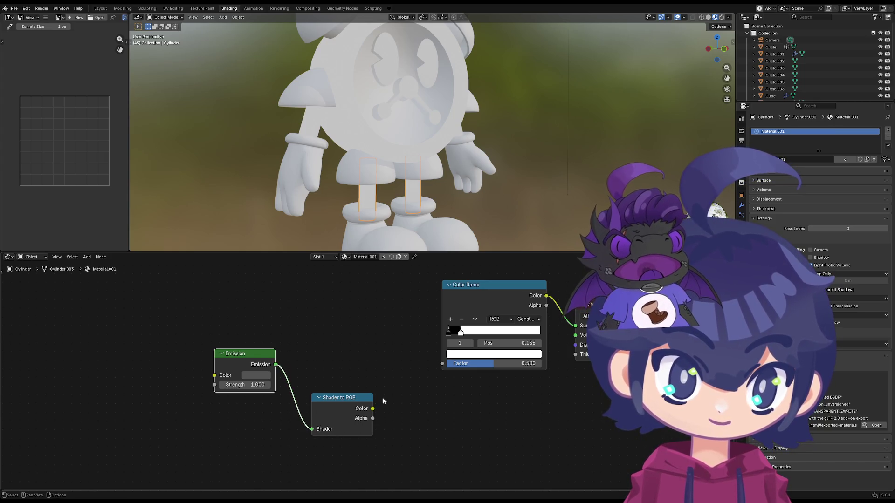
mouse_move(348, 399)
mouse_down()
mouse_move(339, 343)
mouse_move(443, 364)
mouse_up()
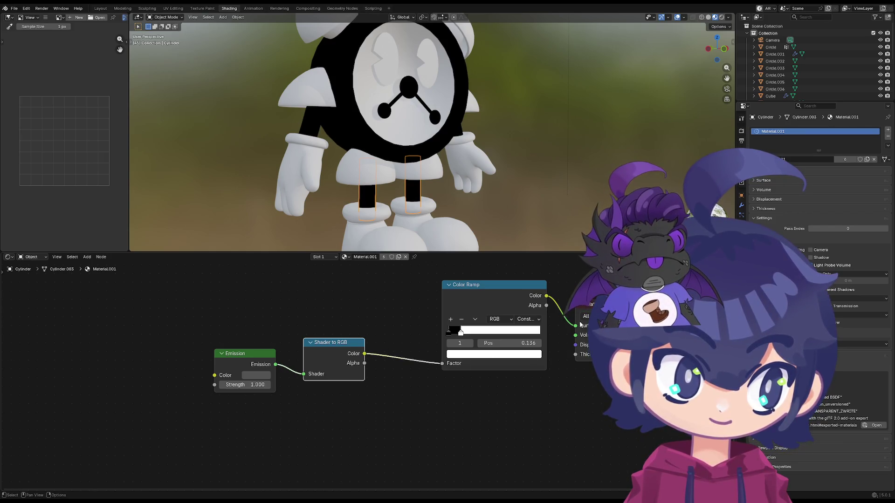
drag(579, 323, 451, 333)
- Lighten the ramp's black stop to mid grey and reconnect the Color Ramp to the Surface output
click(448, 334)
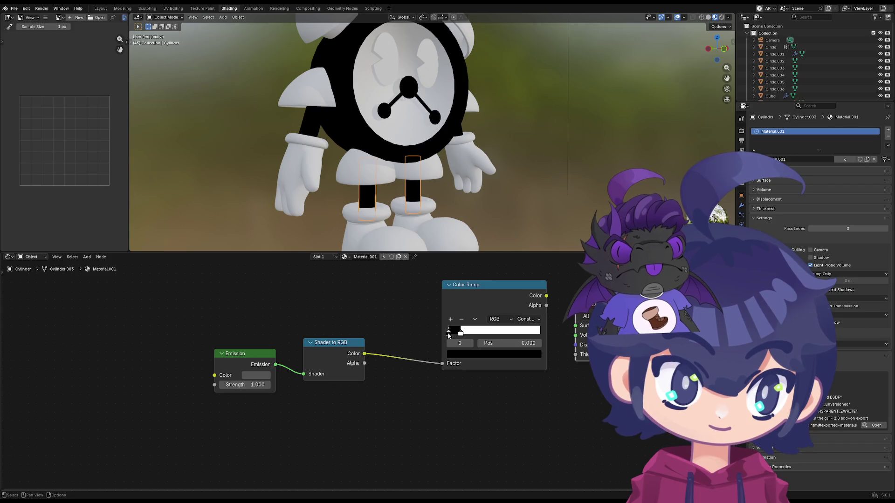
click(460, 354)
drag(490, 319, 504, 319)
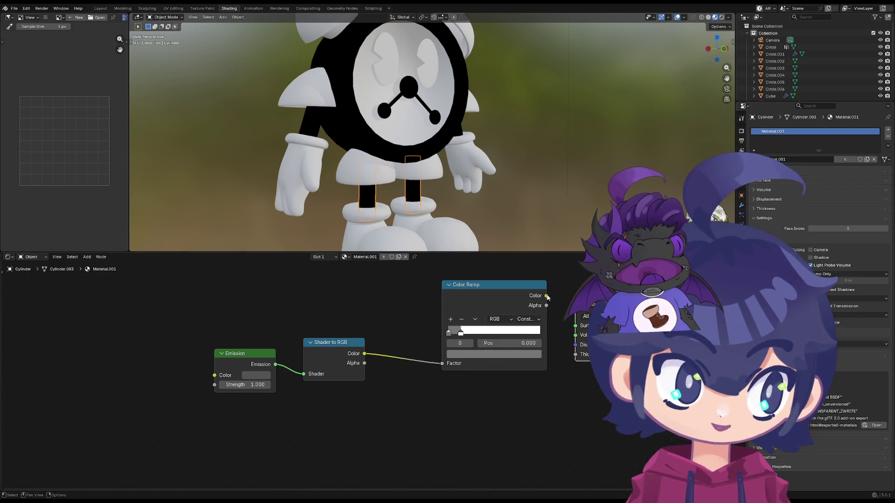
drag(547, 297, 577, 325)
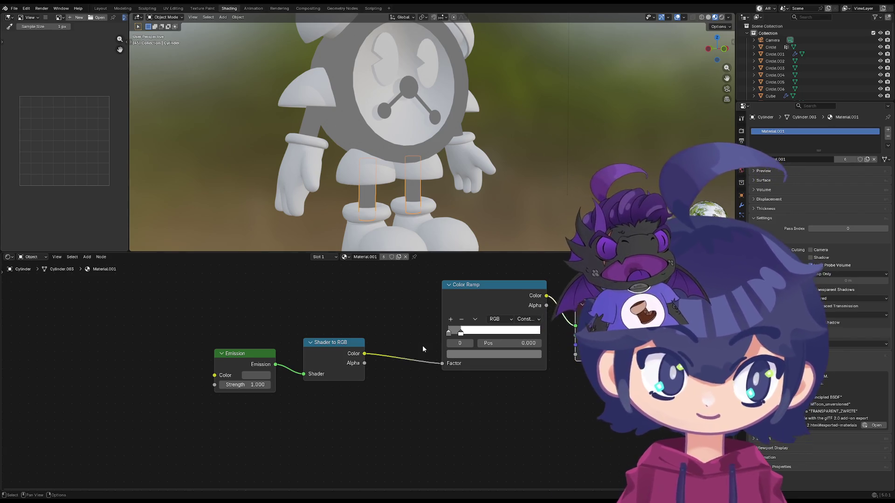
mouse_move(462, 333)
mouse_down()
mouse_move(480, 335)
mouse_move(413, 334)
mouse_move(433, 333)
mouse_up()
- Slide the ramp stops so the white stop sits at Pos 0.182 beside the grey stop
click(428, 334)
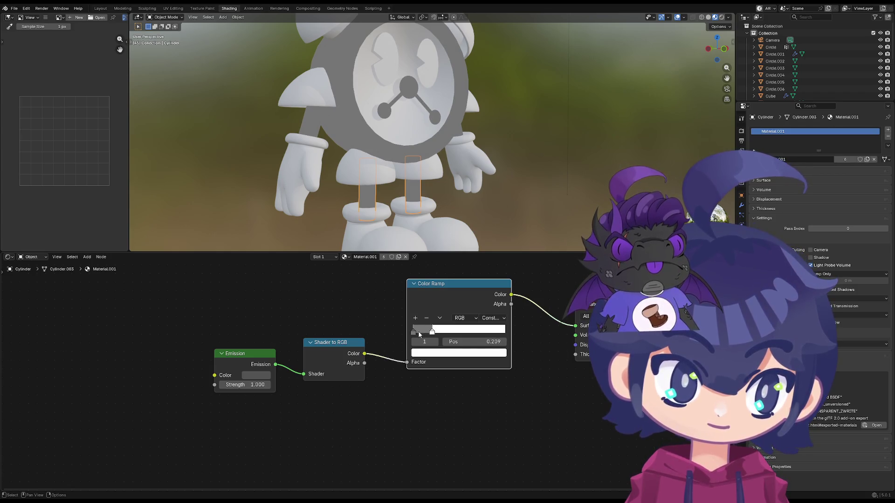
scroll(481, 220, down, 3)
middle_drag(481, 220, 460, 181)
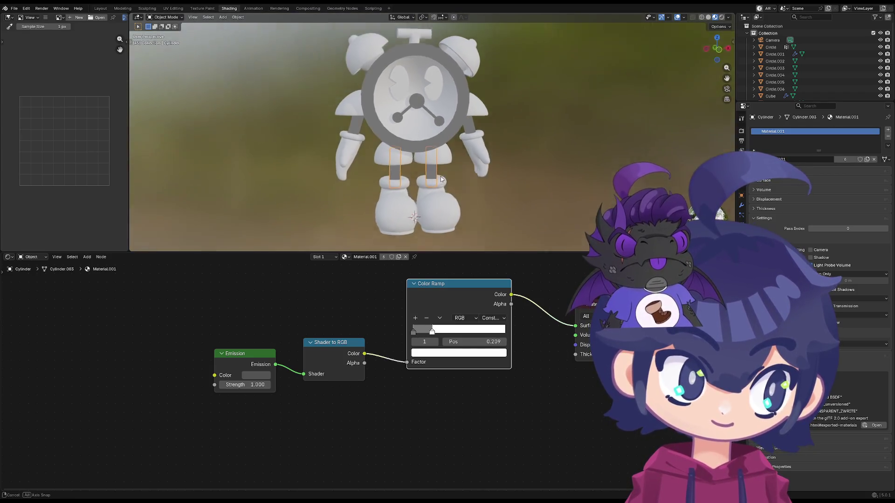
click(420, 333)
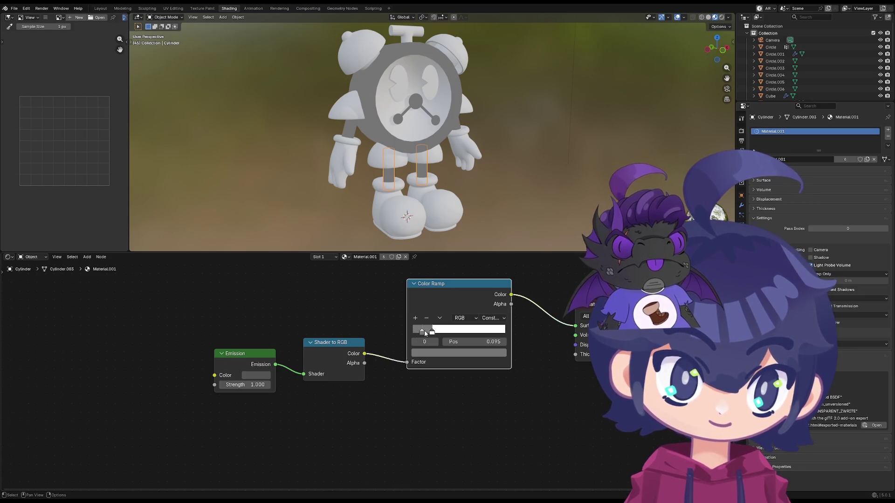
mouse_move(433, 334)
mouse_down()
mouse_move(467, 334)
mouse_move(429, 335)
mouse_up()
key(Escape)
click(432, 333)
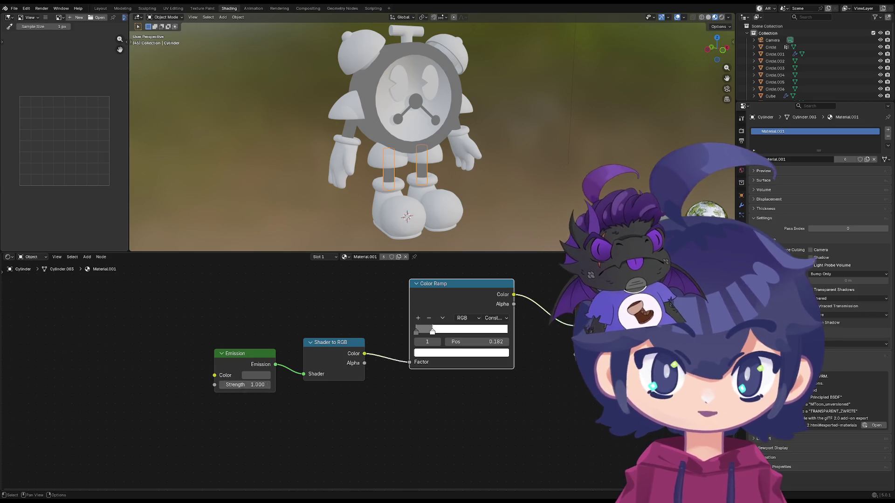
- Set Emission Strength to 0.000 and darken the grey ramp stop to black
drag(252, 385, 224, 385)
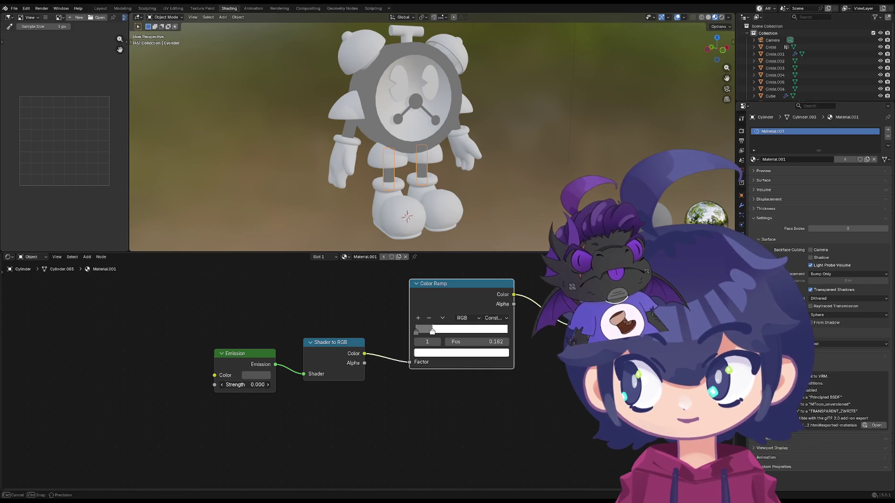
drag(245, 385, 245, 385)
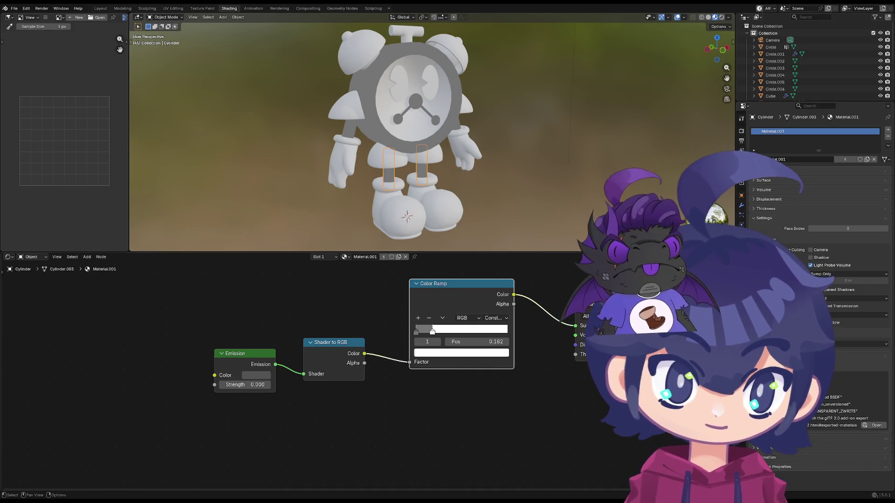
click(417, 332)
click(442, 357)
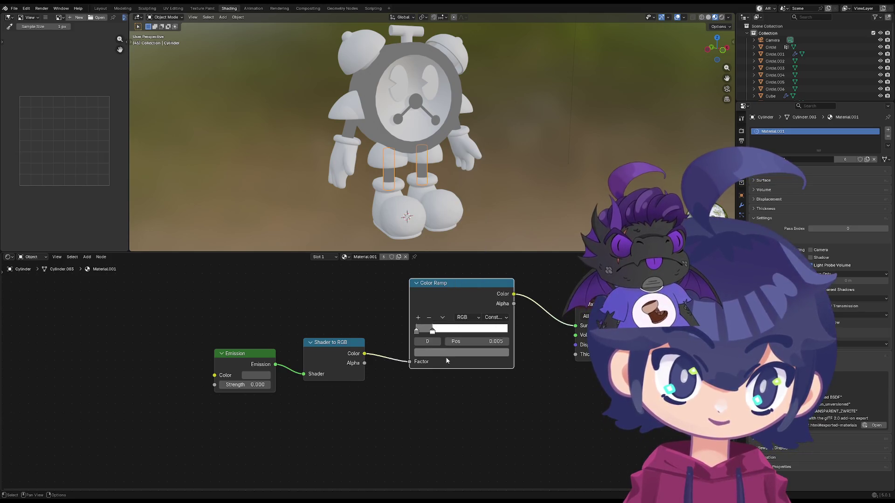
click(446, 356)
drag(493, 223, 492, 268)
- Leave the ramp colour mode unchanged and place black at Pos 0 with white just right of it
click(474, 320)
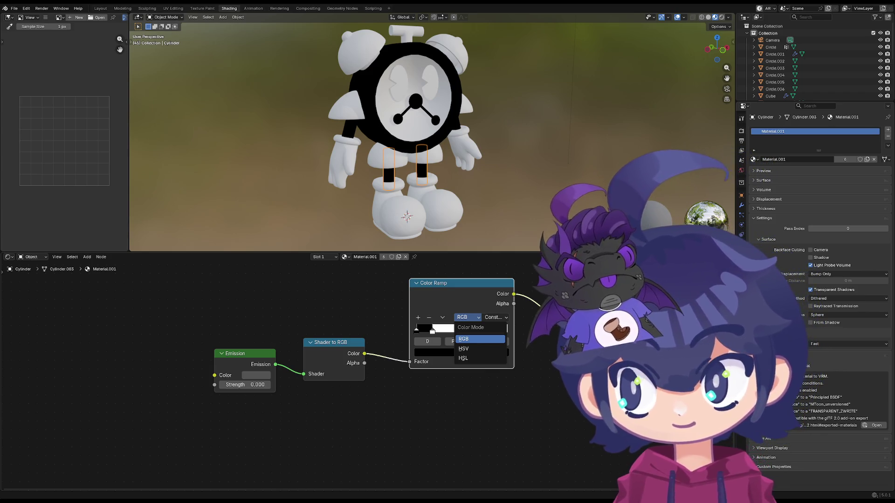
key(Escape)
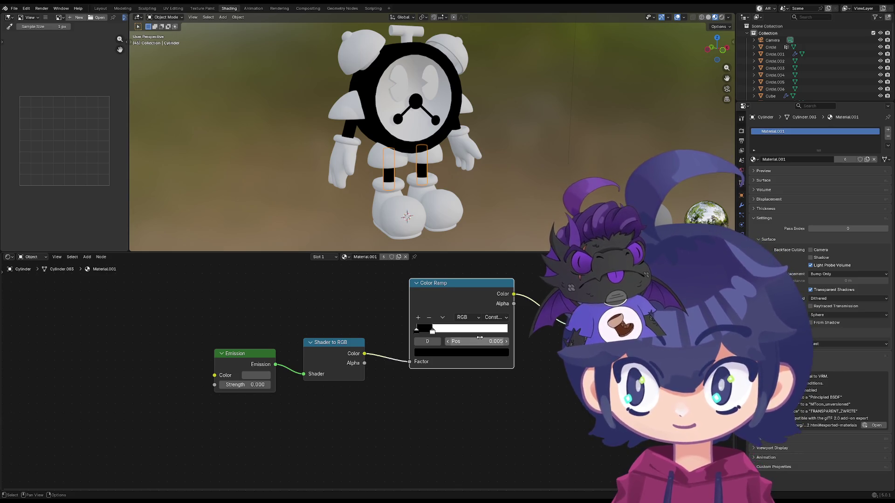
drag(492, 343, 546, 343)
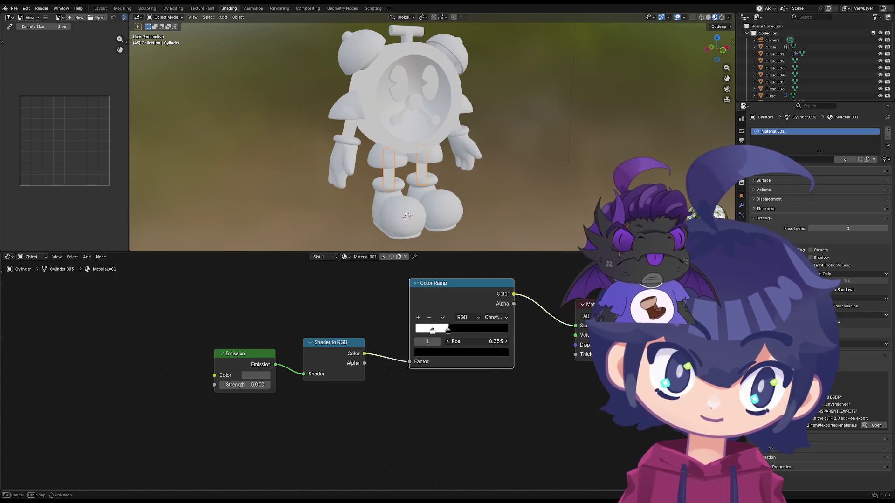
mouse_move(433, 330)
mouse_down()
mouse_move(417, 330)
mouse_move(431, 333)
mouse_up()
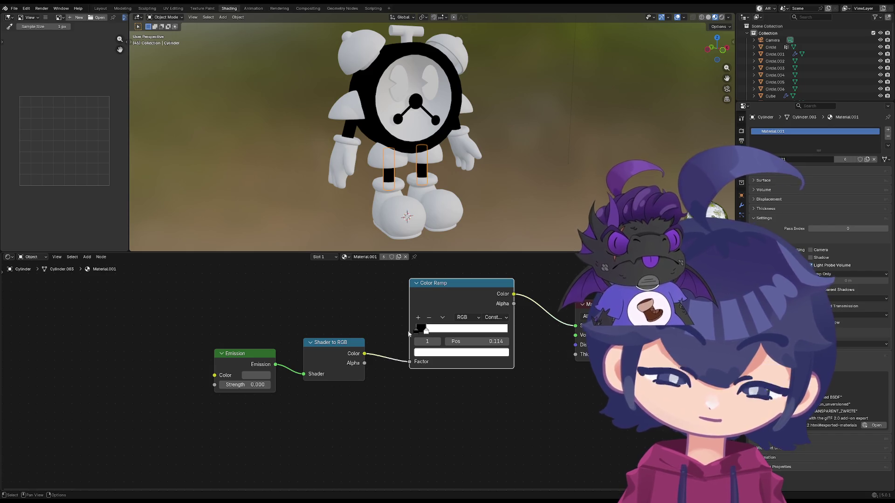
click(419, 330)
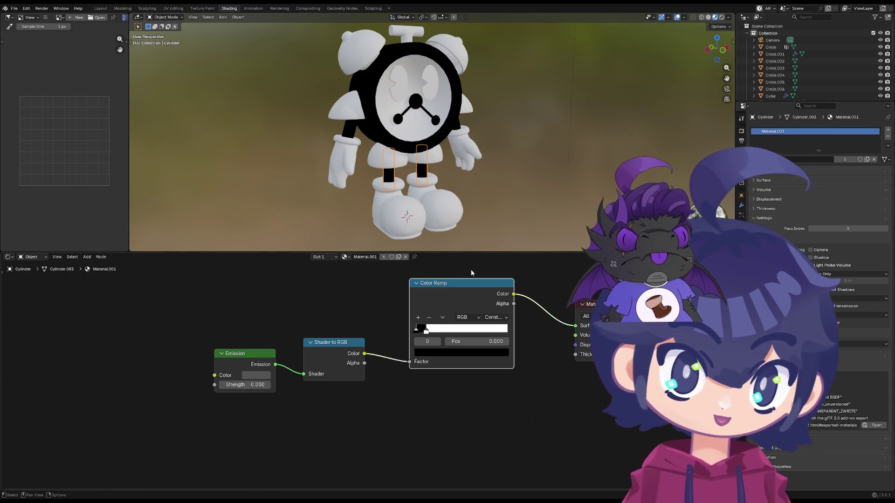
scroll(393, 364, up, 1)
scroll(393, 364, up, 1)
scroll(392, 365, up, 1)
- Copy the Emission node's grey hex colour value
mouse_move(381, 343)
mouse_down()
mouse_move(383, 362)
mouse_move(436, 364)
mouse_up()
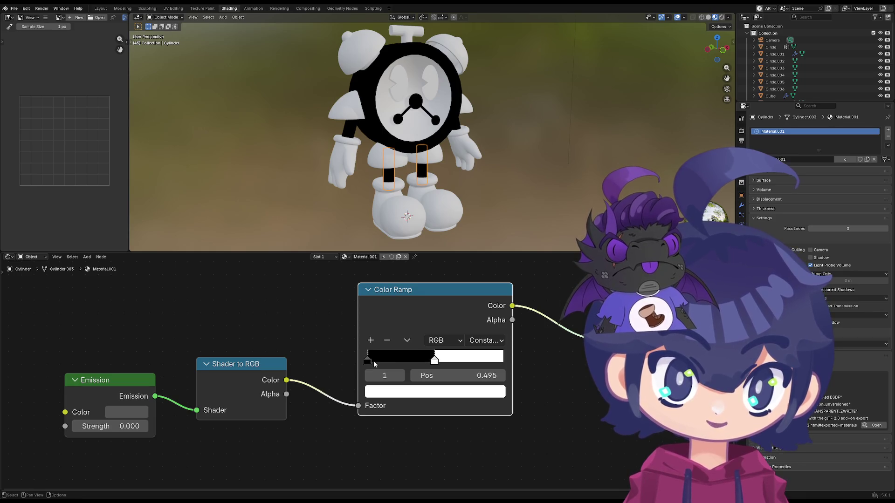
click(366, 361)
click(126, 415)
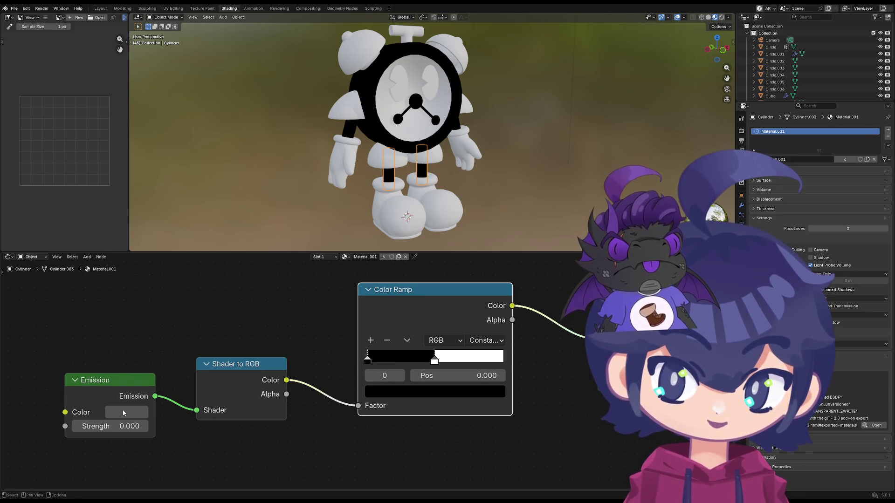
click(122, 410)
click(154, 393)
key(ctrl+a)
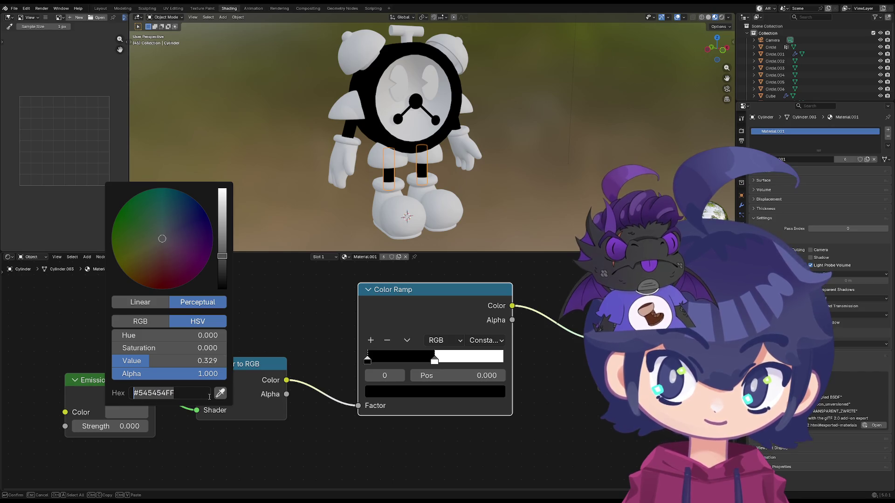
key(ctrl+c)
key(Return)
- Paste #545454 into the white ramp stop's Hex field, turning it grey
click(387, 391)
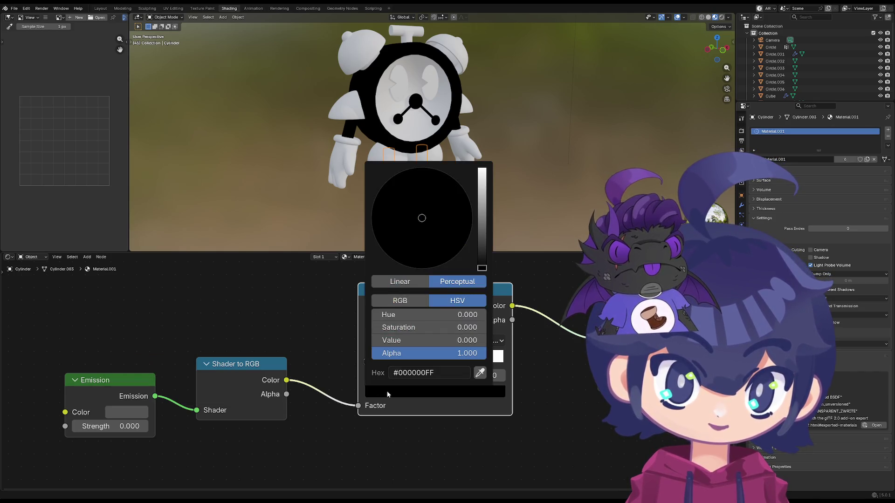
click(436, 361)
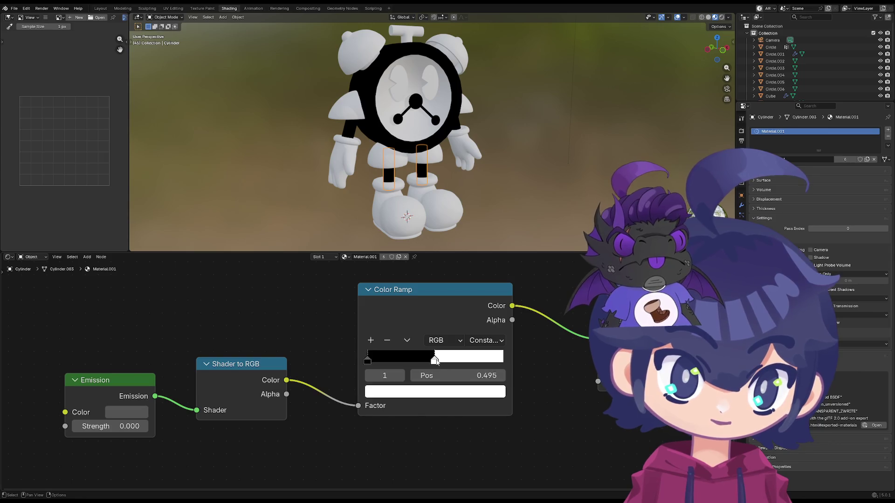
click(429, 390)
click(445, 371)
key(ctrl+v)
key(Return)
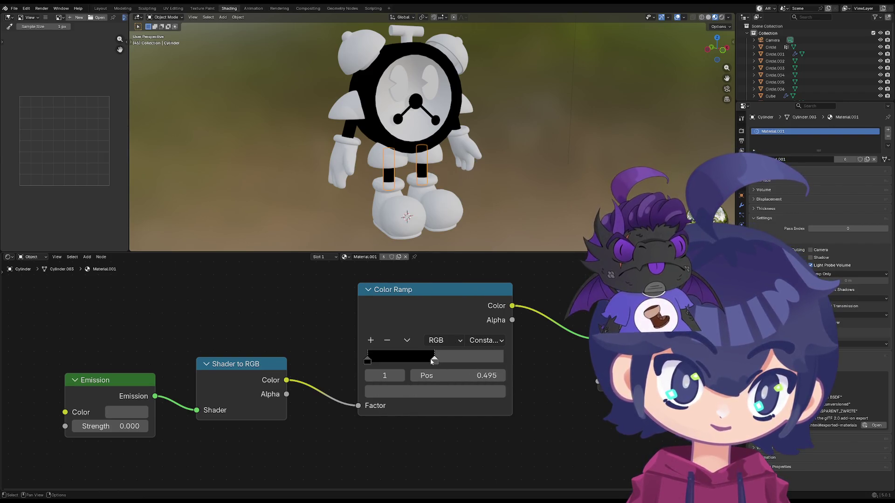
- Set the grey stop's Pos to 0.500 and delete the Emission node
middle_drag(434, 175, 391, 182)
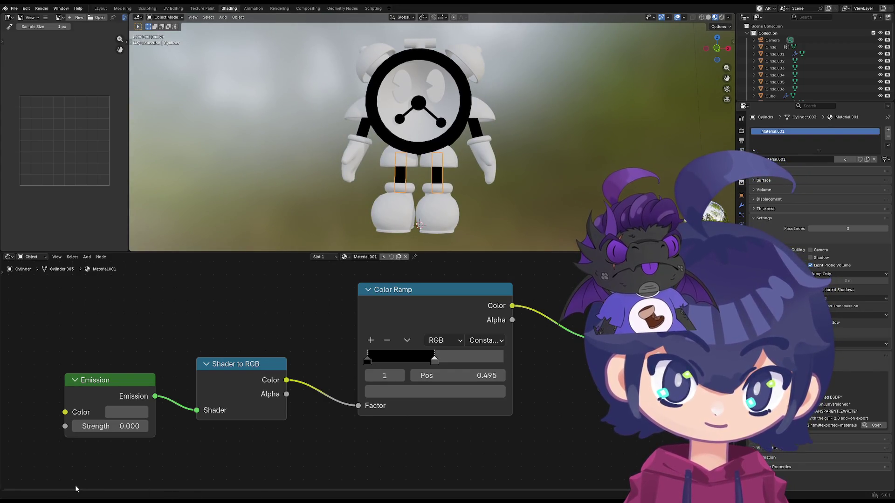
mouse_move(435, 358)
mouse_down()
mouse_move(346, 356)
mouse_move(418, 362)
mouse_up()
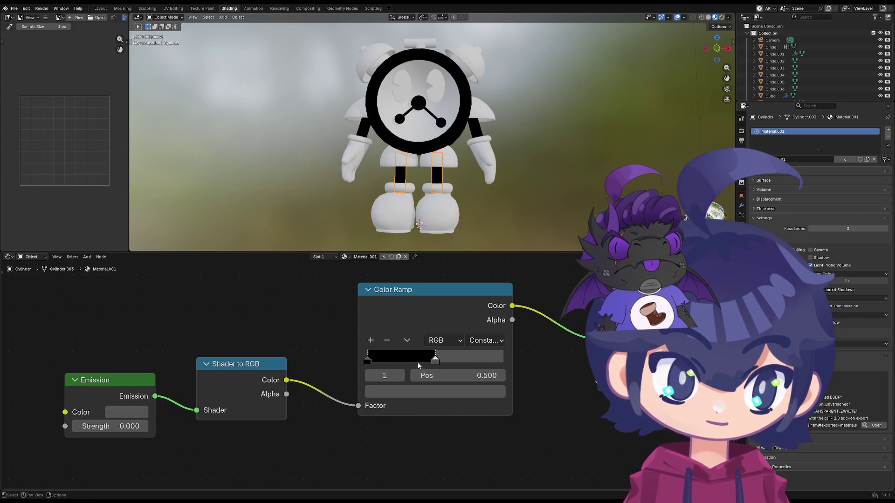
mouse_move(386, 376)
mouse_down()
mouse_move(374, 376)
mouse_move(396, 404)
mouse_up()
click(401, 376)
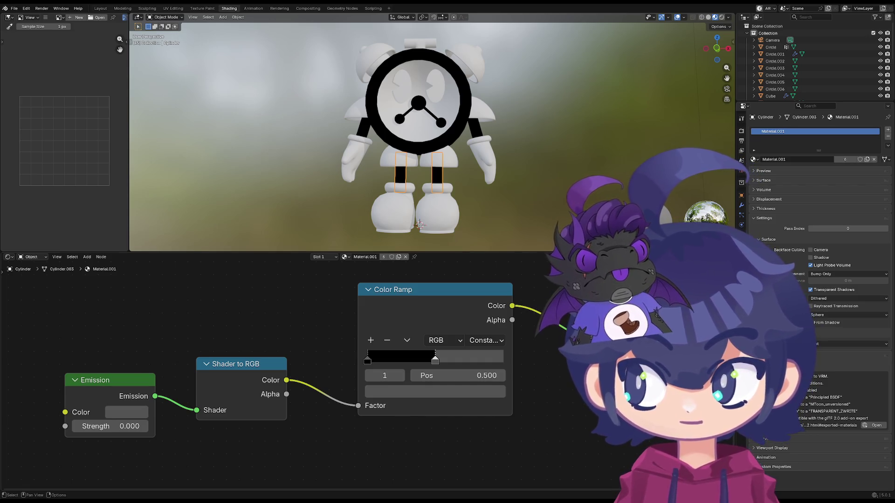
click(109, 381)
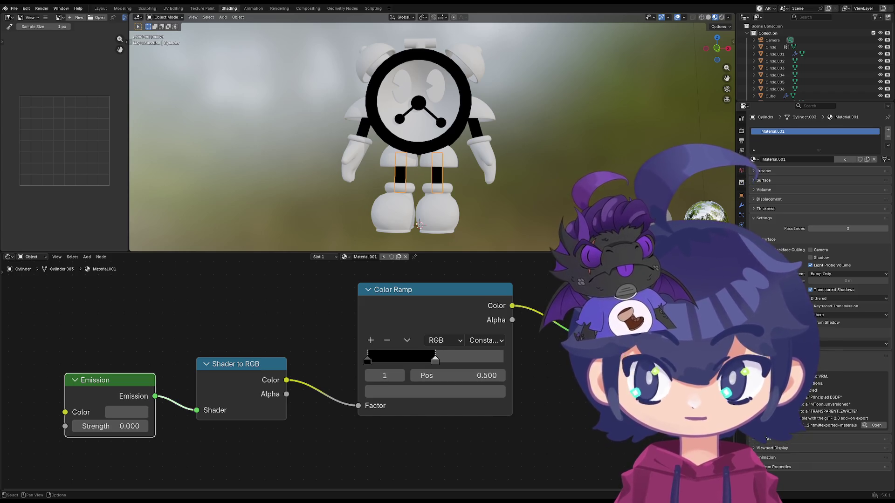
key(x)
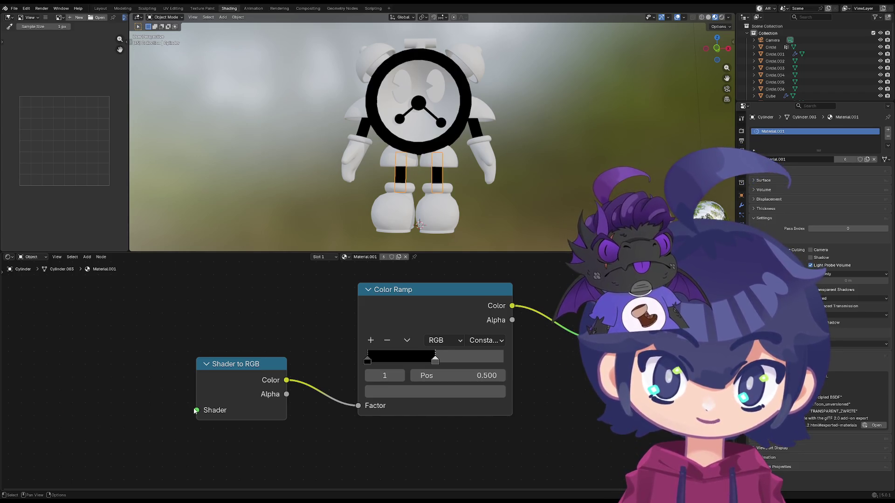
- Add a Diffuse BSDF node feeding the Shader to RGB Shader input
drag(197, 411, 86, 377)
text(ad)
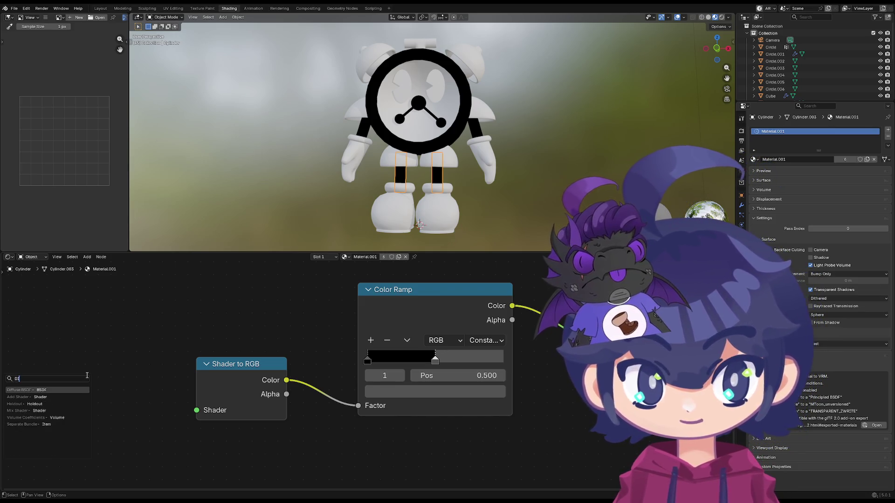
key(Return)
click(117, 407)
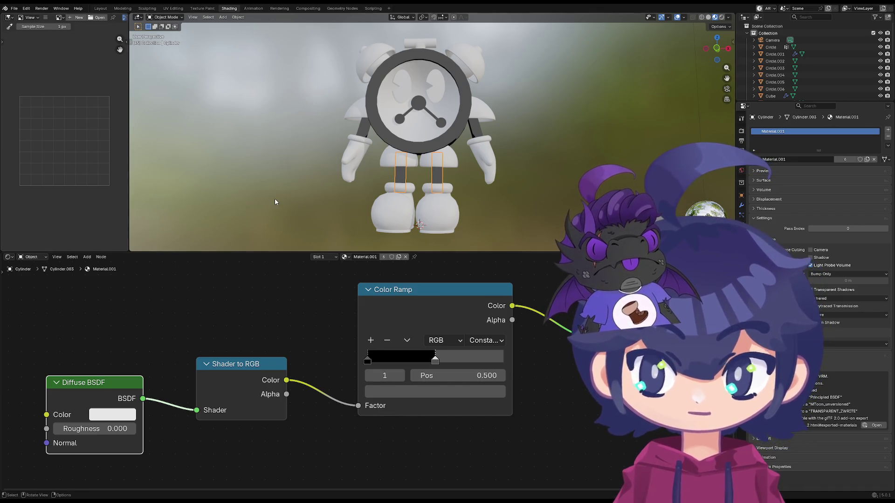
- Reposition the Color Ramp stops, settling the lighter stop near 0.62 while checking the shading
middle_drag(423, 200, 433, 183)
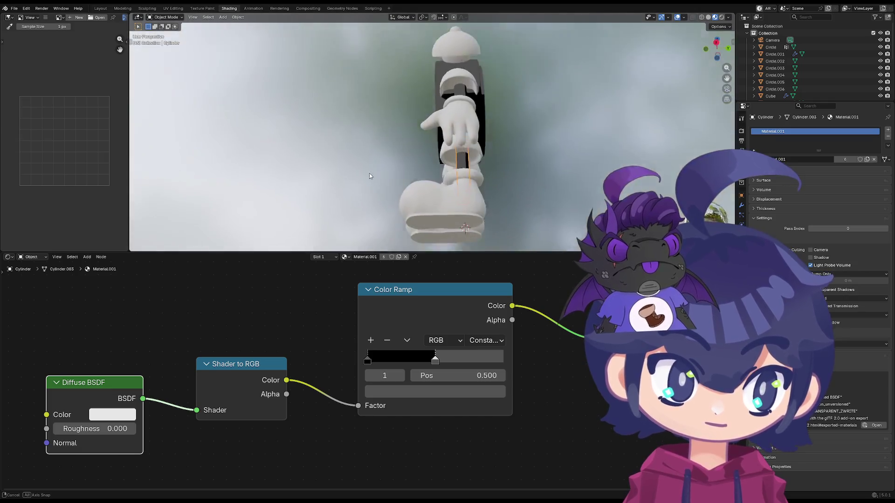
middle_drag(434, 184, 472, 211)
drag(440, 329, 430, 328)
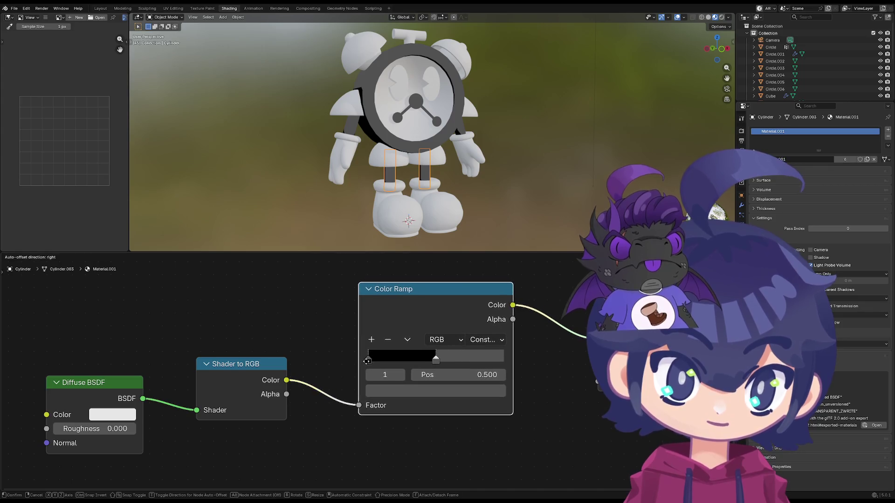
drag(361, 362, 460, 361)
middle_drag(466, 204, 448, 211)
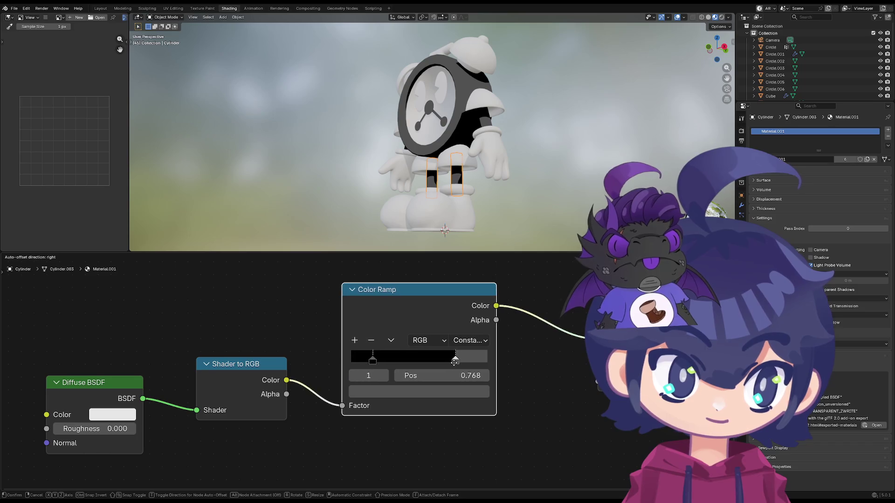
drag(453, 364, 426, 363)
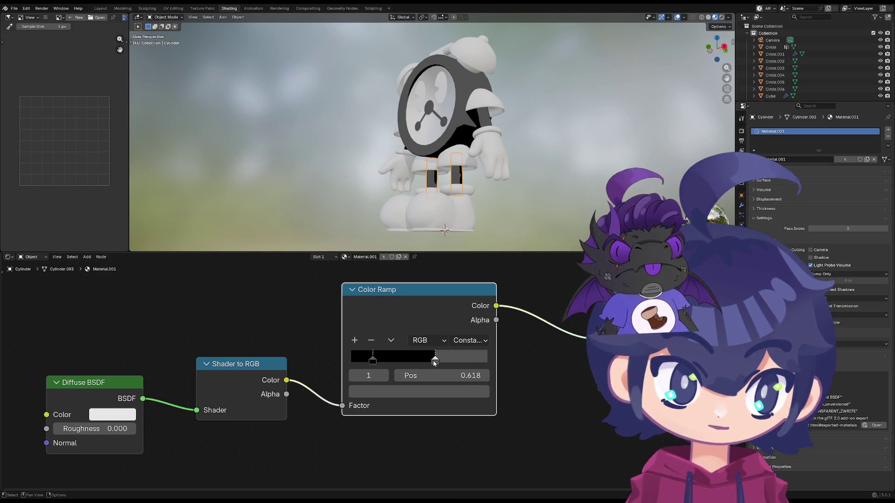
mouse_move(441, 199)
middle_down()
mouse_move(423, 191)
mouse_move(457, 190)
middle_up()
drag(425, 360, 435, 364)
mouse_move(419, 210)
middle_down()
mouse_move(423, 196)
mouse_move(378, 210)
mouse_move(378, 242)
middle_up()
scroll(379, 211, up, 3)
- Raise the dark stop's Value to about 0.28, giving a dark grey stop at 0.159
click(374, 360)
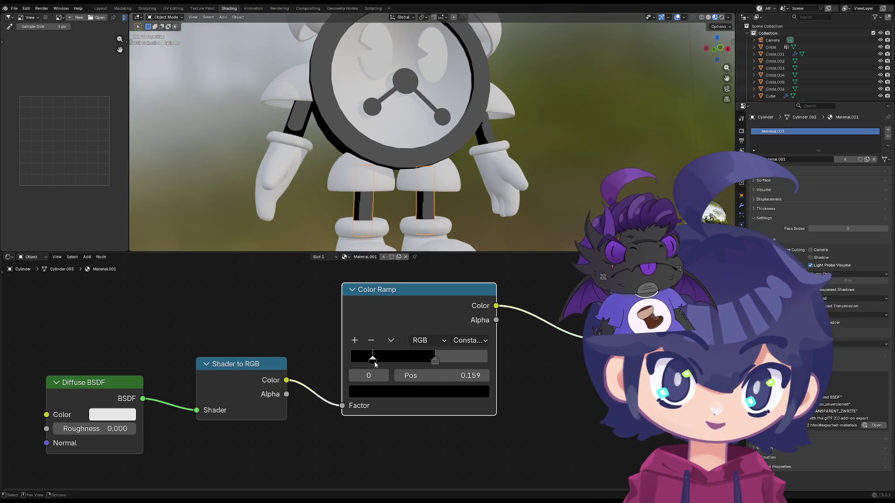
click(384, 395)
drag(466, 269, 466, 243)
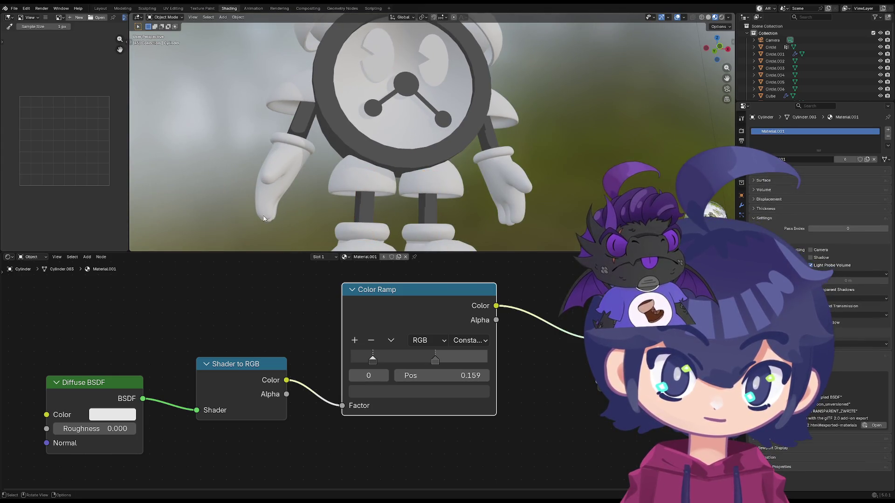
scroll(325, 223, down, 5)
mouse_move(294, 211)
middle_down()
mouse_move(246, 198)
mouse_move(315, 157)
mouse_move(442, 151)
mouse_move(295, 130)
mouse_move(343, 176)
mouse_move(339, 196)
mouse_move(416, 192)
mouse_move(348, 223)
mouse_move(306, 205)
mouse_move(328, 198)
middle_up()
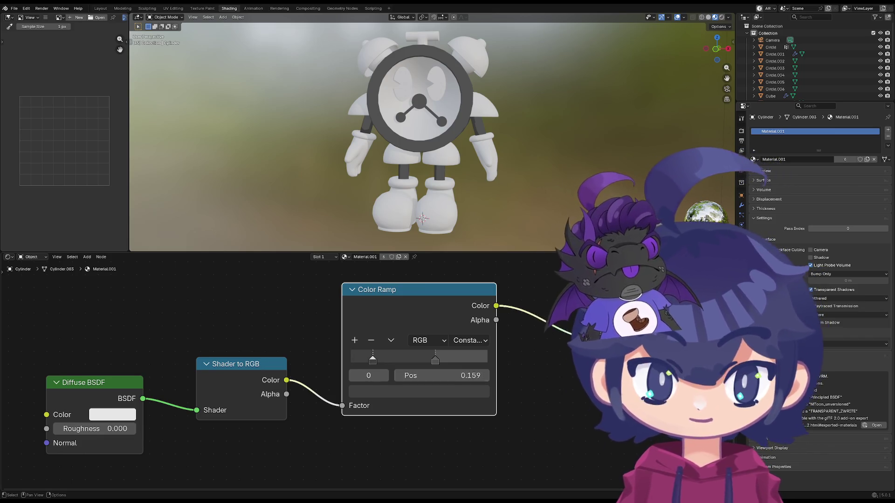
click(420, 390)
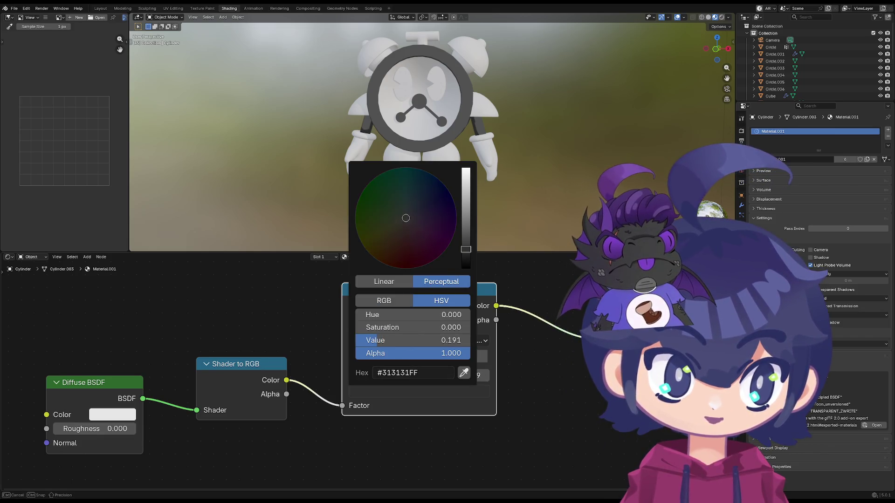
drag(413, 340, 410, 340)
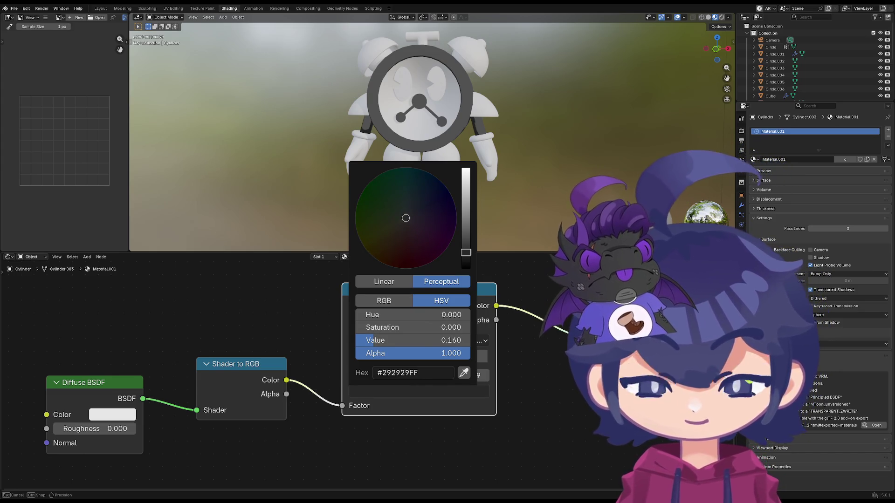
mouse_move(462, 238)
middle_down()
mouse_move(316, 181)
mouse_move(368, 221)
middle_up()
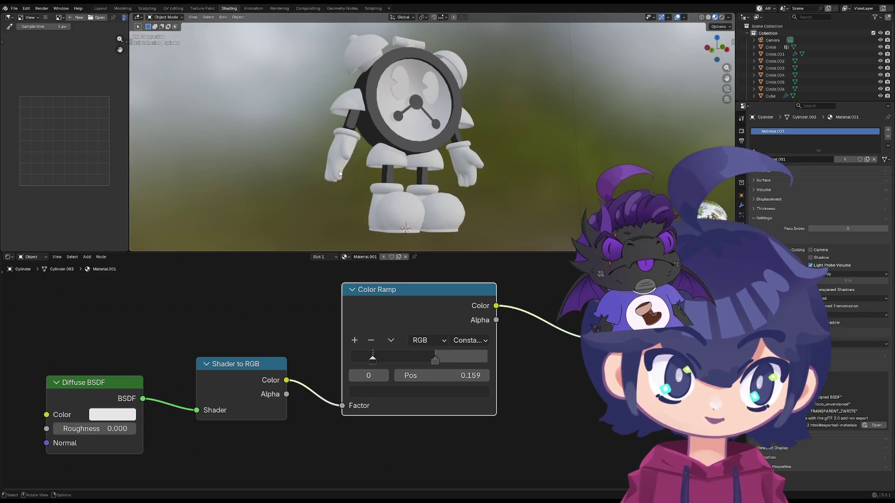
mouse_move(367, 222)
middle_down()
mouse_move(300, 159)
mouse_move(261, 166)
mouse_move(298, 174)
mouse_move(298, 194)
mouse_move(363, 191)
mouse_move(332, 190)
middle_up()
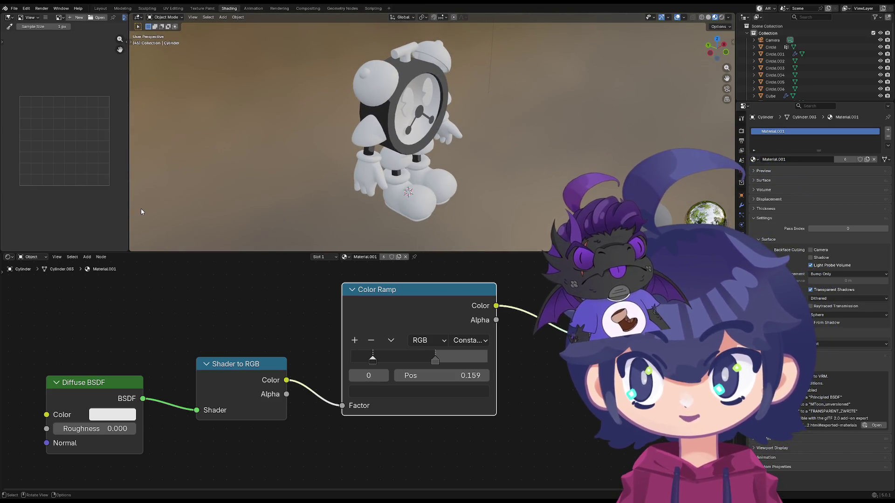
mouse_move(337, 82)
middle_down()
mouse_move(386, 133)
mouse_move(353, 129)
mouse_move(354, 192)
mouse_move(355, 178)
middle_up()
scroll(356, 177, up, 2)
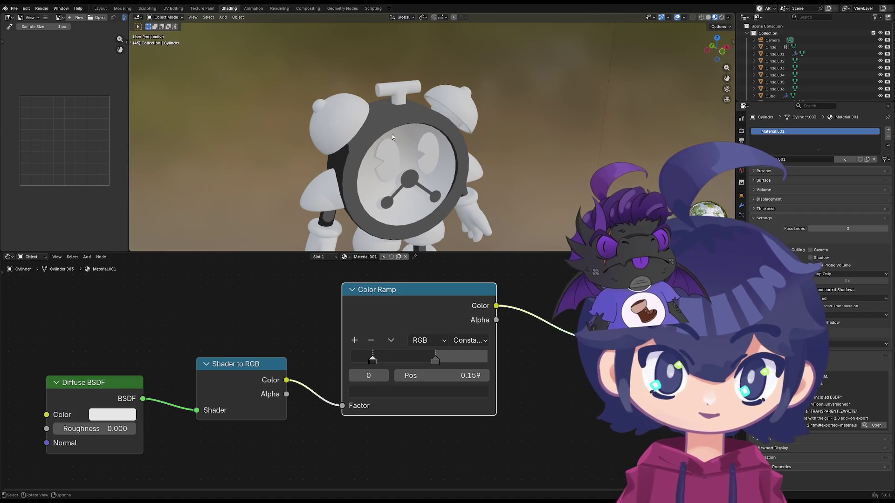
click(403, 106)
- Give the top knob the toon Material.001 and check the gloves' material
middle_drag(404, 105, 400, 126)
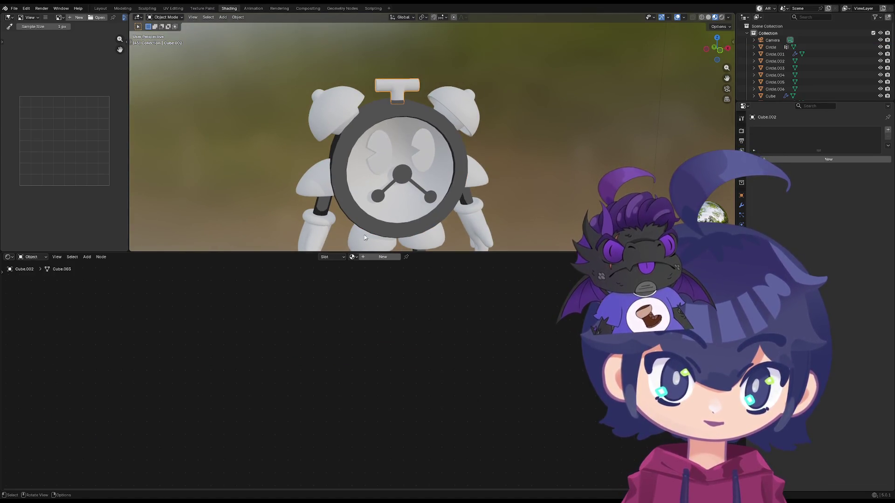
click(354, 256)
click(366, 274)
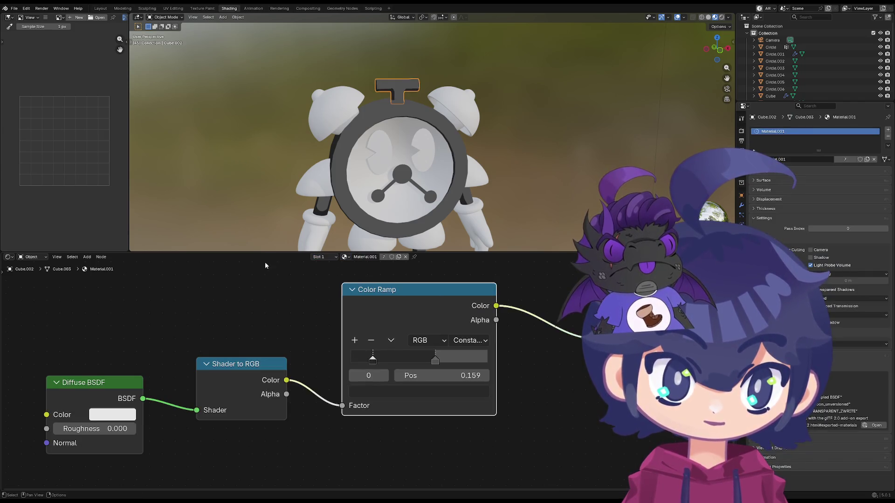
middle_drag(278, 168, 259, 191)
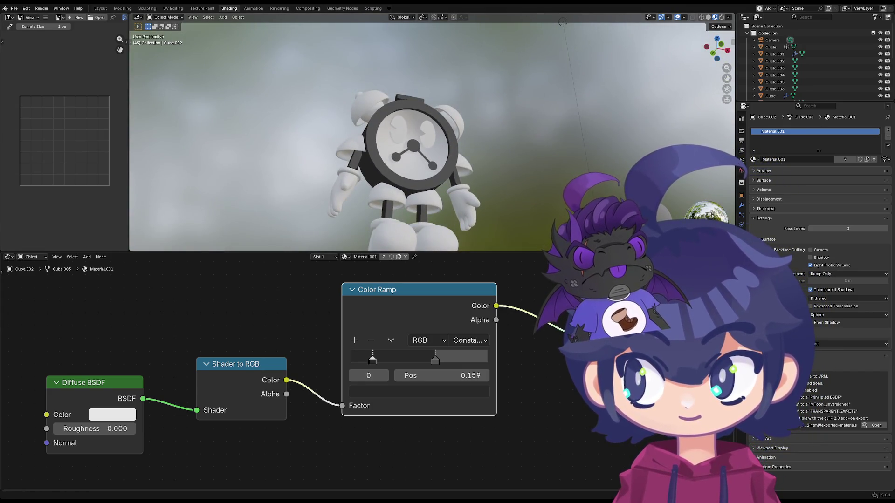
click(367, 109)
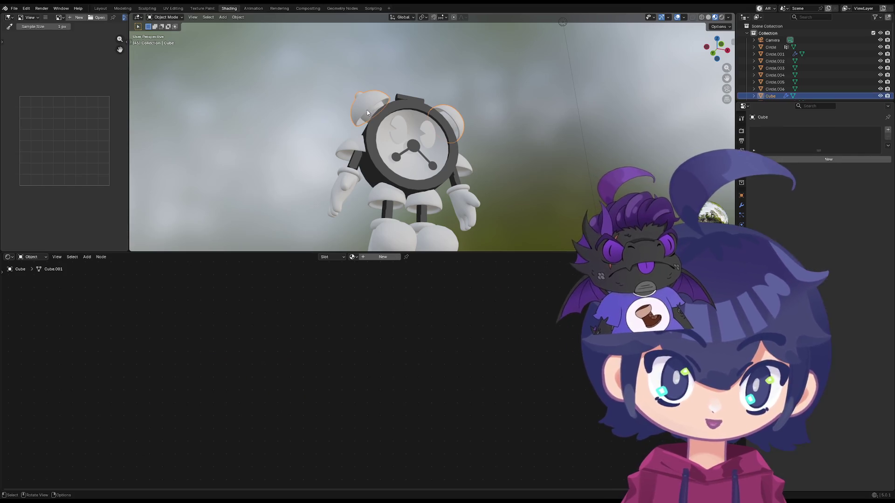
middle_drag(353, 146, 351, 162)
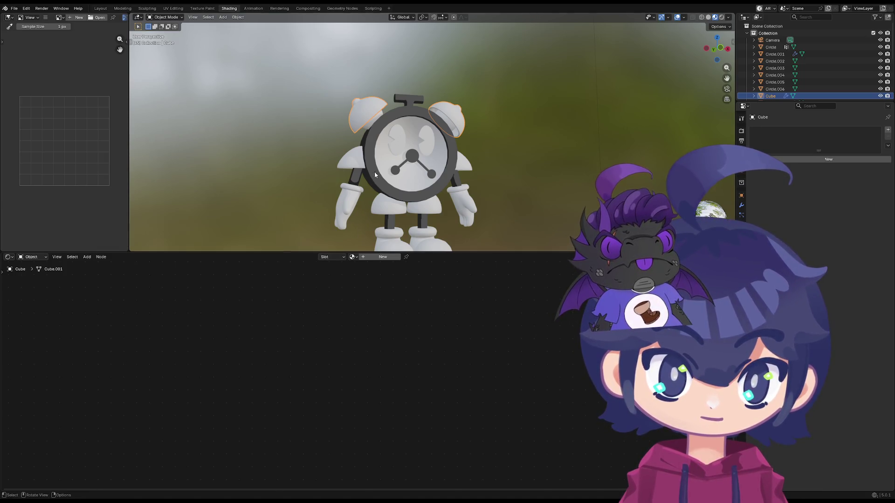
- Review the clock body's and leg's material slots, then select the Cube.004 ear pieces
click(375, 177)
scroll(440, 340, down, 2)
scroll(461, 326, down, 2)
scroll(490, 308, down, 1)
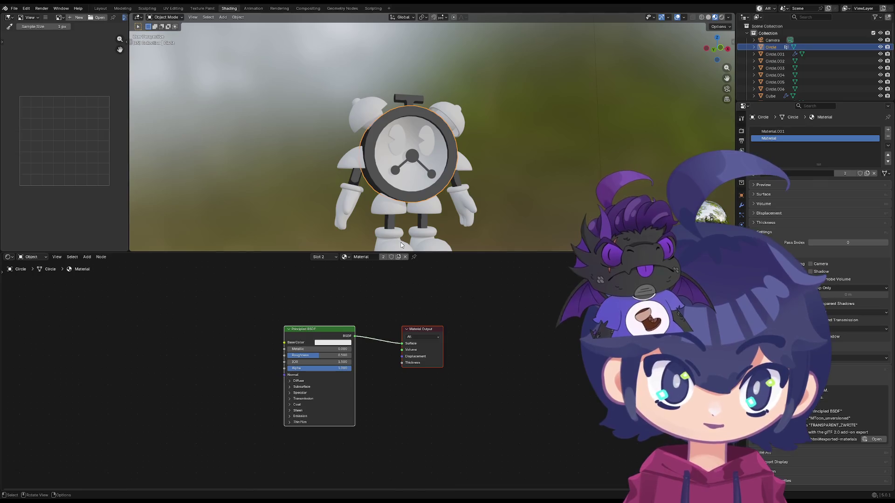
click(389, 222)
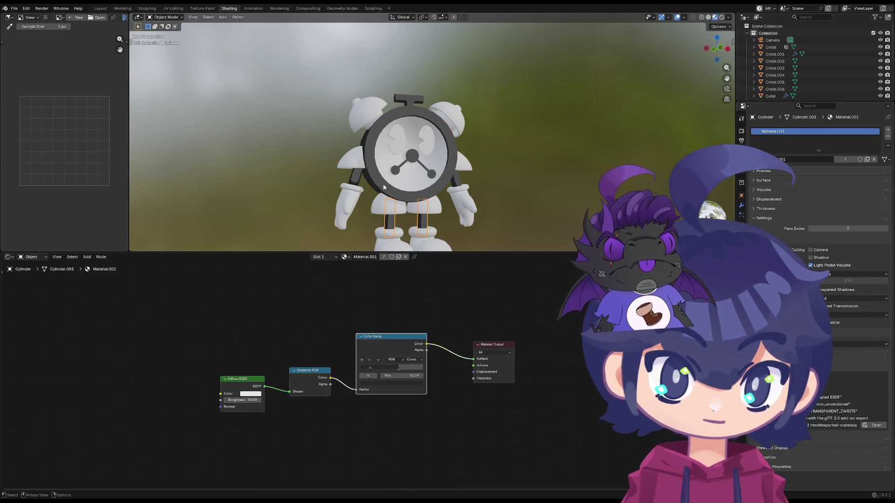
click(384, 188)
click(345, 256)
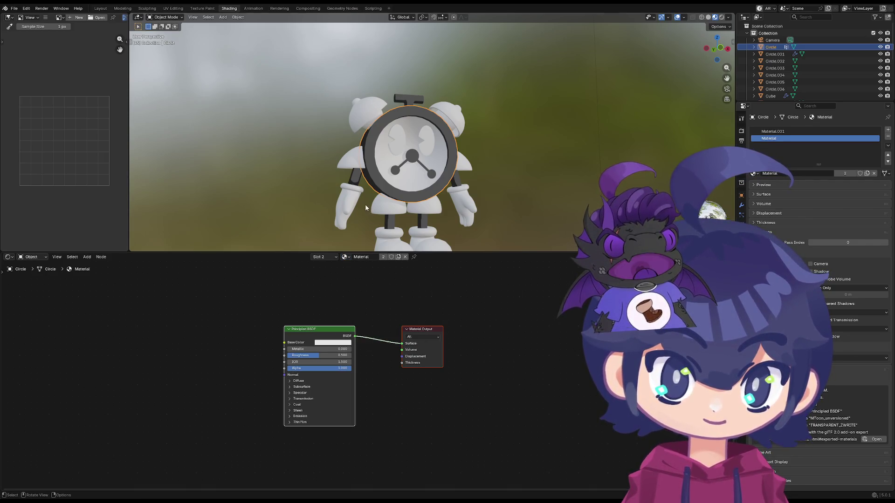
scroll(365, 204, up, 2)
click(777, 132)
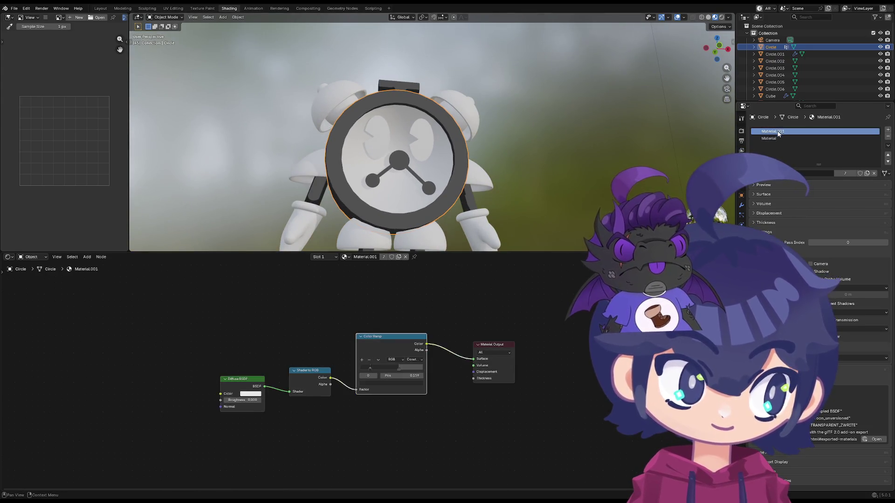
middle_drag(490, 175, 489, 105)
middle_drag(173, 434, 165, 461)
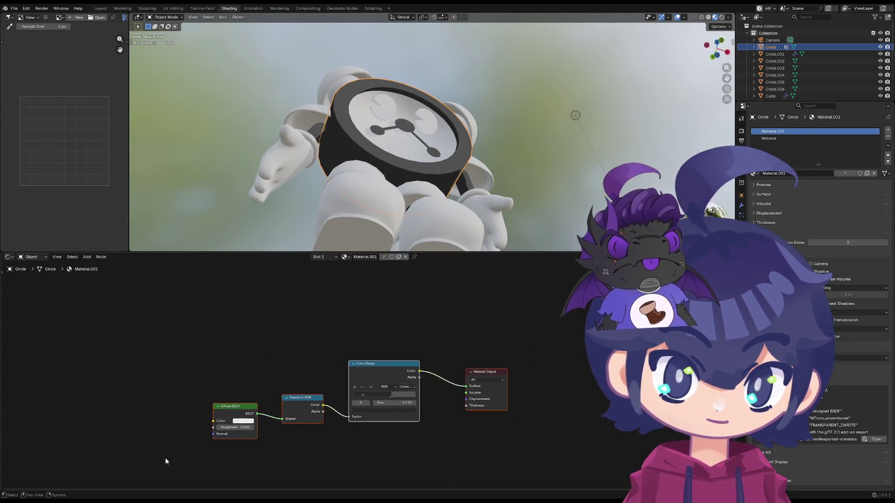
mouse_move(350, 185)
middle_down()
mouse_move(336, 128)
mouse_move(323, 124)
middle_up()
click(323, 124)
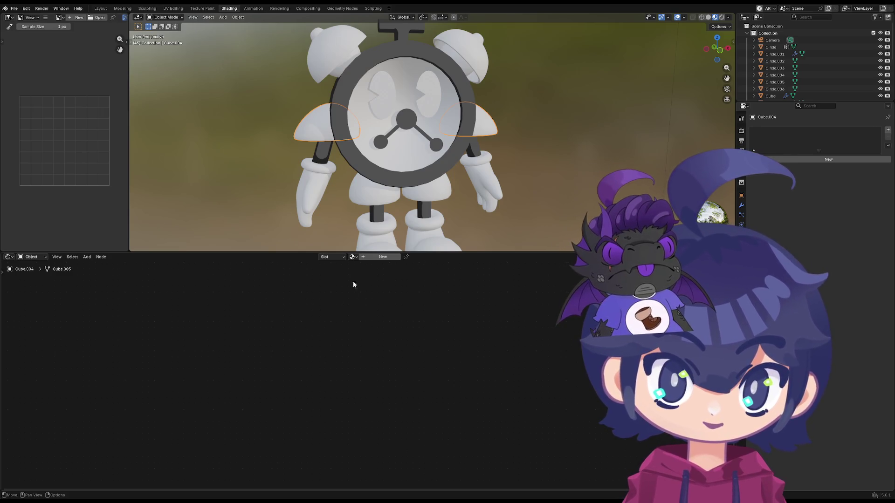
- Give the ear pieces a new material whose pasted Diffuse, Shader to RGB and Color Ramp chain feeds the output
click(388, 260)
drag(480, 310, 290, 400)
click(318, 403)
key(Delete)
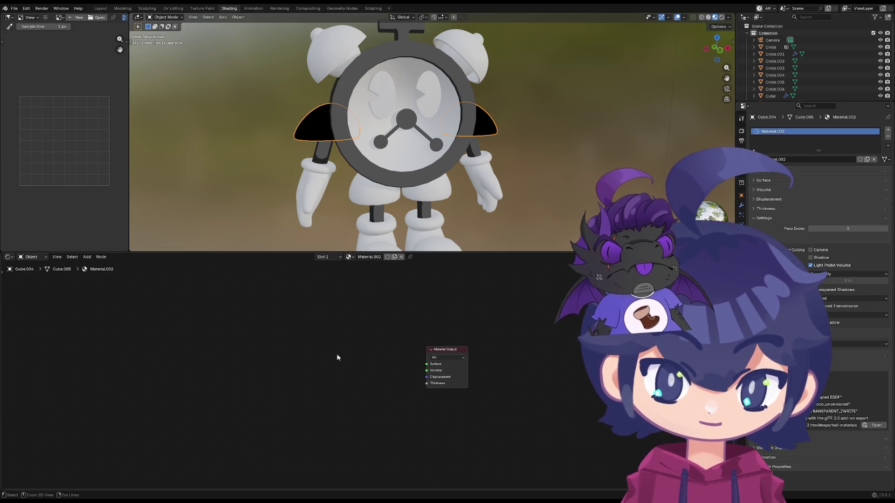
key(ctrl+v)
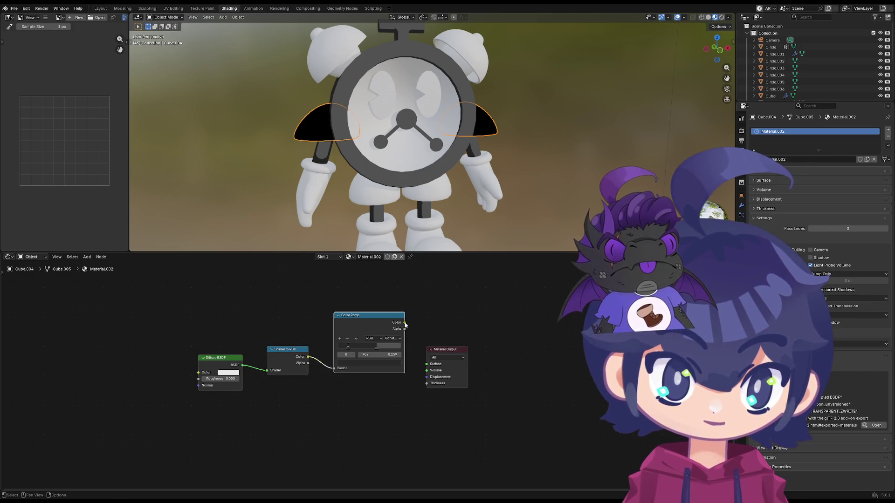
drag(425, 369, 427, 364)
drag(447, 350, 450, 301)
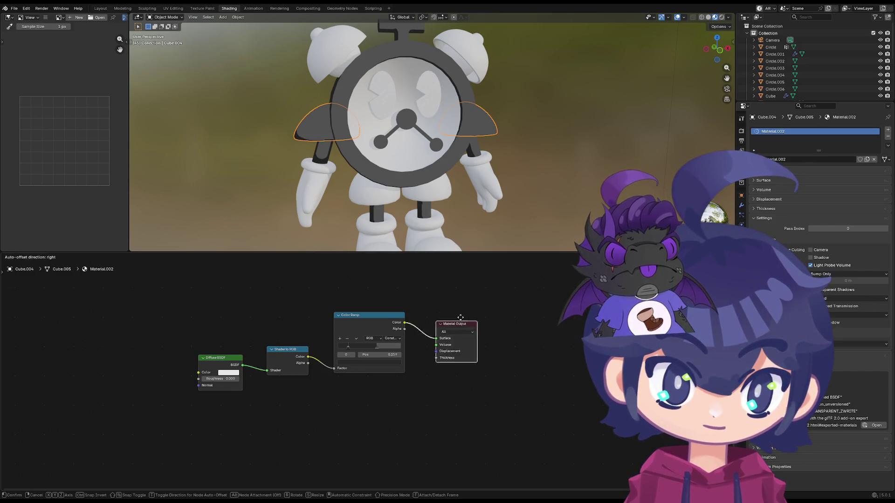
scroll(348, 351, up, 2)
click(380, 336)
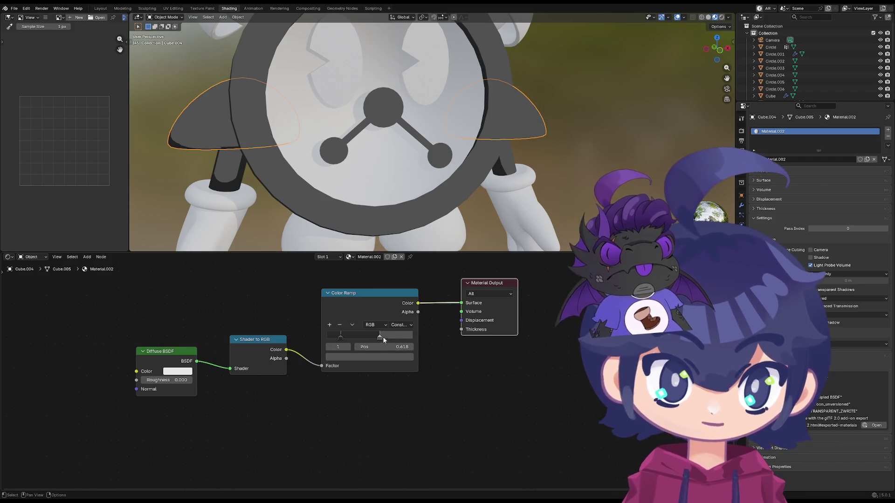
- Set both ramp stops to light grey hex colours, then darken the first stop to a mid grey
click(374, 357)
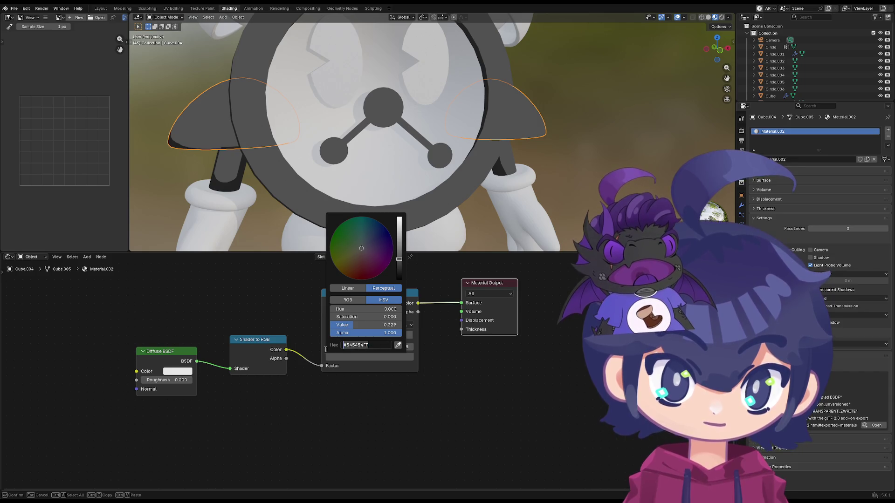
key(Return)
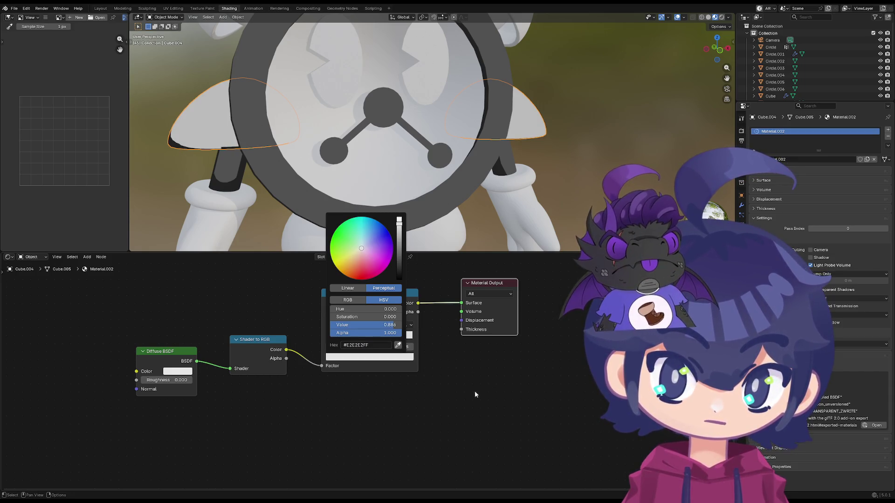
scroll(424, 245, down, 3)
scroll(424, 248, down, 2)
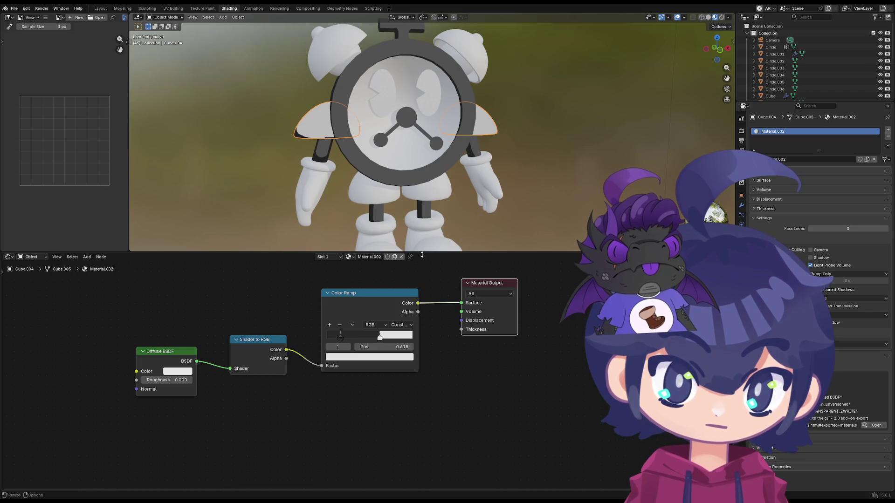
click(350, 357)
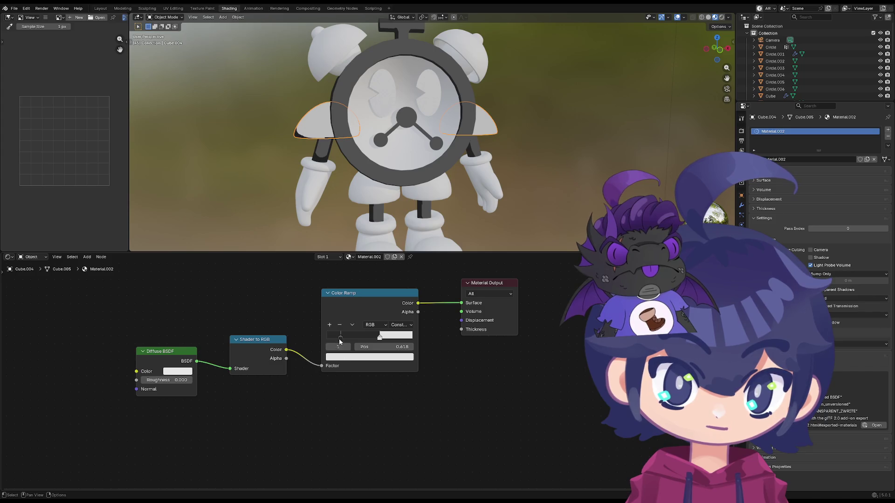
click(354, 358)
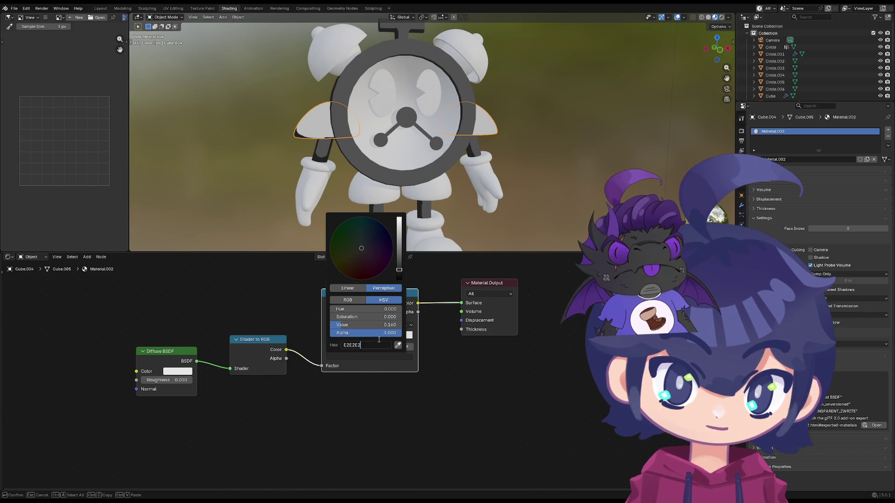
key(Return)
drag(400, 239, 399, 240)
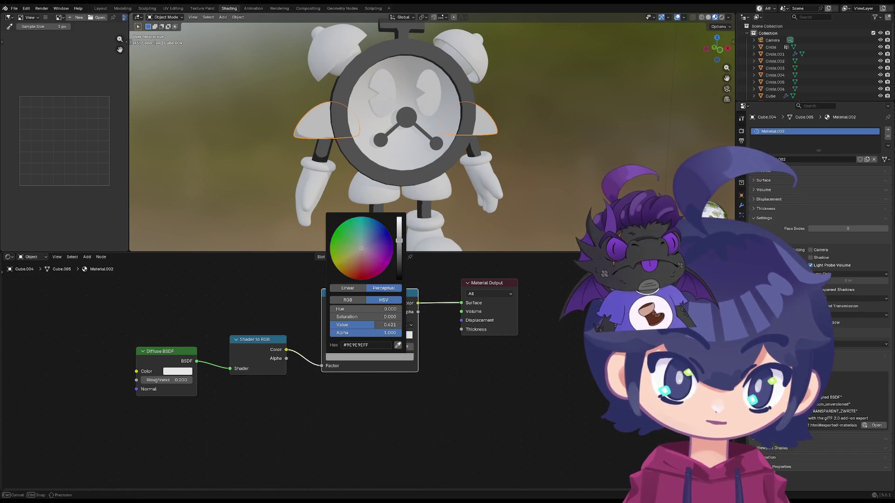
- Check the shading from the side and darken the light stop slightly to value 0.618
mouse_move(482, 195)
middle_down()
mouse_move(522, 207)
mouse_move(396, 204)
middle_up()
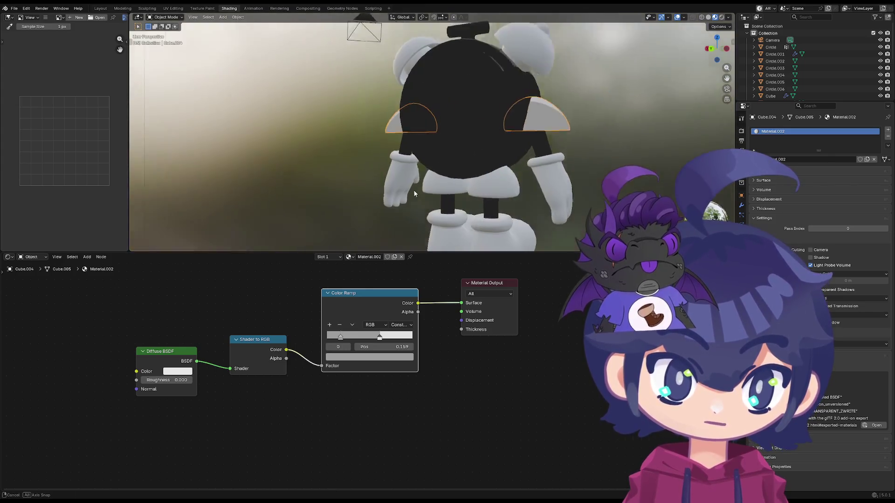
scroll(336, 191, down, 5)
mouse_move(340, 206)
middle_down()
mouse_move(365, 193)
mouse_move(355, 156)
mouse_move(404, 197)
mouse_move(369, 202)
mouse_move(363, 192)
mouse_move(381, 207)
middle_up()
scroll(364, 193, up, 3)
scroll(365, 193, up, 2)
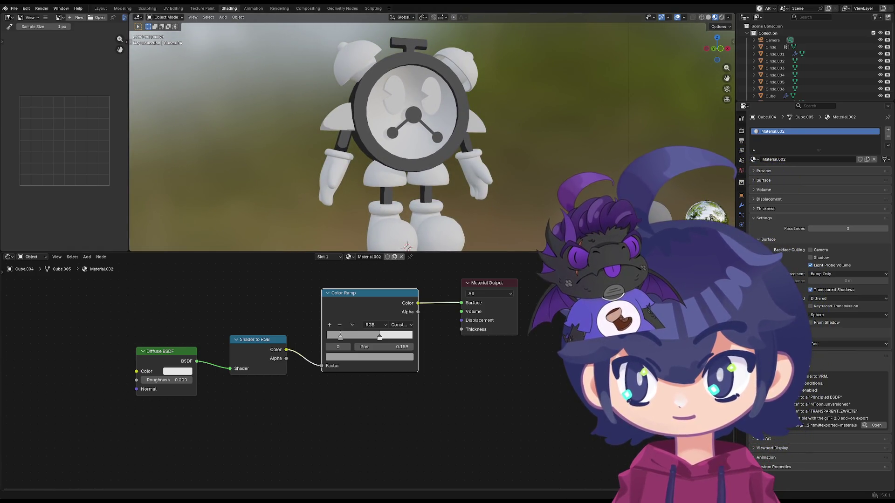
scroll(369, 375, up, 1)
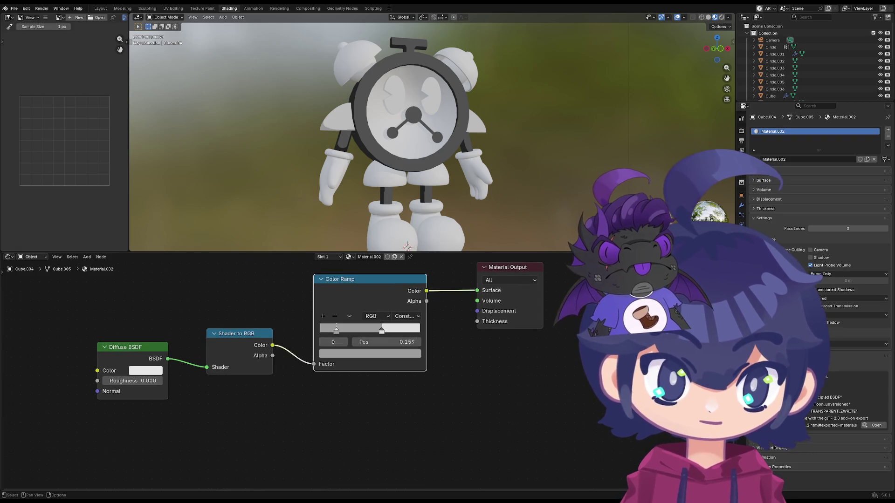
click(383, 331)
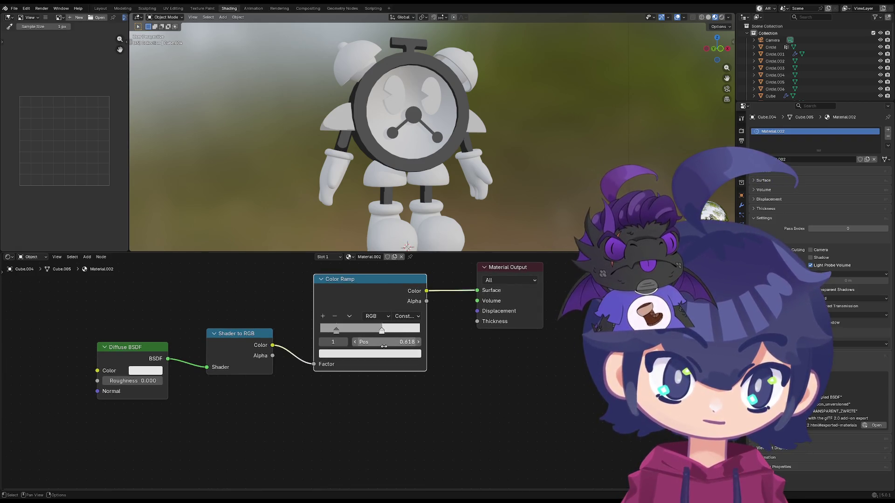
click(373, 355)
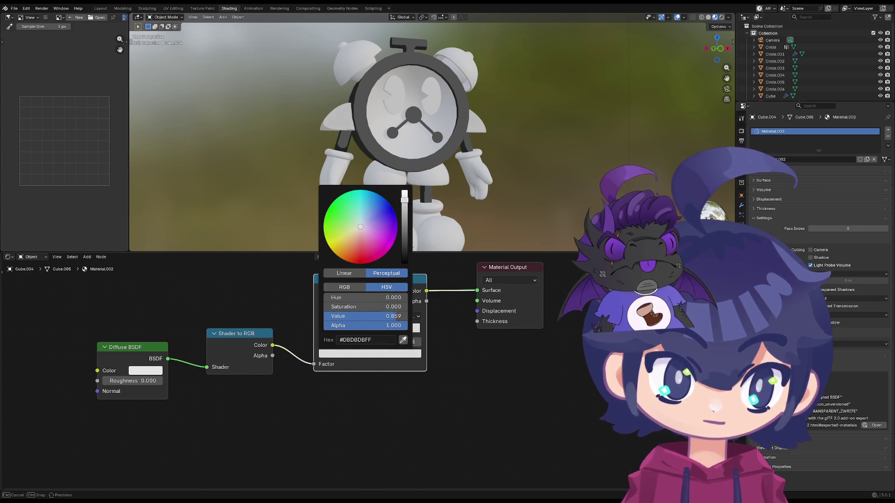
drag(398, 316, 378, 316)
- Move in on the clock and select the alarm bells on top
middle_drag(508, 171, 424, 174)
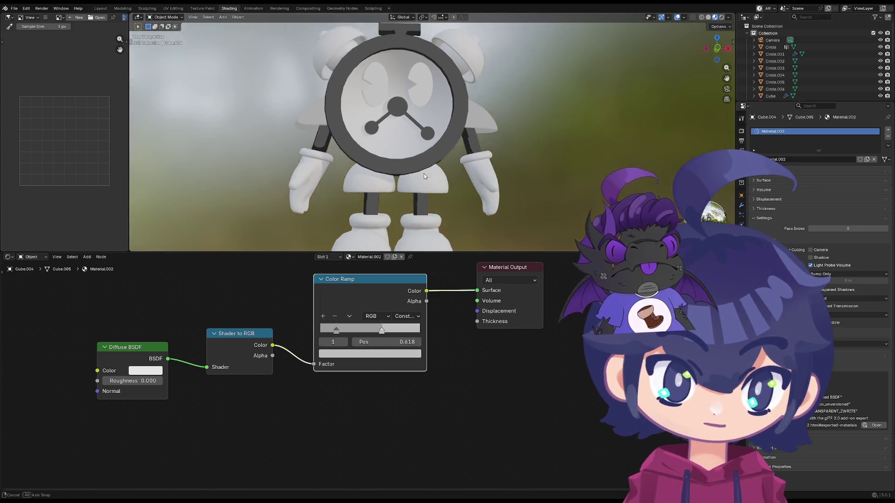
shift+middle_drag(325, 42, 360, 92)
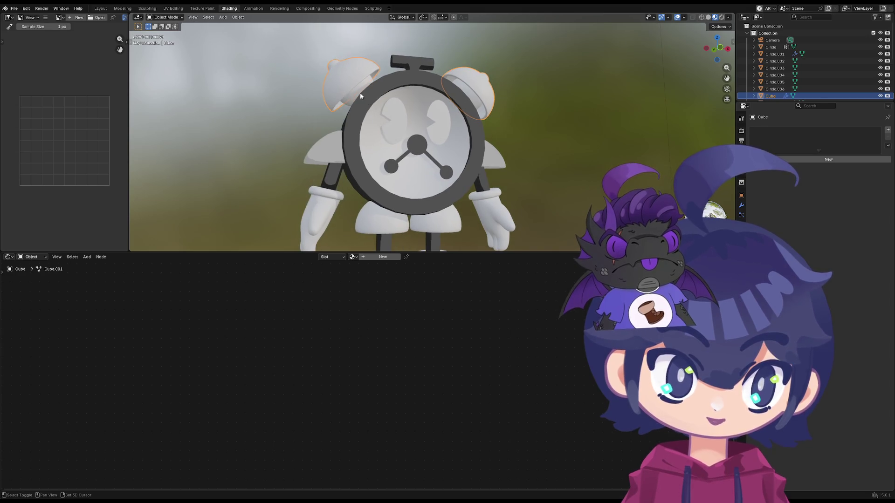
shift+click(361, 93)
click(481, 85)
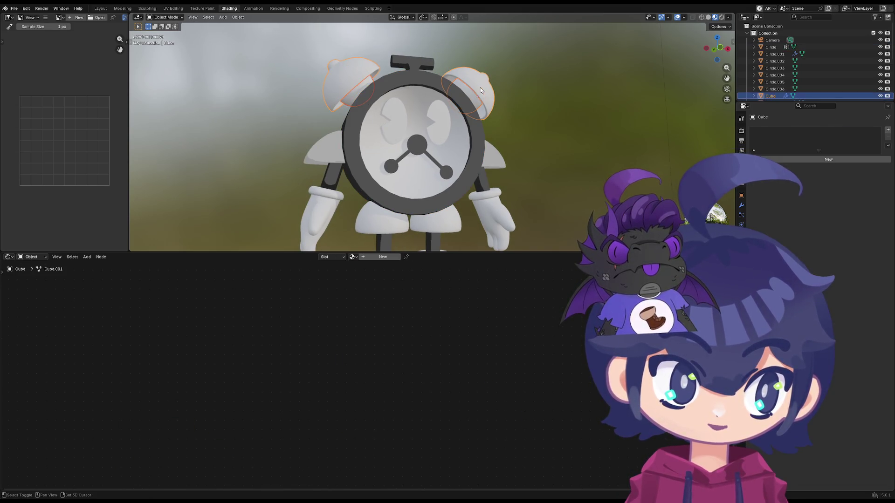
- Assign the existing toon Material.002 to both alarm bells
click(355, 257)
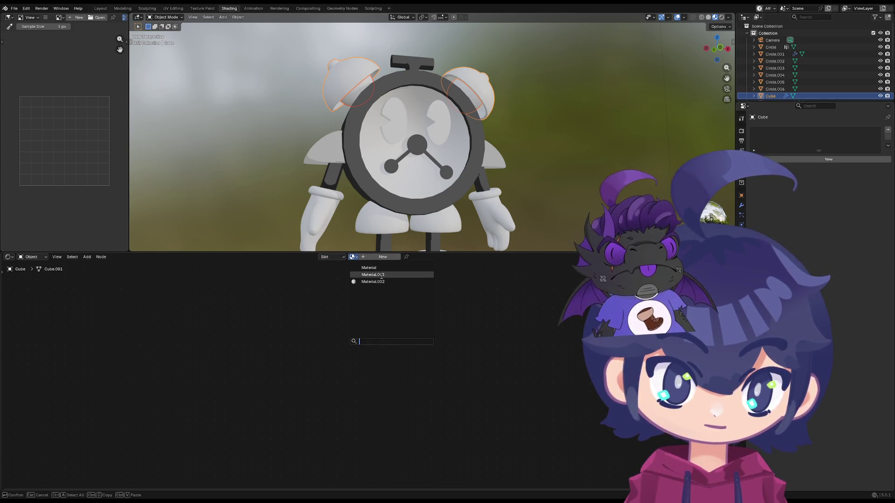
click(385, 281)
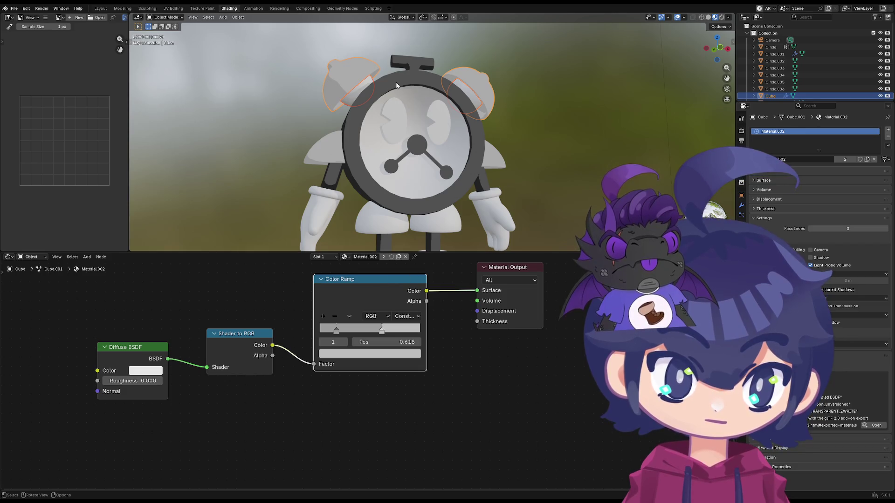
click(371, 81)
click(351, 257)
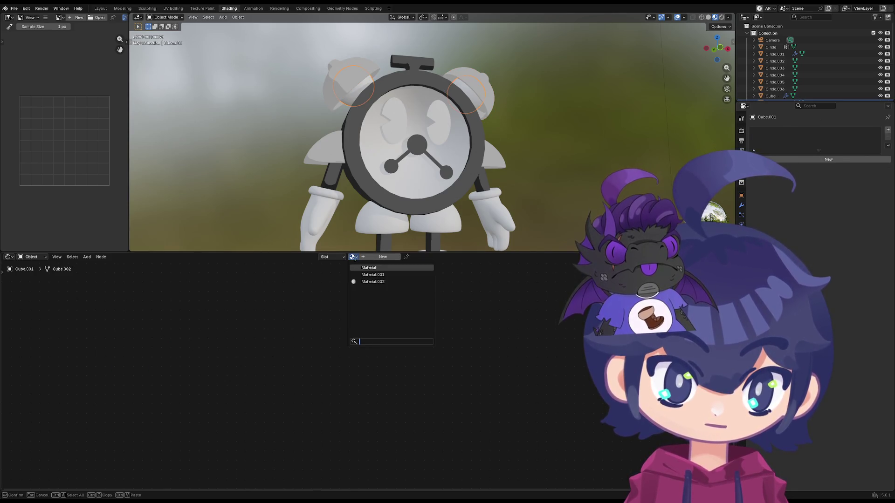
click(385, 283)
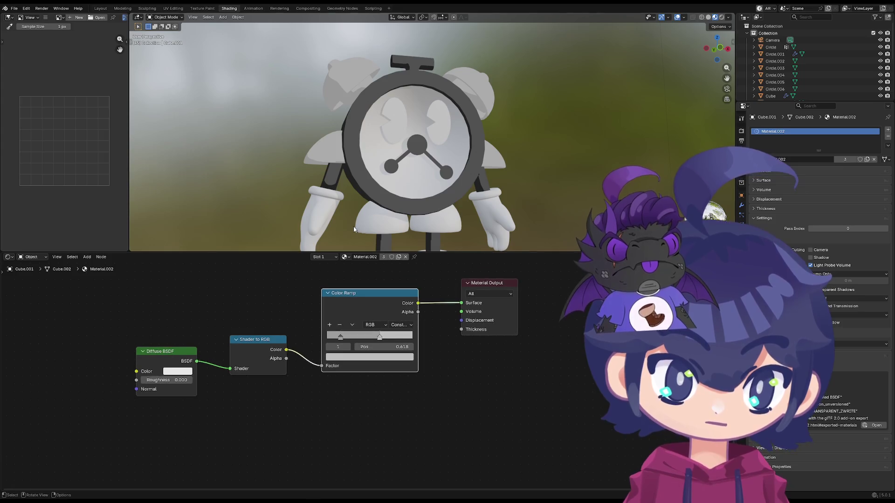
scroll(465, 243, down, 3)
- Assign Material.002 to the shorts as well and check the robot from behind
mouse_move(373, 210)
middle_down()
mouse_move(366, 189)
mouse_move(357, 210)
mouse_move(403, 199)
middle_up()
click(399, 192)
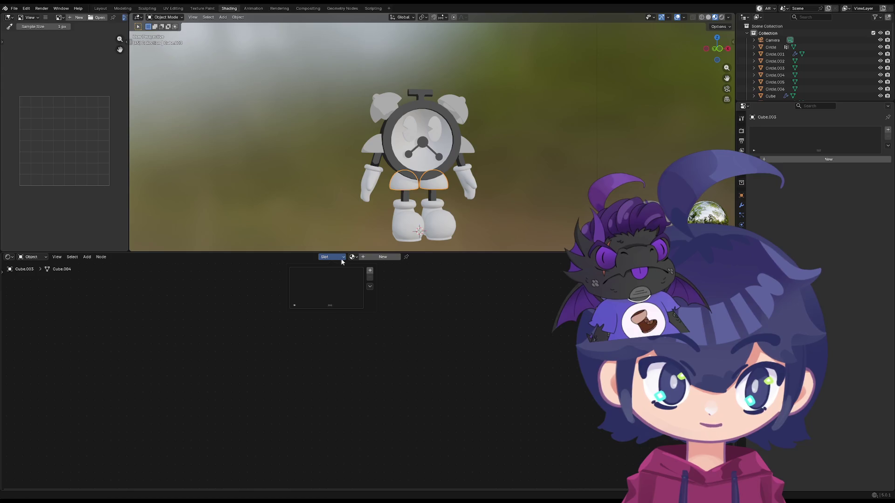
click(353, 257)
click(365, 281)
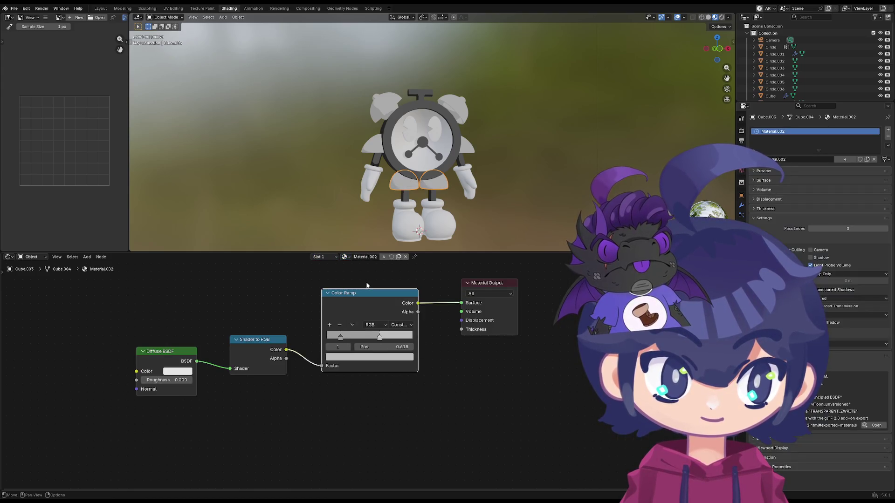
mouse_move(322, 169)
middle_down()
mouse_move(411, 212)
mouse_move(425, 199)
mouse_move(320, 140)
mouse_move(365, 126)
middle_up()
scroll(426, 199, up, 4)
click(376, 86)
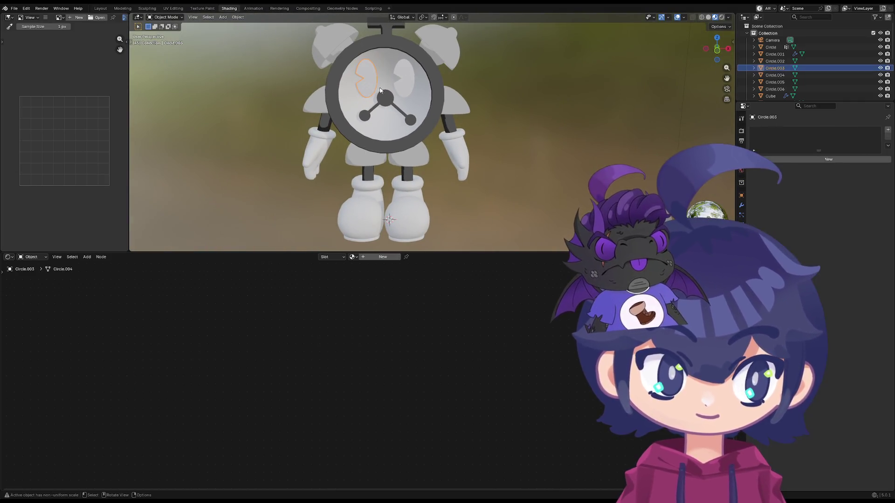
- Give the right eye a new material with a pure black base colour
click(407, 92)
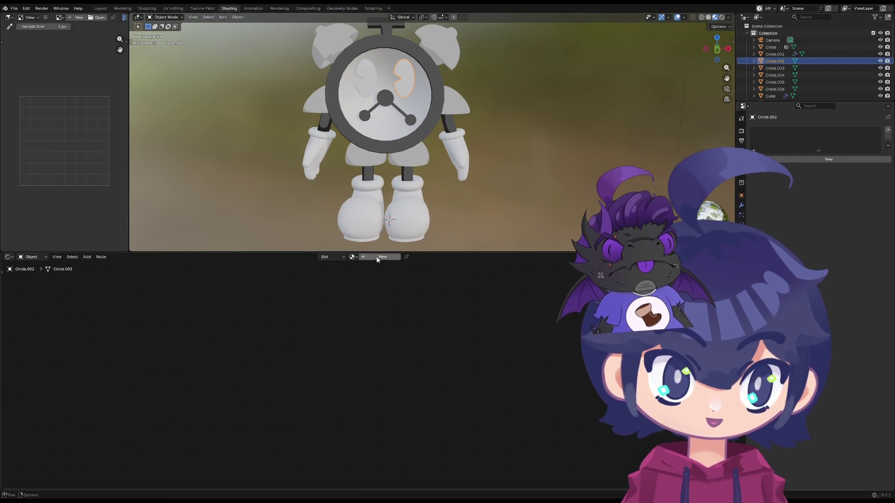
click(370, 257)
click(341, 360)
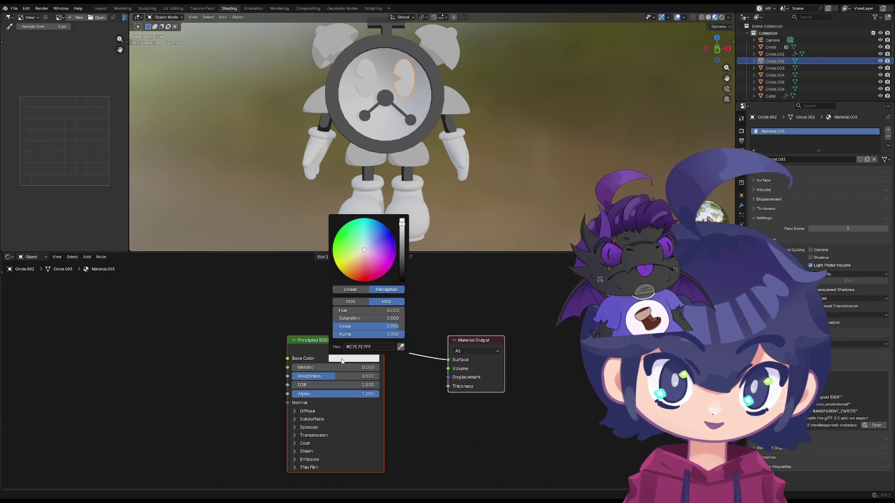
drag(404, 245, 402, 281)
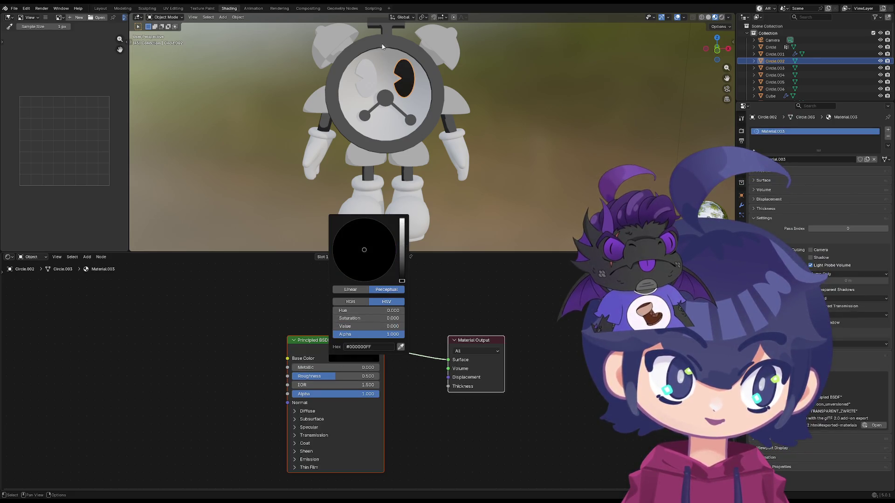
- Assign the black Material.003 to the left eye and raise its roughness to 1.0
click(366, 87)
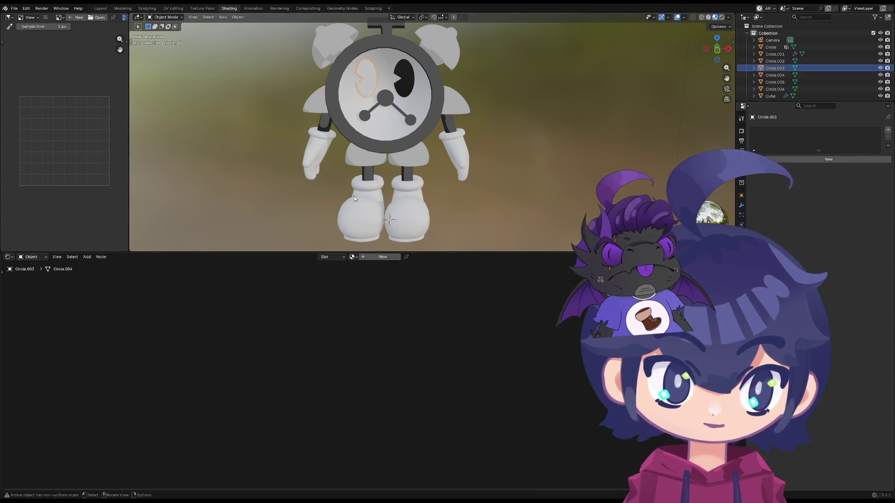
click(352, 258)
click(380, 291)
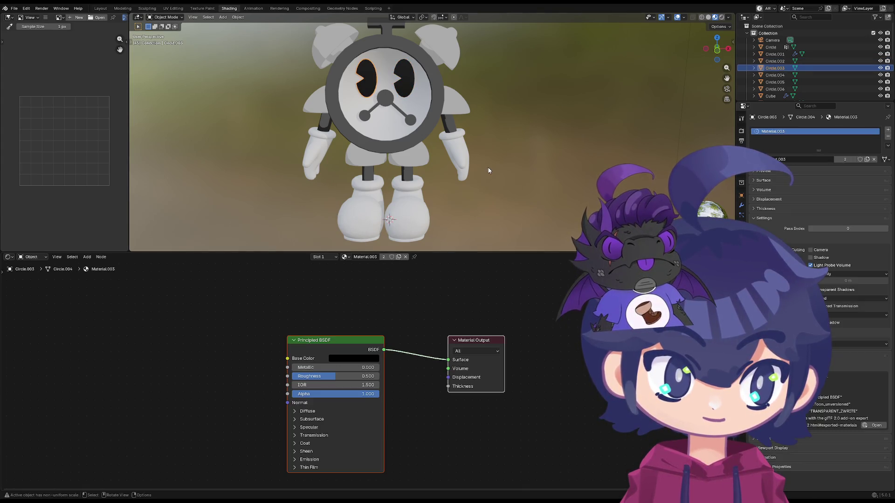
mouse_move(329, 214)
middle_down()
mouse_move(361, 114)
mouse_move(391, 176)
middle_up()
scroll(392, 175, up, 3)
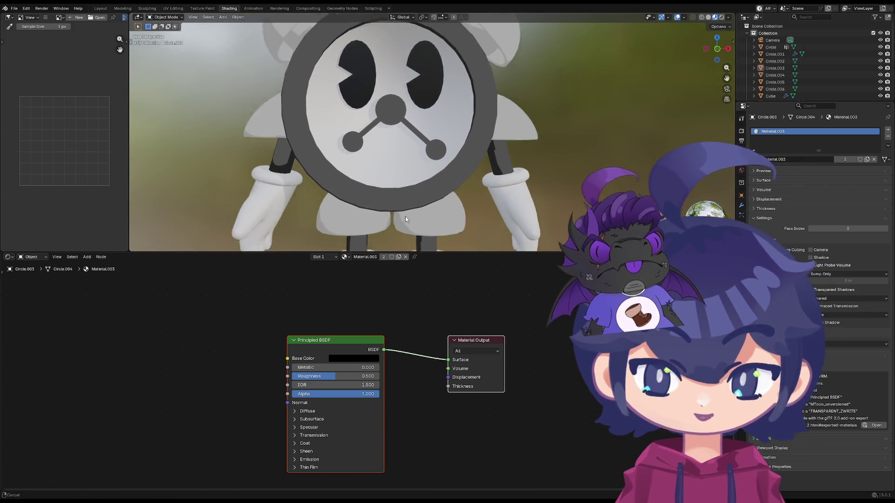
scroll(401, 209, up, 3)
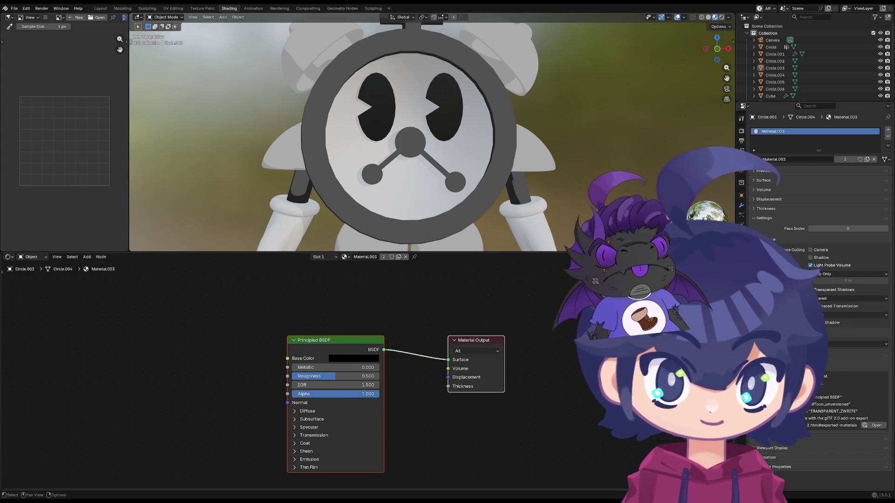
drag(334, 377, 378, 376)
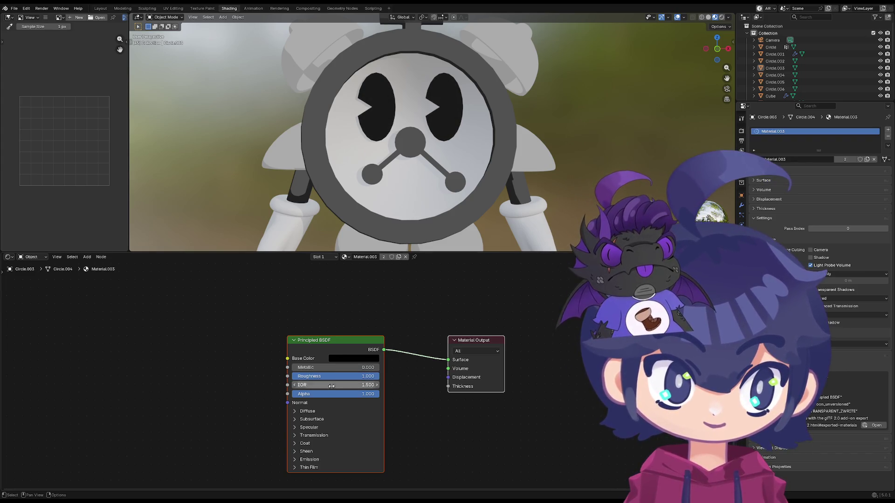
mouse_move(419, 217)
middle_down()
mouse_move(373, 243)
mouse_move(381, 244)
middle_up()
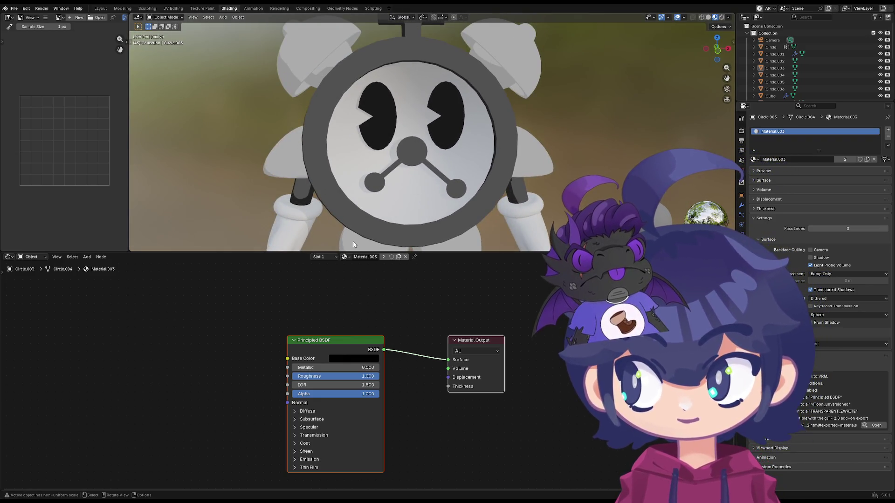
- Shade both eyes smooth
click(383, 133)
right_click(396, 129)
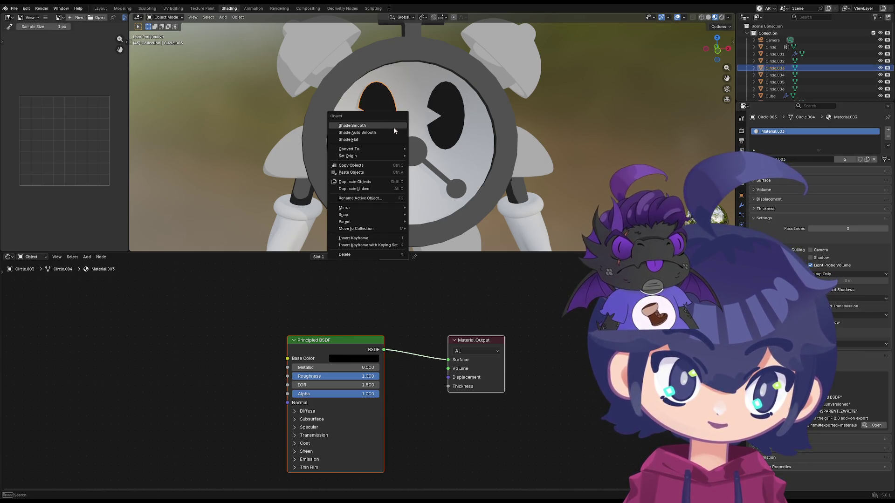
click(393, 125)
click(440, 130)
right_click(440, 130)
click(440, 129)
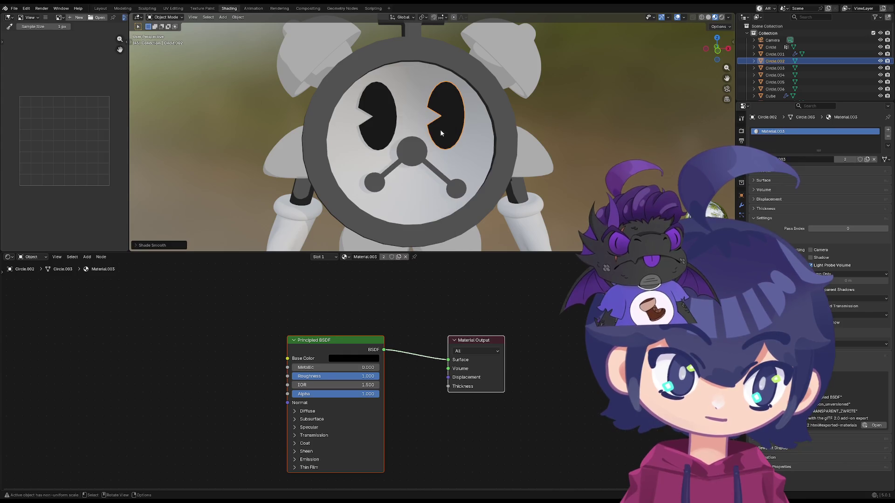
scroll(440, 130, down, 3)
click(523, 129)
scroll(432, 173, down, 2)
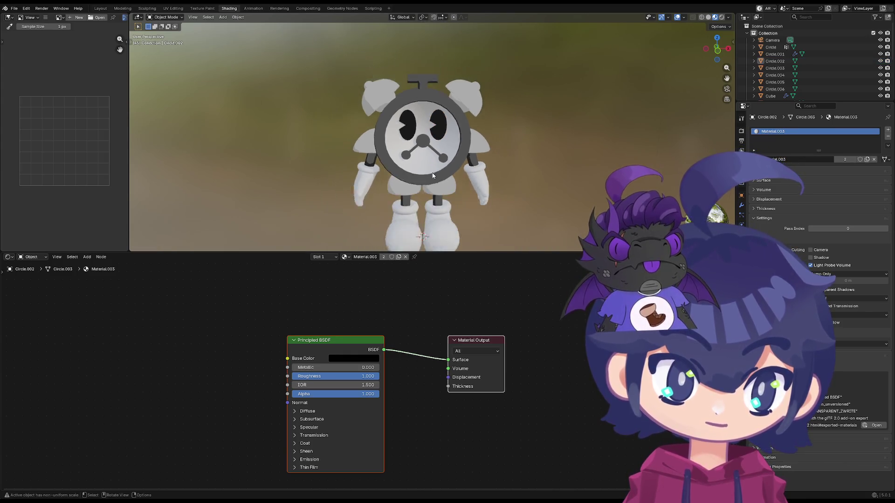
- Shade the clock's top knob smooth
middle_drag(433, 172, 457, 167)
scroll(448, 140, up, 3)
scroll(419, 88, up, 3)
scroll(437, 100, up, 3)
click(439, 93)
right_click(440, 95)
click(439, 97)
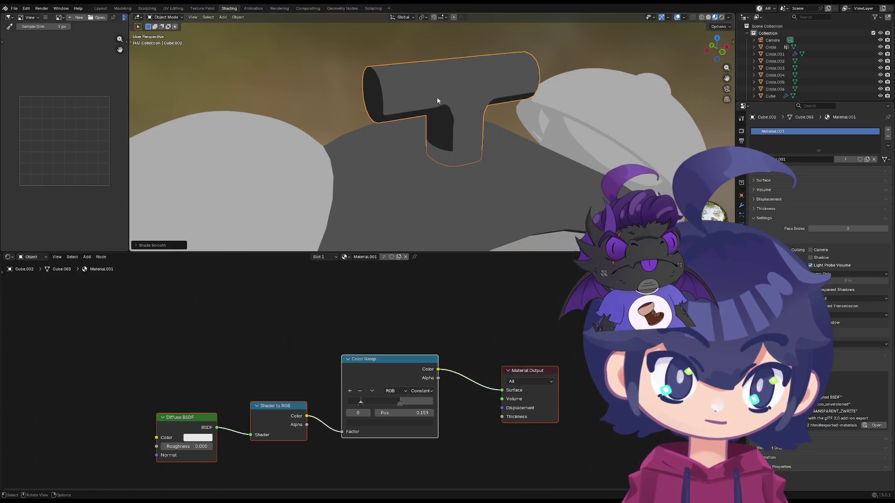
right_click(429, 101)
scroll(294, 109, down, 3)
scroll(308, 95, down, 3)
mouse_move(308, 95)
middle_down()
mouse_move(366, 144)
mouse_move(346, 182)
mouse_move(503, 143)
middle_up()
click(502, 143)
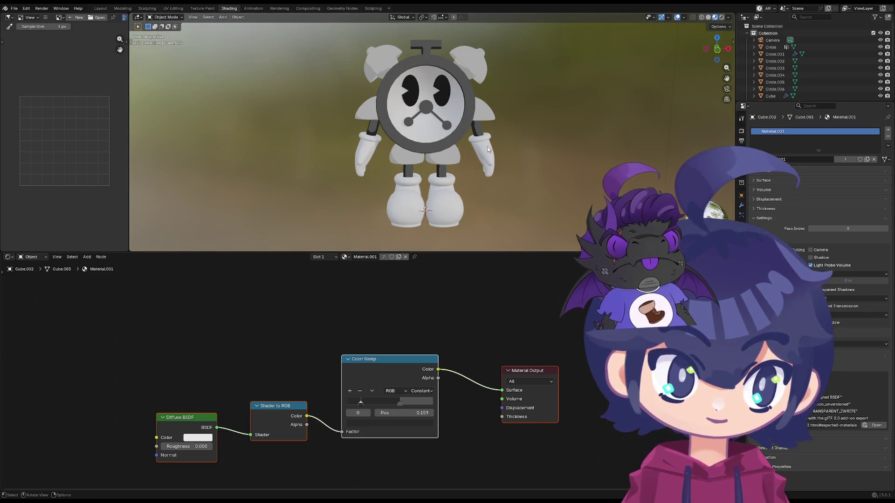
- Inspect the gloves and clock hands' materials, then select the boots
middle_drag(382, 143, 448, 161)
click(472, 156)
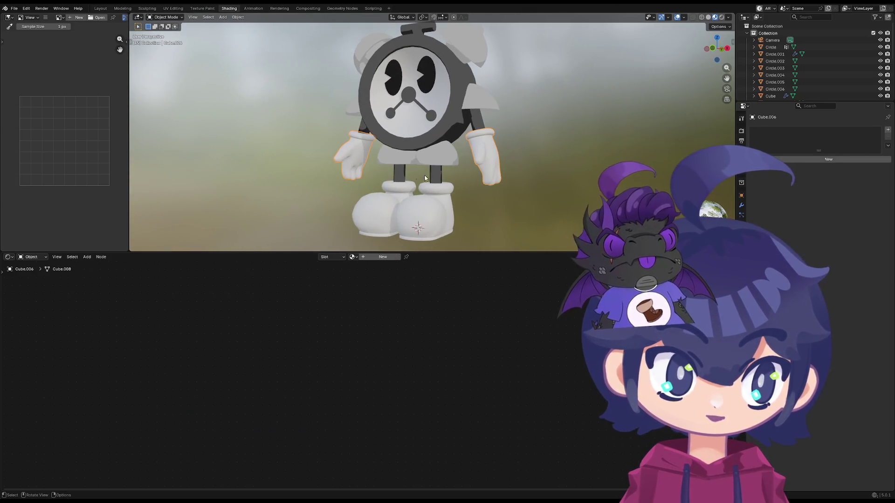
middle_drag(458, 145, 415, 130)
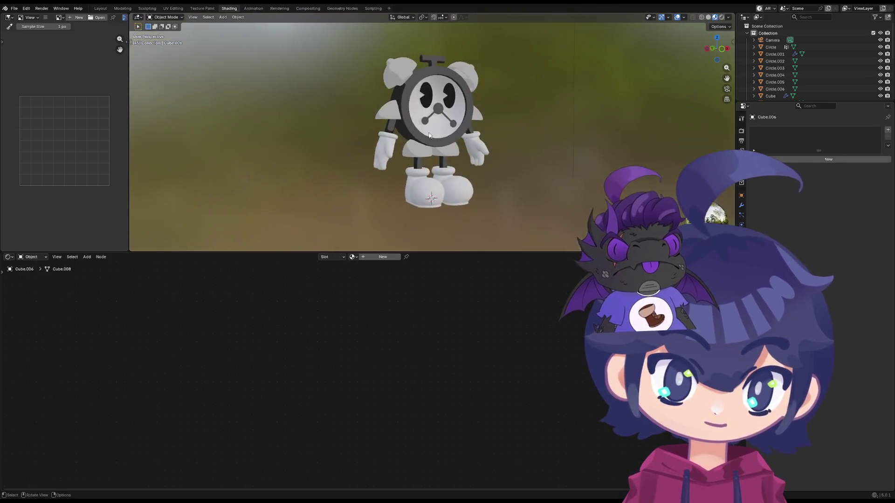
scroll(415, 131, up, 3)
click(415, 131)
mouse_move(527, 165)
middle_down()
mouse_move(476, 166)
mouse_move(490, 162)
middle_up()
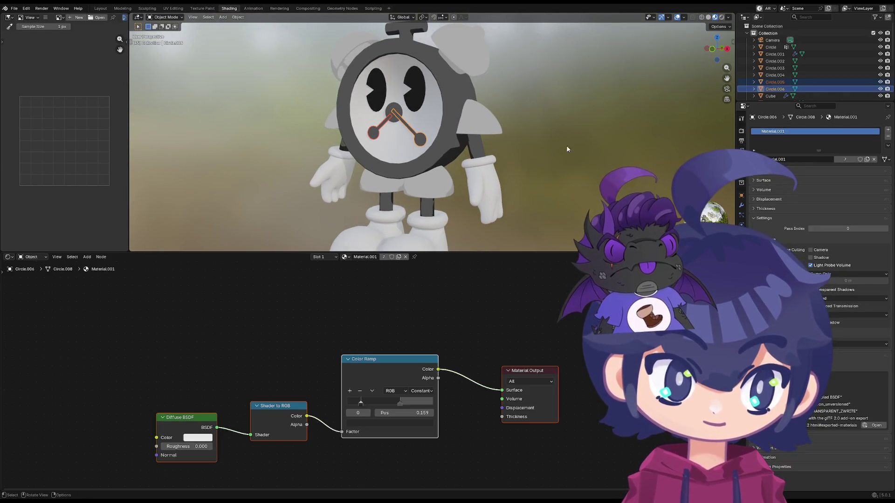
click(560, 158)
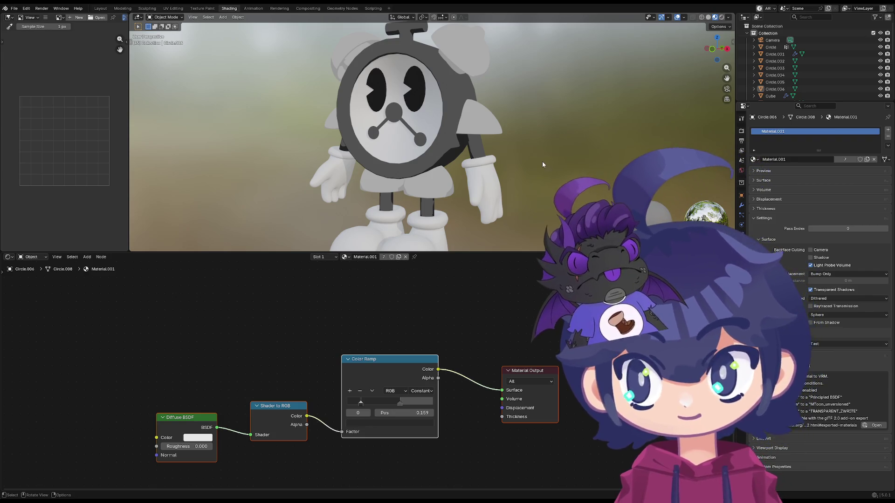
shift+middle_drag(423, 229, 430, 203)
click(429, 202)
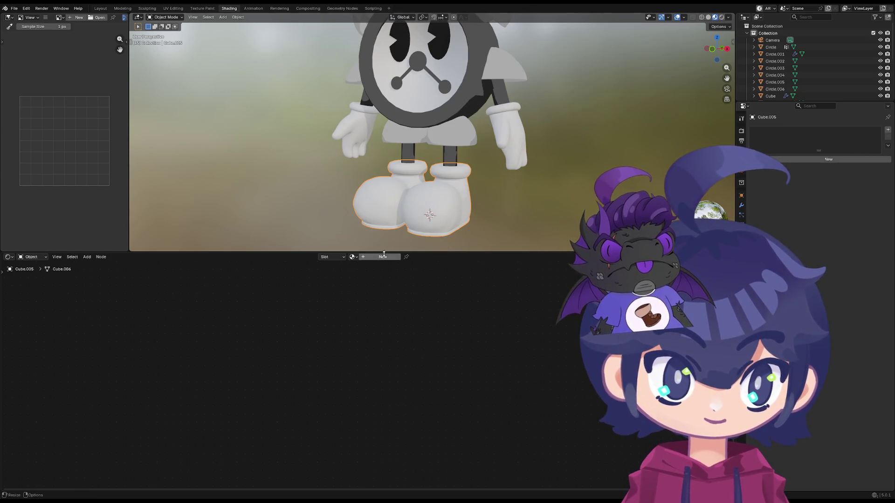
- Give the boots a new Material.004 with base colour #2D2D2D and roughness 1.0
click(353, 257)
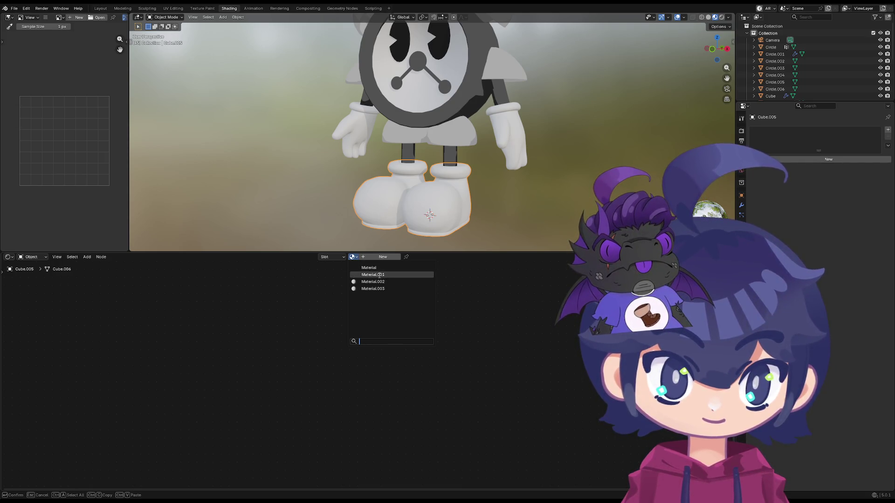
click(382, 257)
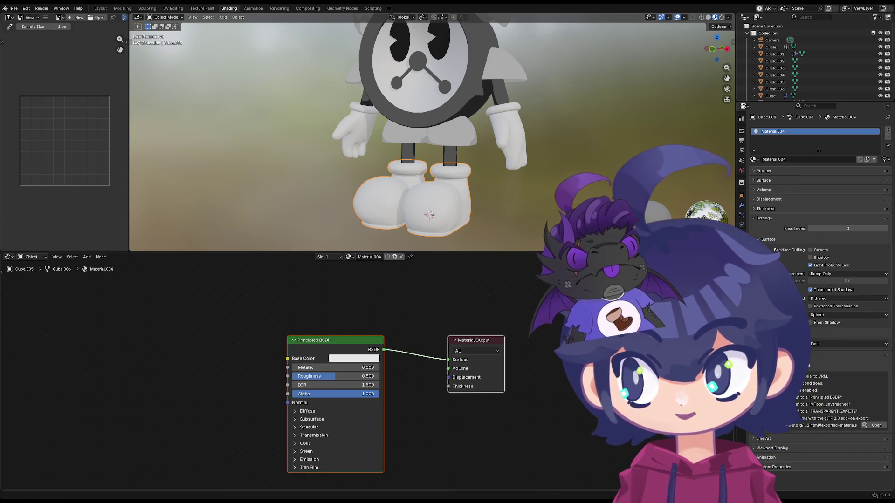
mouse_move(280, 161)
middle_down()
mouse_move(392, 218)
mouse_move(333, 204)
middle_up()
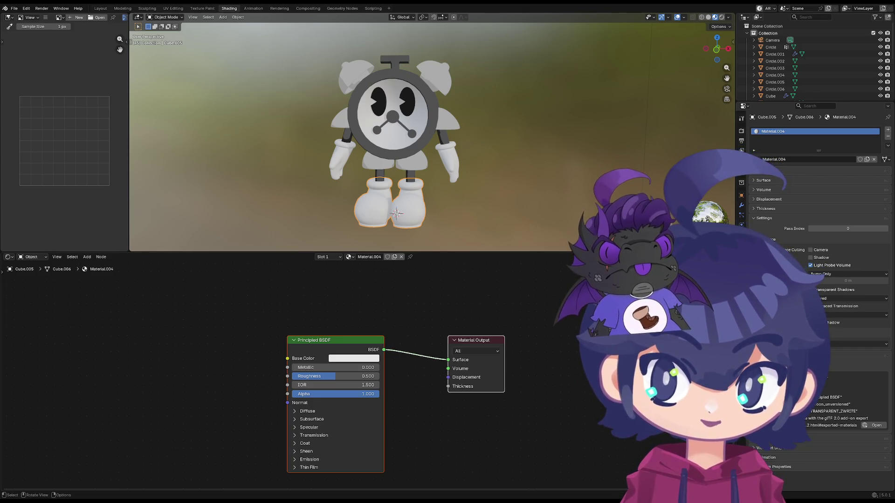
click(354, 358)
text(#2D2D2D)
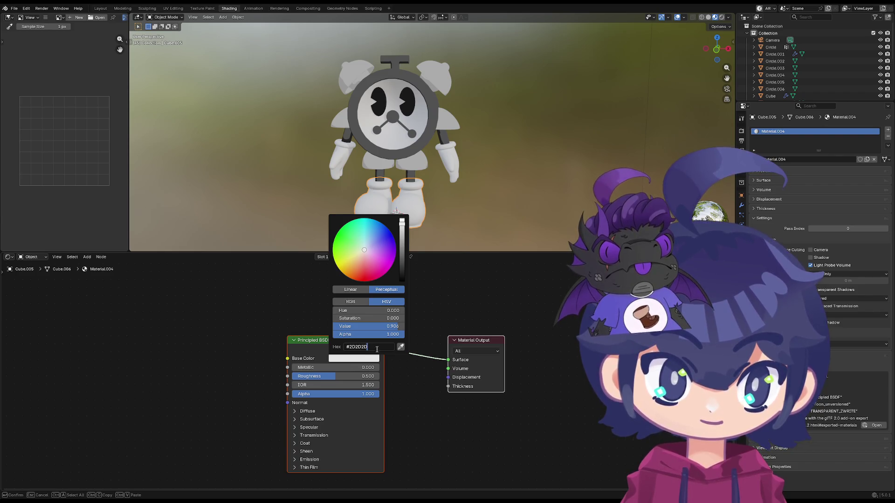
key(Return)
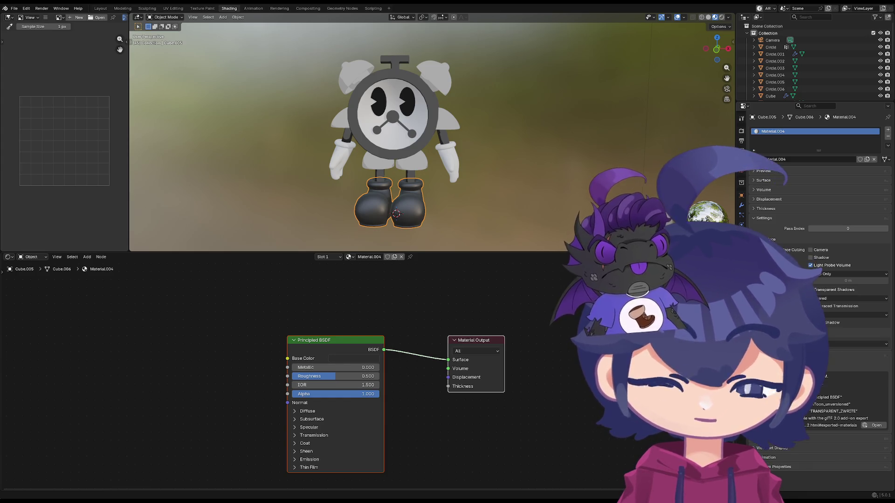
mouse_move(329, 377)
mouse_down()
mouse_move(292, 377)
mouse_move(377, 377)
mouse_up()
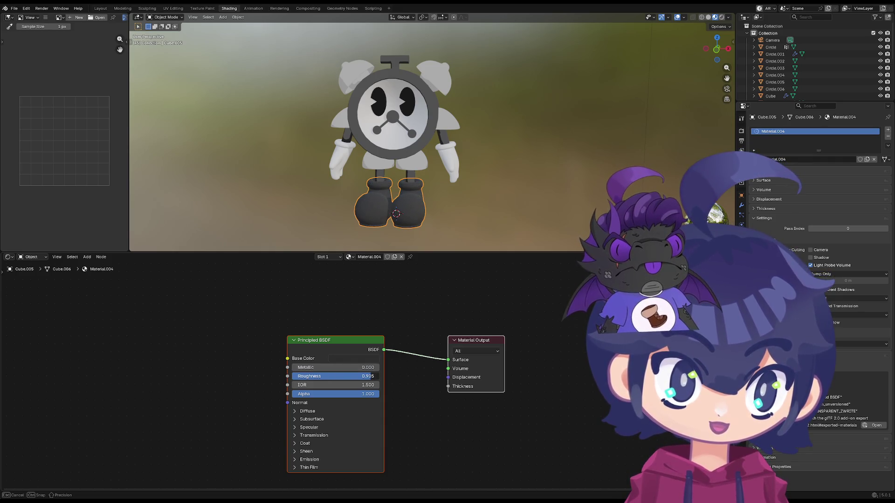
scroll(294, 210, up, 2)
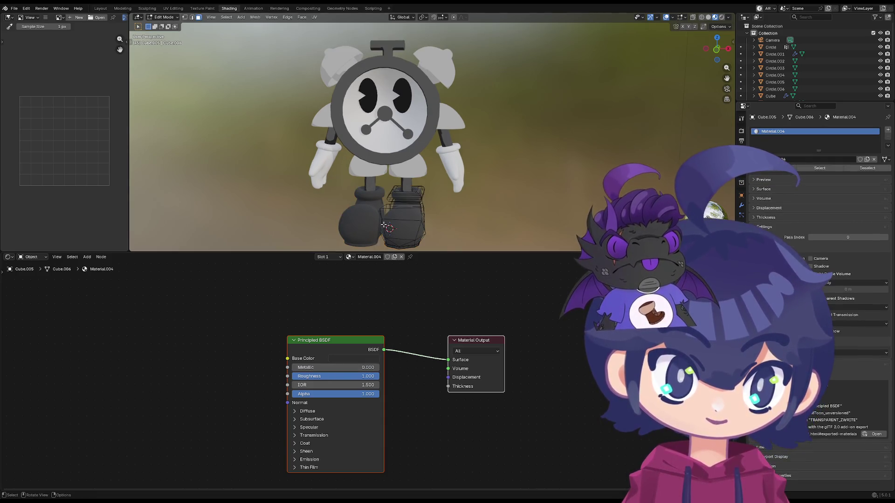
- Replace the boots' Principled BSDF with the pasted toon chain, wiring Color Ramp into the surface output
click(274, 210)
shift+middle_drag(275, 211, 315, 164)
scroll(315, 164, up, 1)
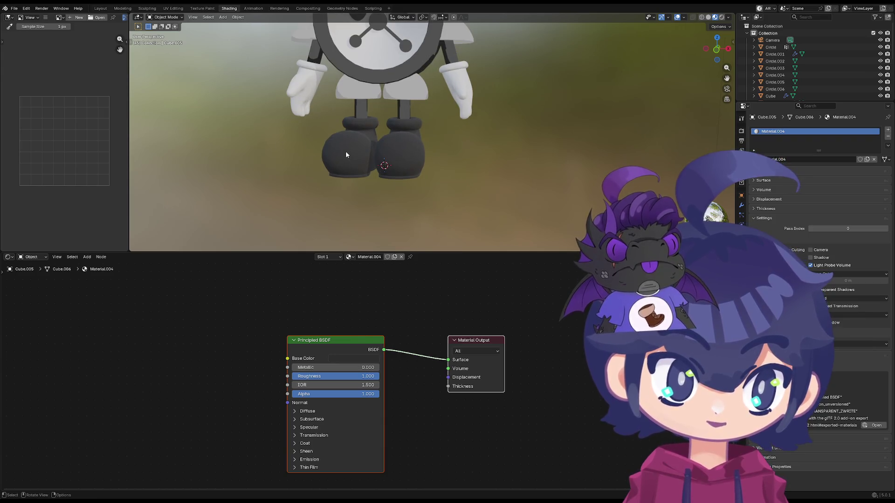
click(357, 358)
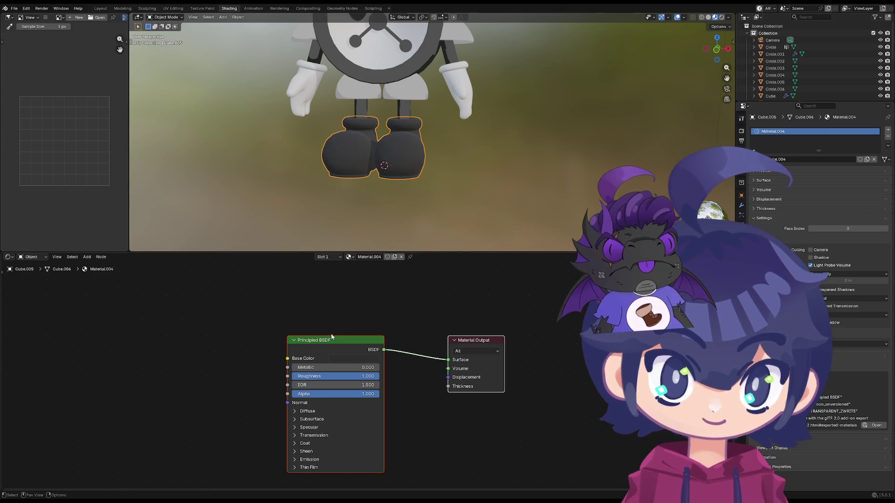
click(331, 340)
key(Delete)
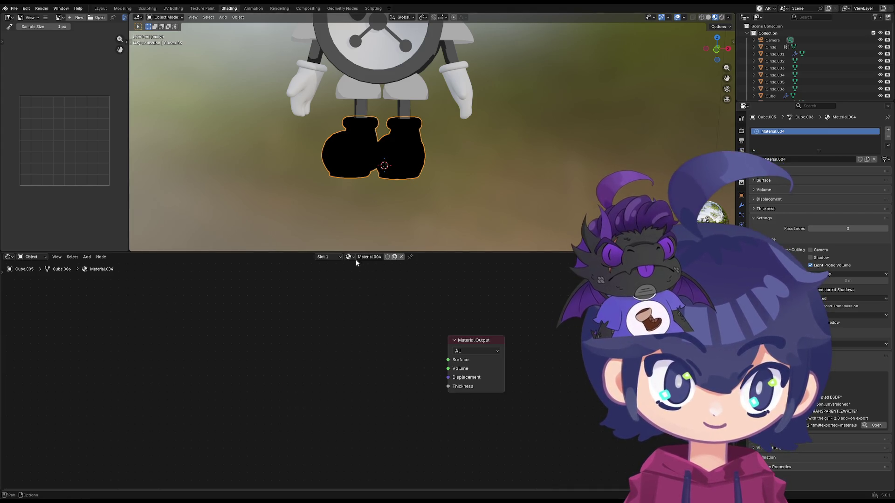
key(ctrl+v)
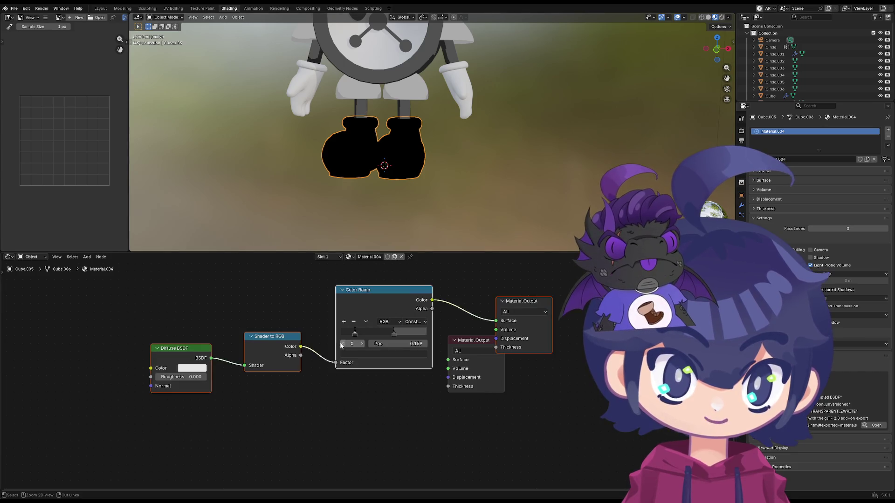
key(Delete)
drag(432, 300, 434, 306)
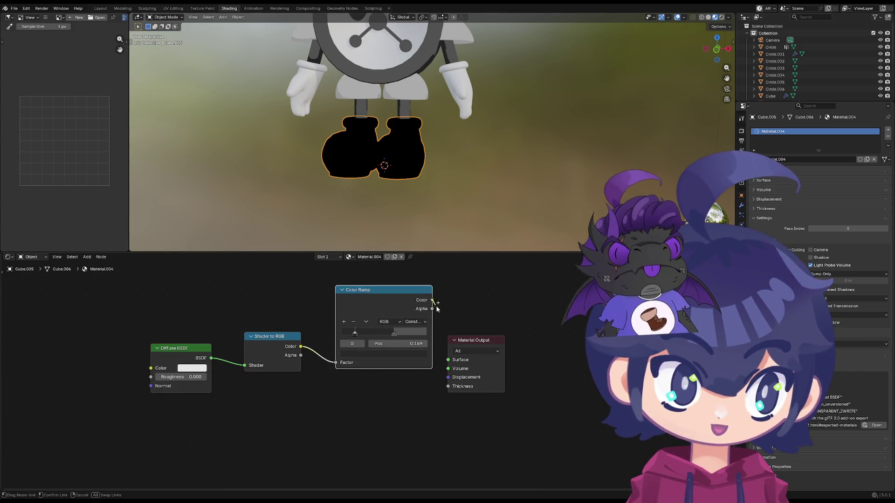
drag(451, 361, 449, 360)
drag(468, 350, 468, 301)
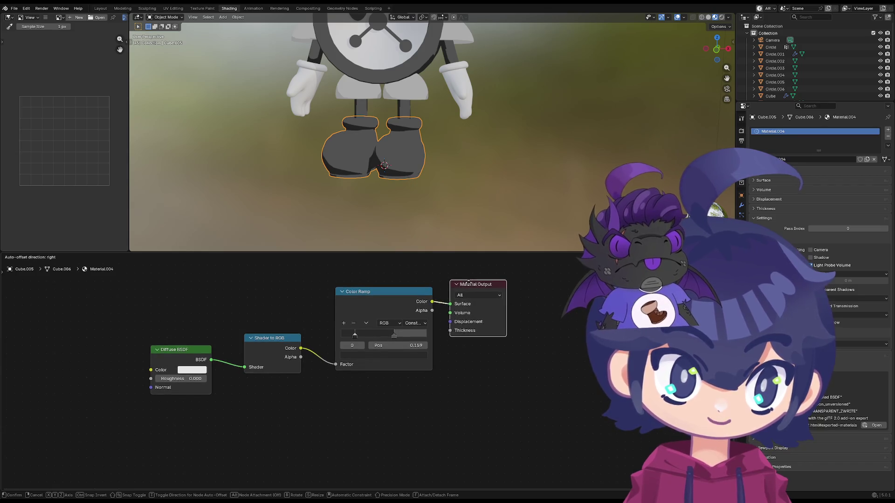
- Darken the active ramp stop so the boots shade near black
click(392, 341)
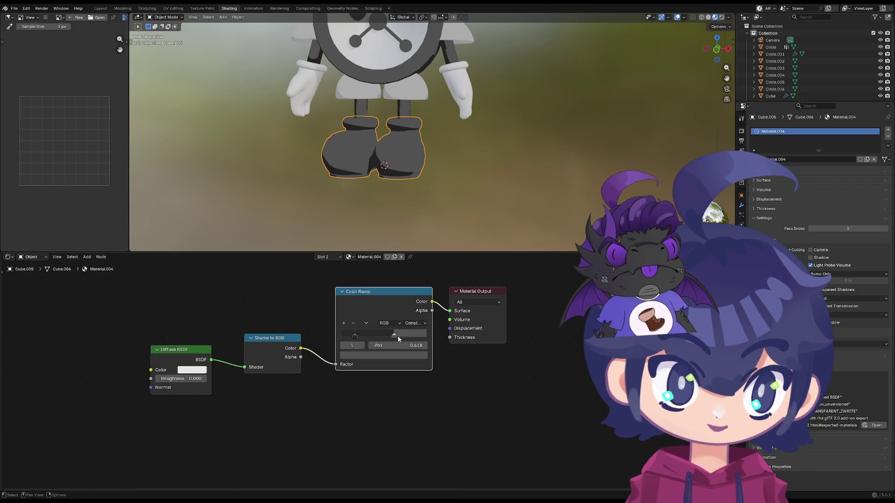
click(385, 354)
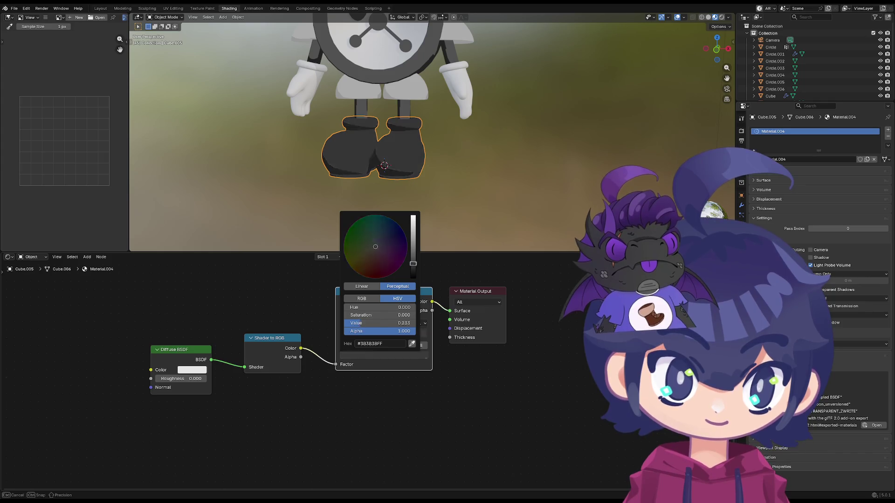
drag(412, 262, 412, 267)
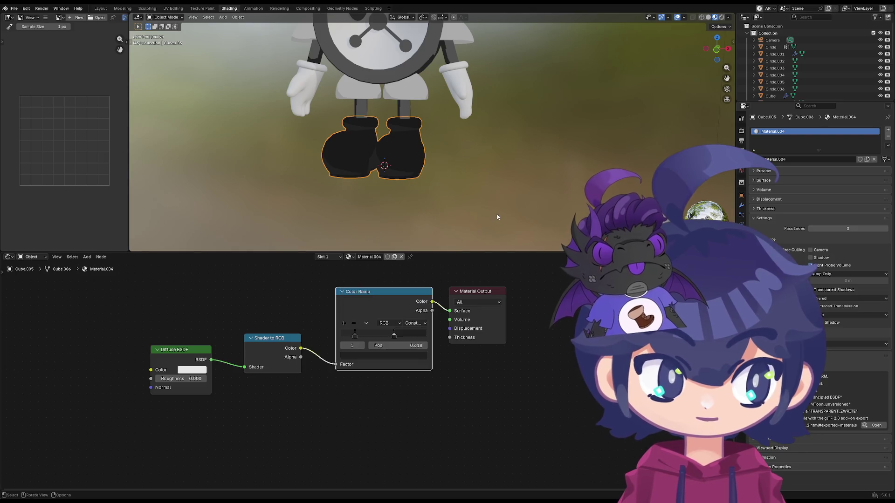
mouse_move(279, 217)
middle_down()
mouse_move(304, 233)
mouse_move(219, 222)
mouse_move(260, 190)
mouse_move(346, 205)
mouse_move(306, 219)
middle_up()
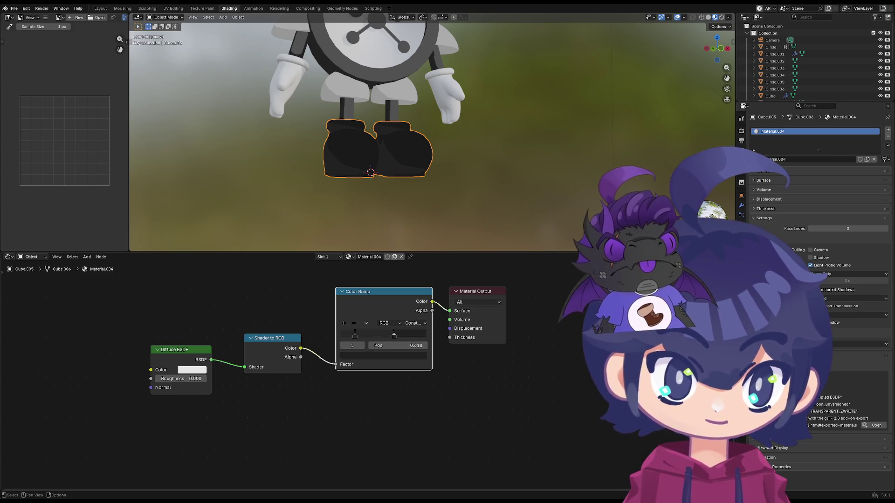
- Set the boots' ramp stop to hex #2D2D2D, then select the clock face circle
click(383, 355)
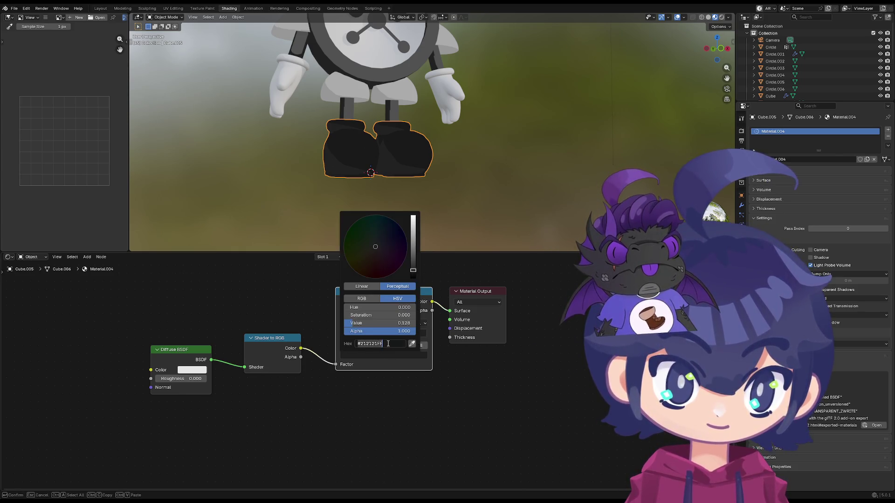
key(Return)
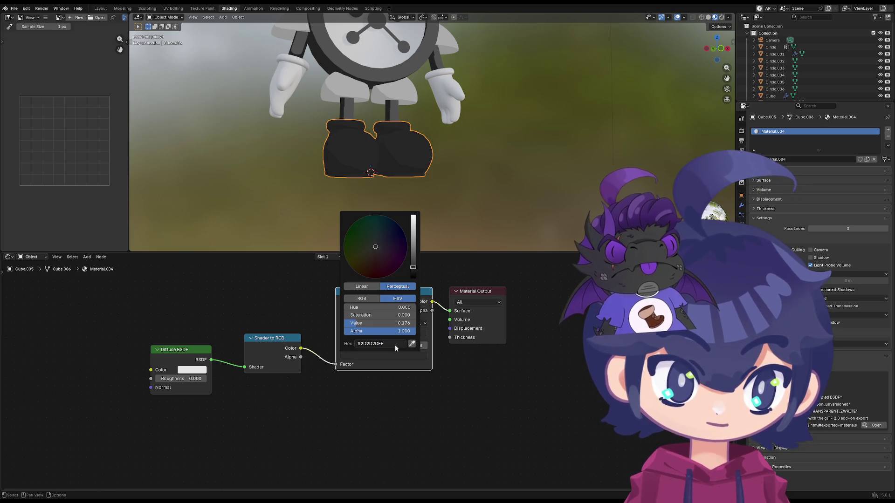
mouse_move(454, 212)
middle_down()
mouse_move(354, 195)
mouse_move(463, 168)
mouse_move(189, 189)
middle_up()
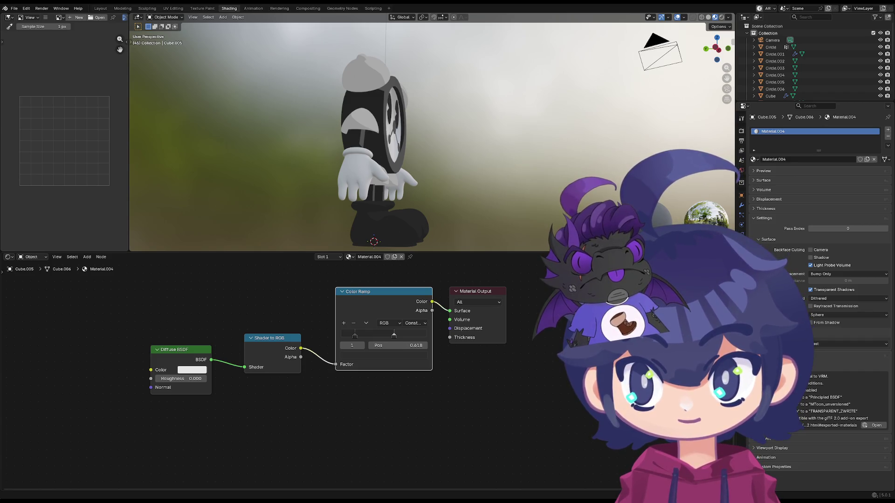
mouse_move(190, 189)
middle_down()
mouse_move(296, 167)
mouse_move(349, 179)
mouse_move(394, 159)
middle_up()
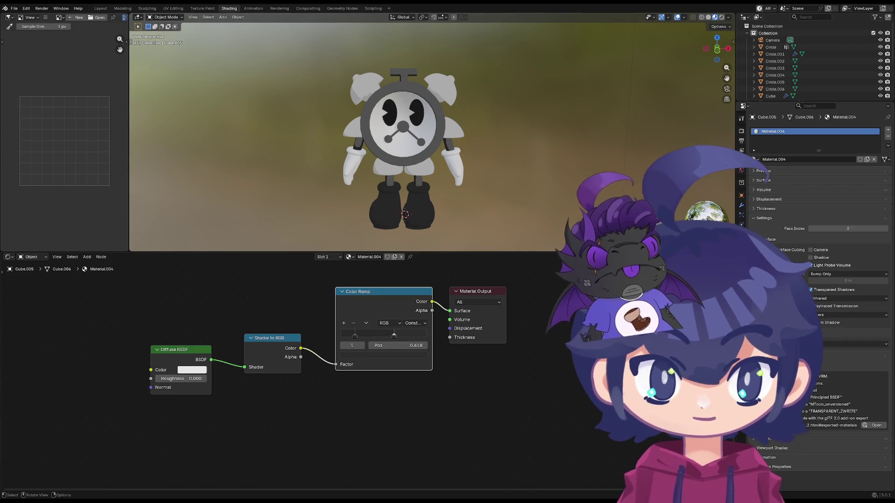
click(429, 133)
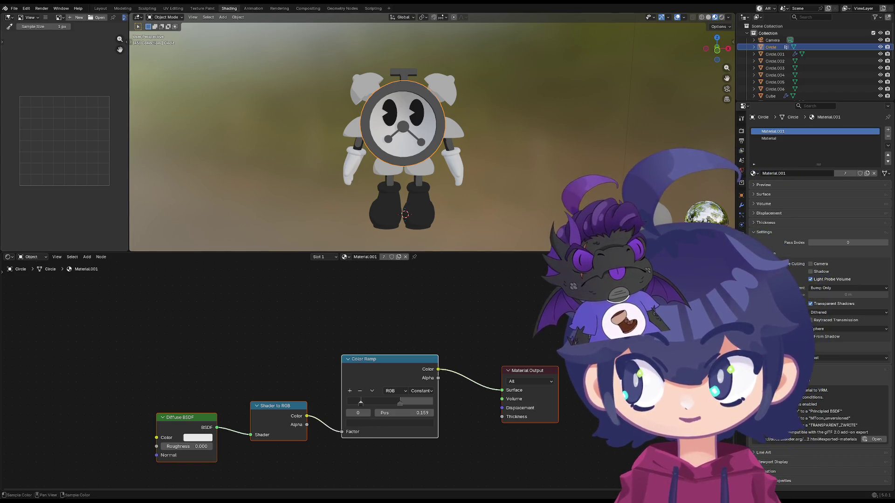
- Undo a mistaken slot reassignment, open the circle's second material 'Material' and paste the toon nodes into it
click(334, 256)
click(325, 257)
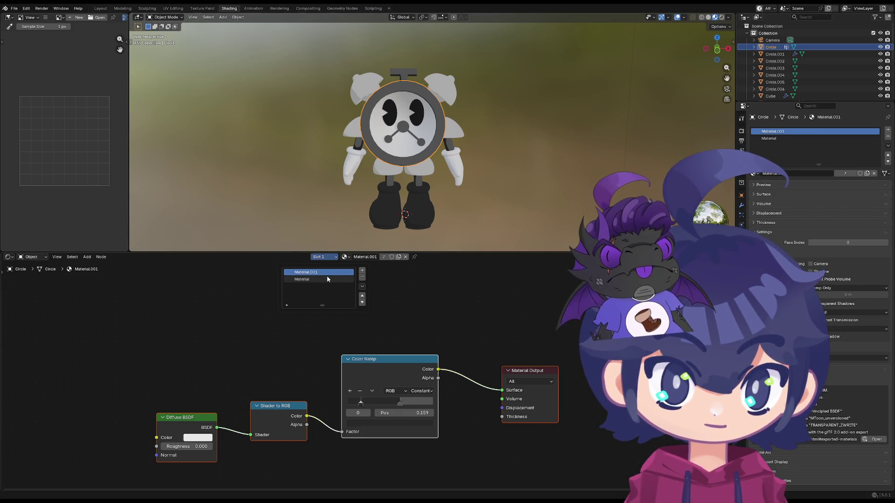
click(345, 257)
click(353, 271)
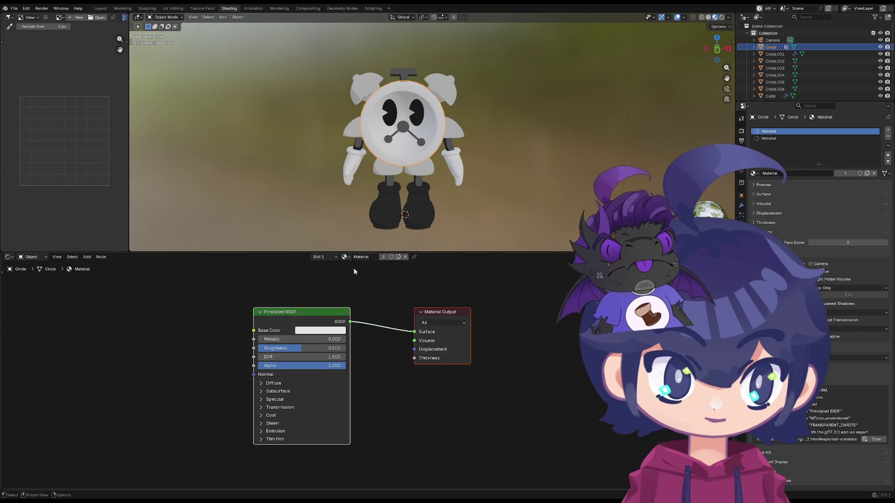
scroll(297, 319, down, 1)
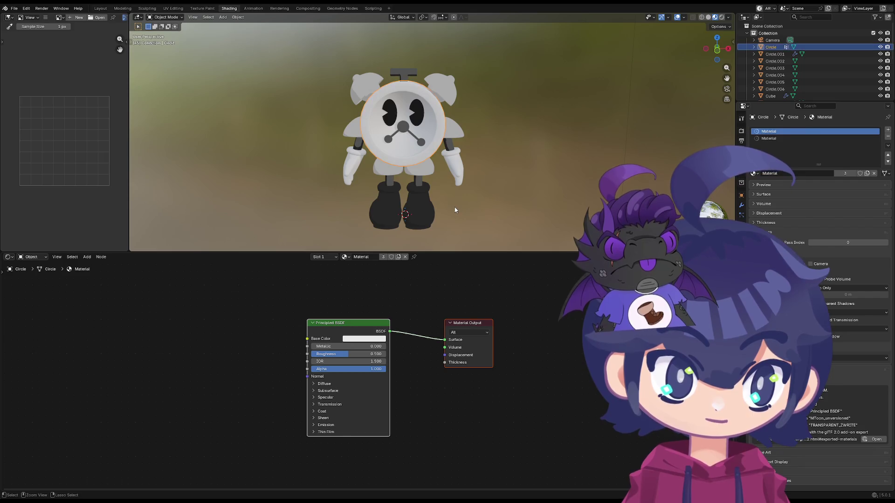
key(ctrl+z)
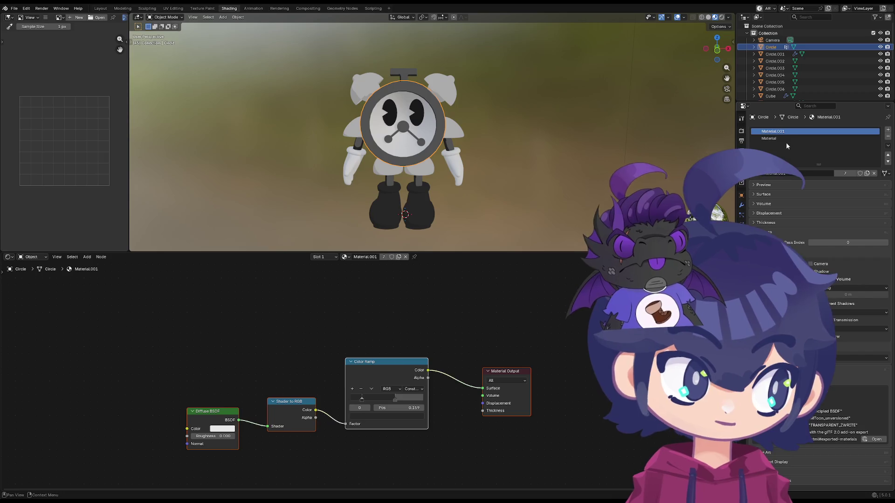
click(770, 138)
key(ctrl+v)
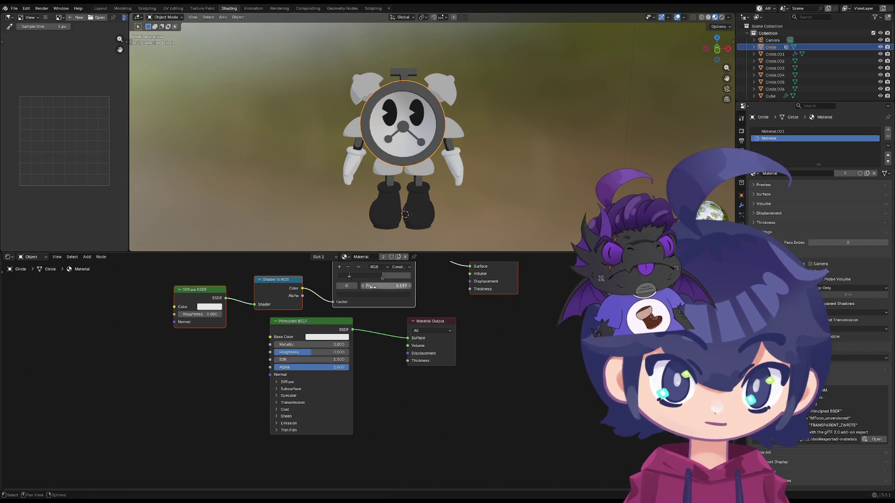
- Set grey hex colours on the base colour and light ramp stop, and lighten stop 0 to mid grey
middle_drag(358, 305, 365, 336)
click(338, 371)
click(350, 359)
key(Return)
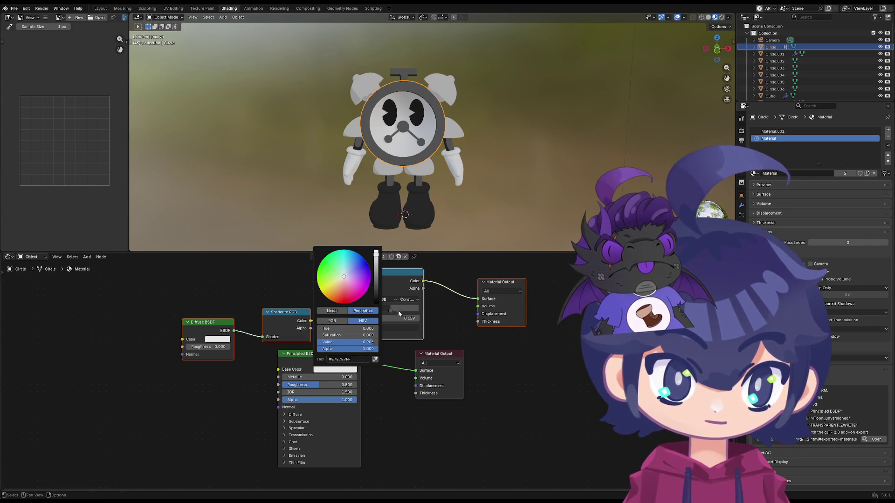
click(390, 326)
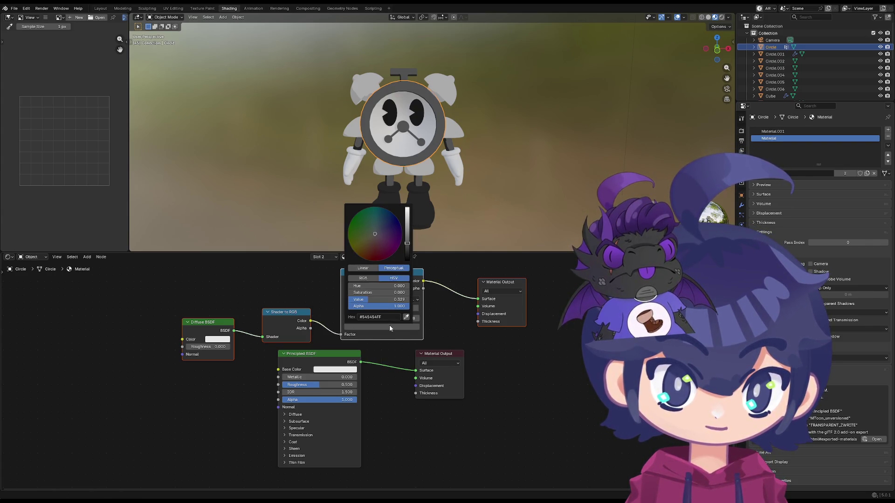
click(355, 316)
key(Return)
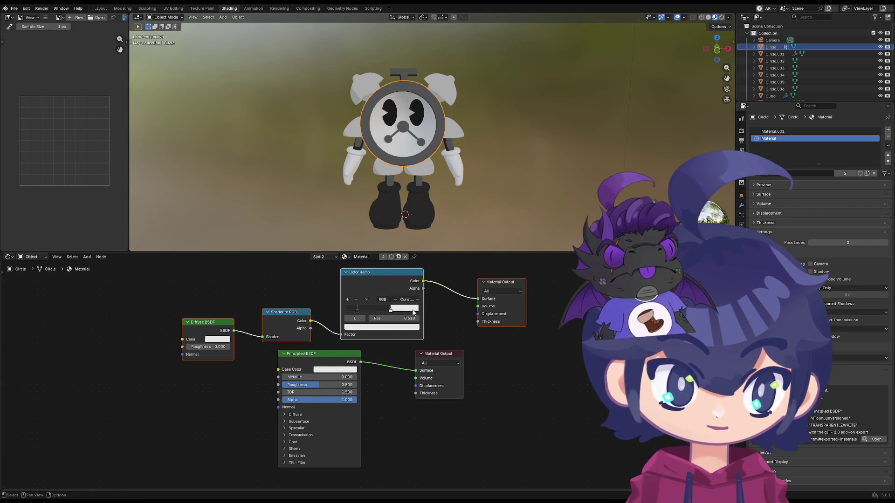
click(358, 312)
click(369, 327)
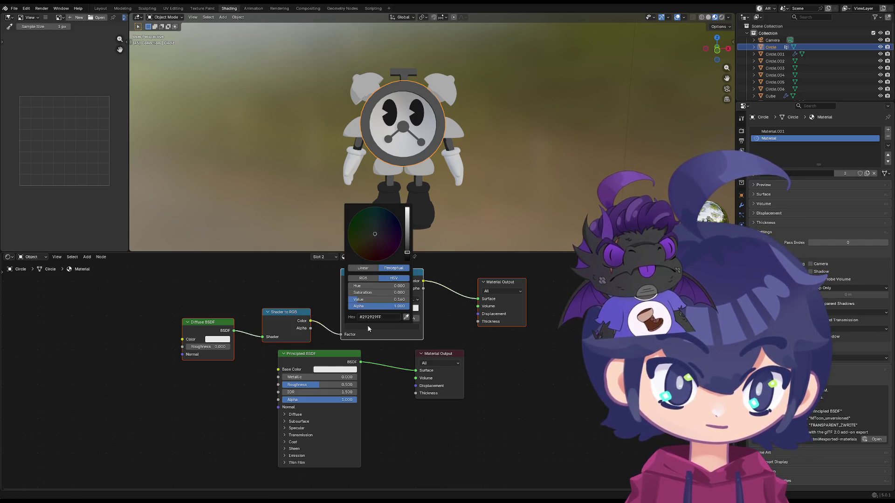
drag(404, 247, 407, 238)
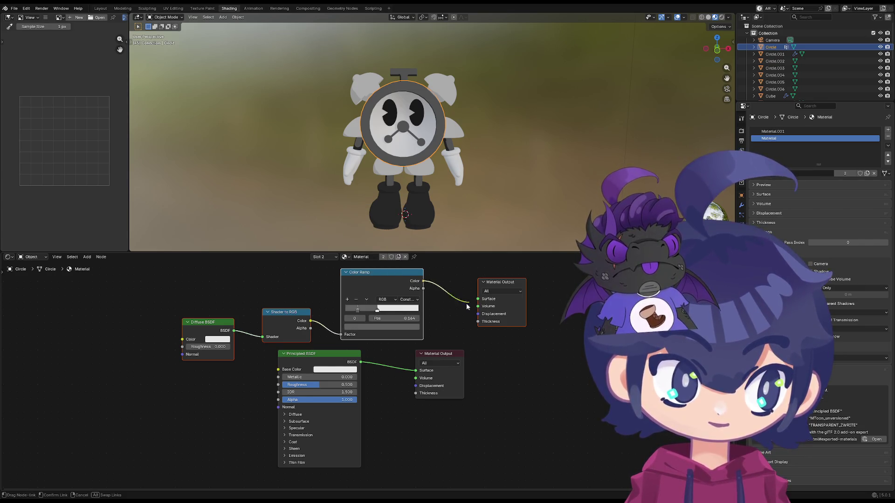
- Wire the Color Ramp into the surface output and delete the Principled BSDF
drag(417, 371, 413, 369)
click(341, 356)
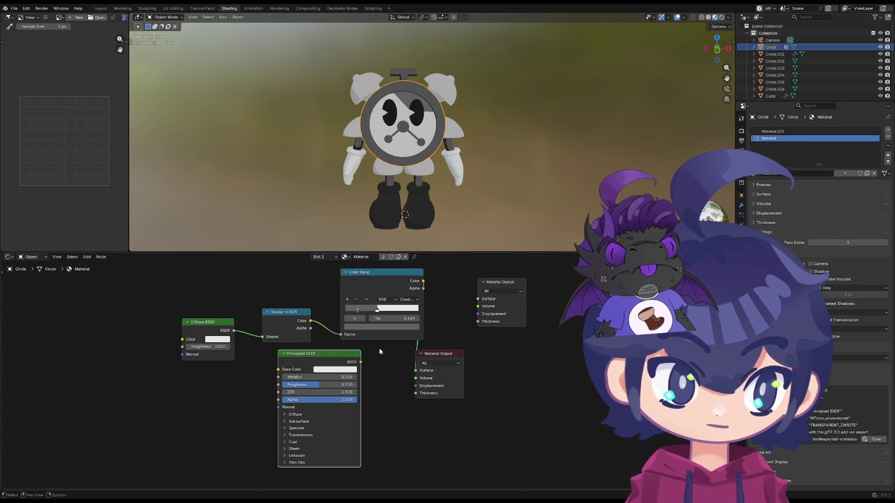
key(x)
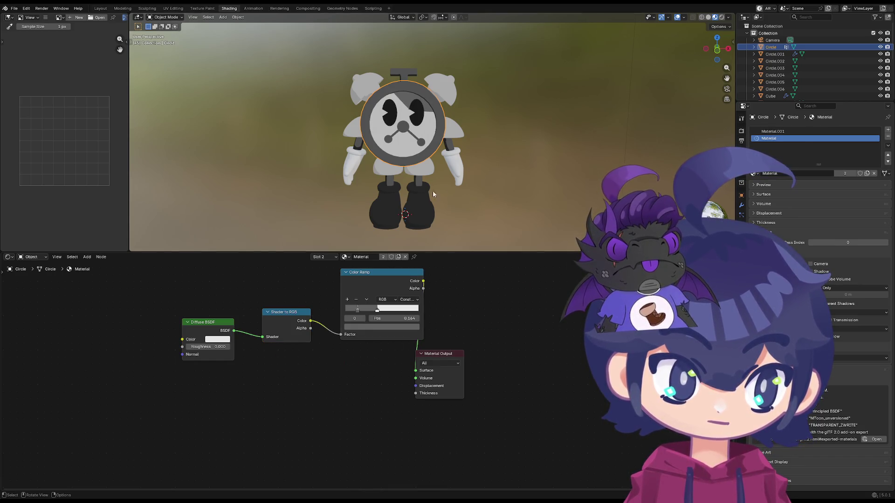
- Nudge the clock's grey ramp split left, inspect the shading all round, then select a glove
middle_drag(425, 196, 461, 177)
mouse_move(377, 312)
mouse_down()
mouse_move(369, 314)
mouse_move(419, 310)
mouse_move(357, 313)
mouse_up()
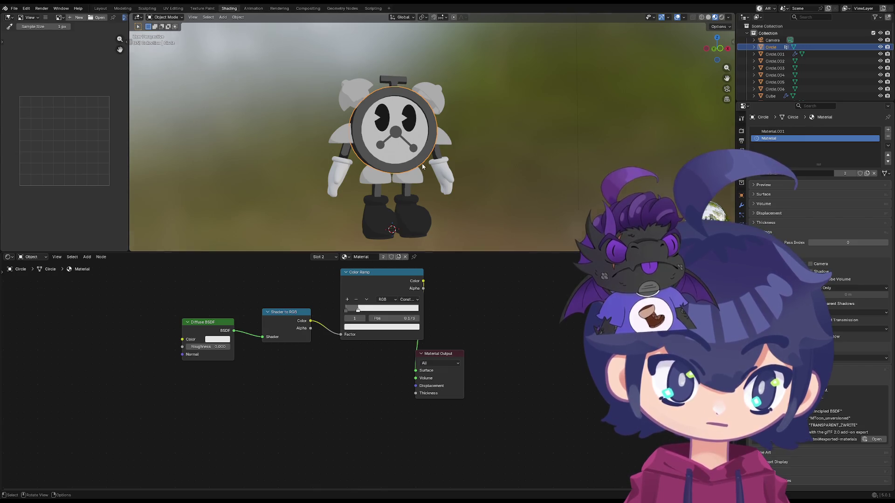
scroll(383, 161, up, 3)
mouse_move(382, 161)
middle_down()
mouse_move(332, 201)
mouse_move(376, 205)
middle_up()
scroll(376, 205, down, 3)
scroll(293, 228, down, 2)
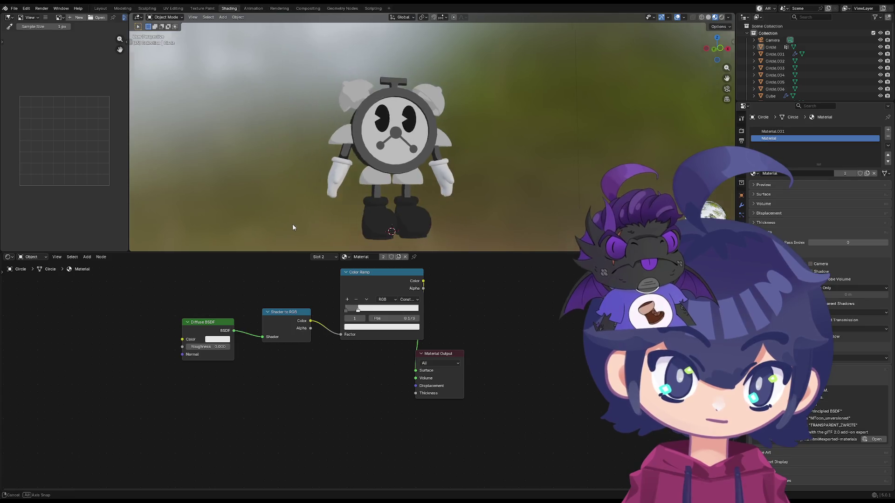
middle_drag(293, 228, 319, 223)
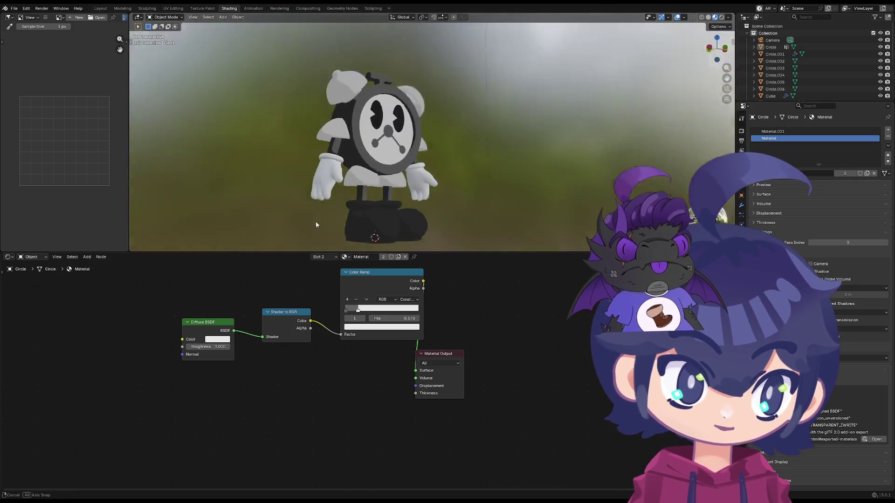
mouse_move(319, 223)
middle_down()
mouse_move(352, 195)
mouse_move(342, 210)
mouse_move(316, 212)
middle_up()
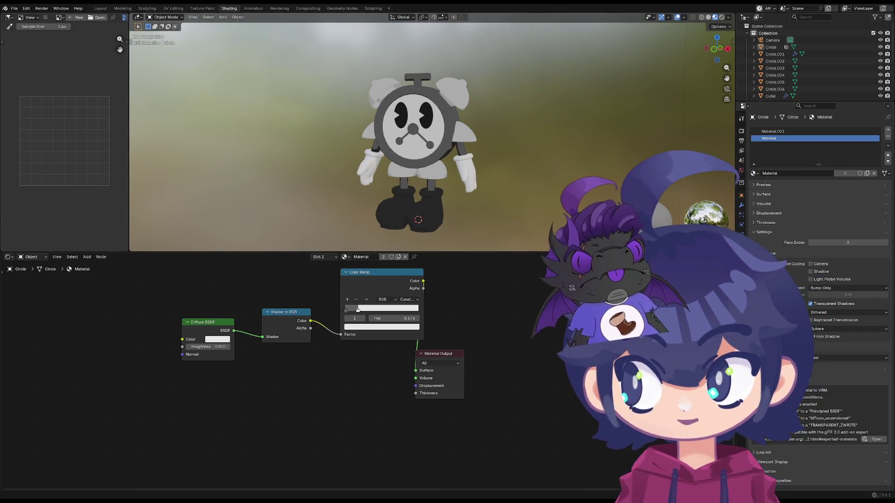
mouse_move(364, 203)
middle_down()
mouse_move(401, 205)
mouse_move(348, 199)
mouse_move(434, 247)
mouse_move(366, 176)
mouse_move(410, 155)
mouse_move(346, 127)
middle_up()
scroll(349, 199, up, 4)
click(335, 196)
scroll(335, 200, down, 4)
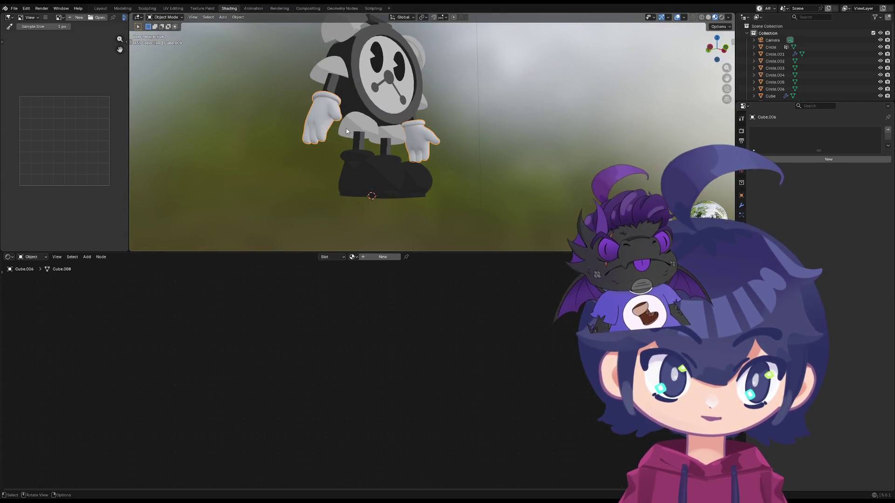
- Move to the Layout workspace and snap to a top view of the robot via the view pie menu
mouse_move(347, 128)
middle_down()
mouse_move(342, 154)
mouse_move(284, 40)
mouse_move(283, 98)
middle_up()
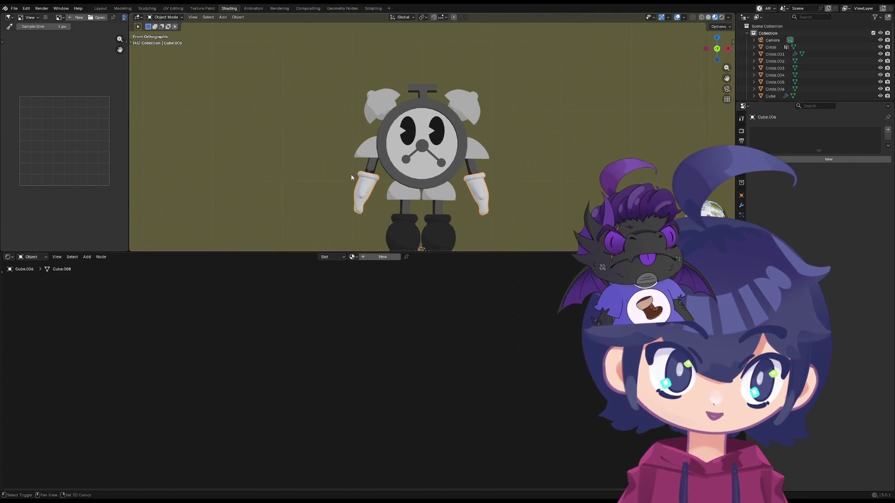
click(195, 8)
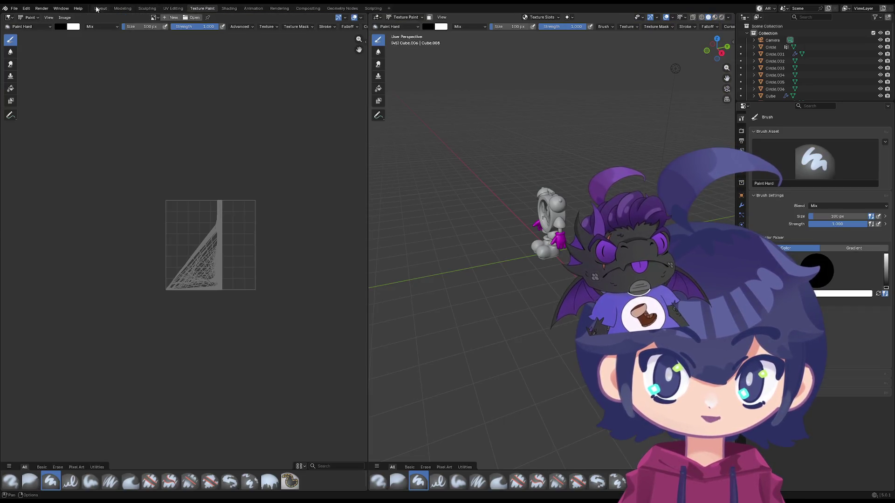
click(100, 8)
scroll(315, 154, down, 5)
mouse_move(314, 154)
middle_down()
mouse_move(320, 159)
mouse_move(265, 150)
mouse_move(252, 135)
middle_up()
key(grave)
click(295, 167)
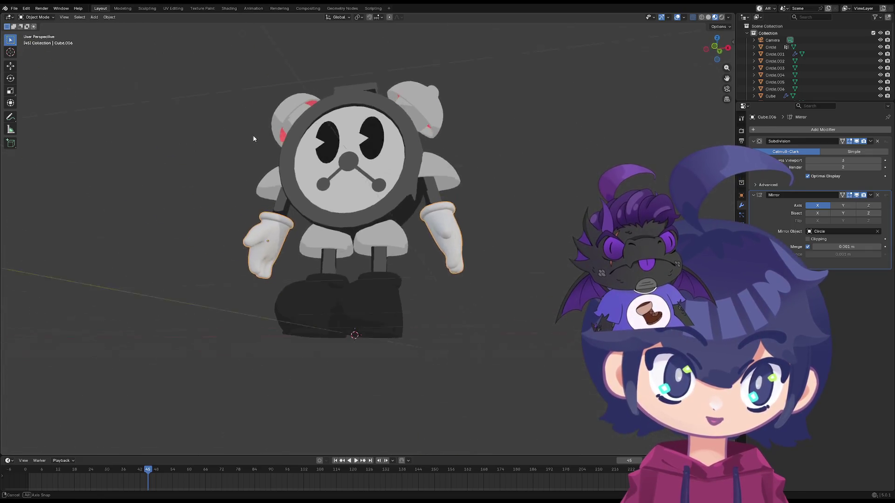
- Compare flat and lit solid shading on the robot and check the viewport overlay options
click(715, 18)
drag(717, 48, 706, 54)
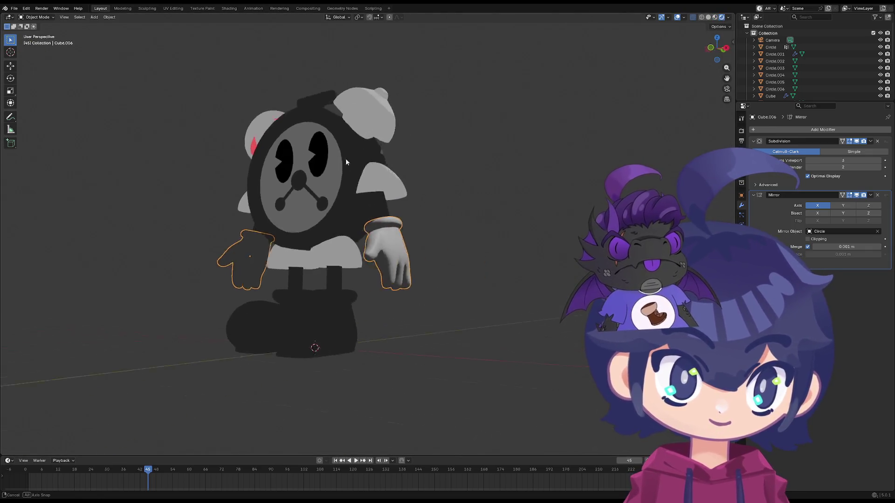
click(714, 18)
mouse_move(364, 182)
middle_down()
mouse_move(359, 151)
mouse_move(316, 185)
middle_up()
scroll(359, 151, down, 4)
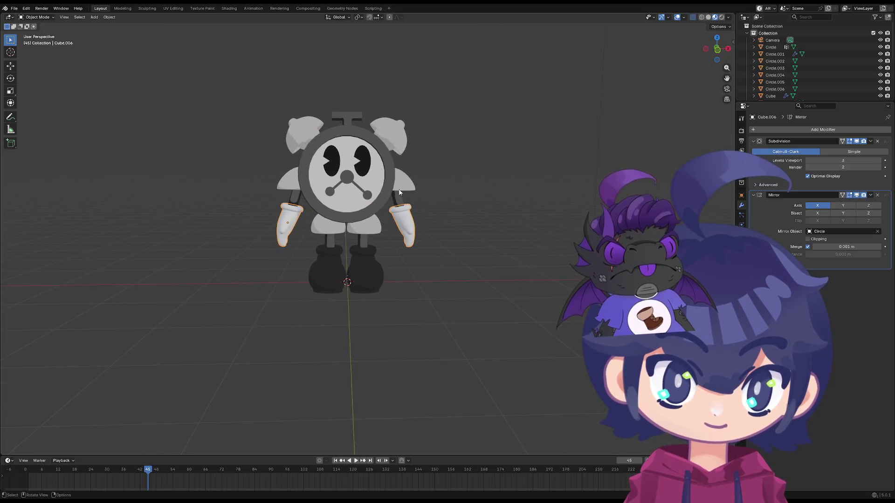
middle_drag(316, 185, 695, 10)
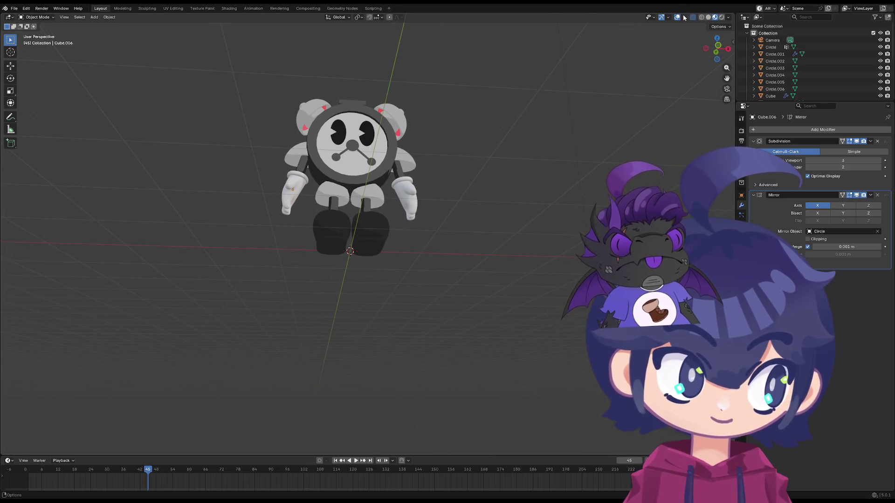
click(683, 17)
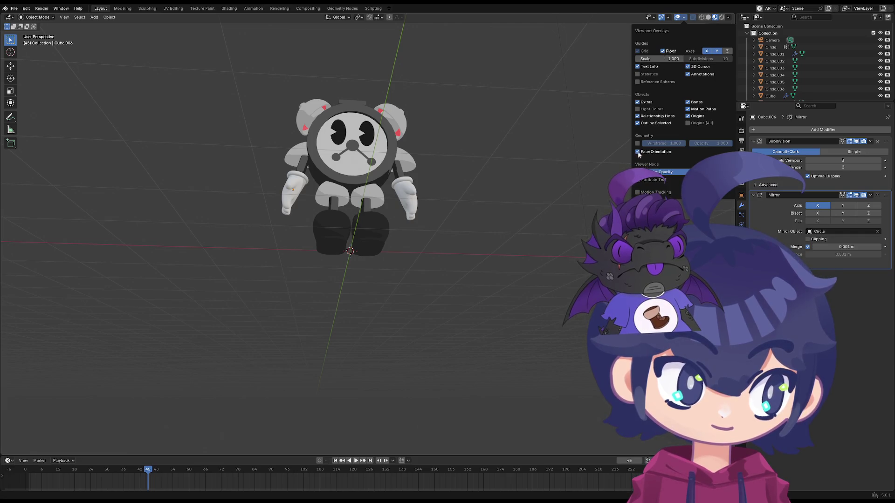
mouse_move(469, 157)
middle_down()
mouse_move(322, 200)
mouse_move(273, 140)
middle_up()
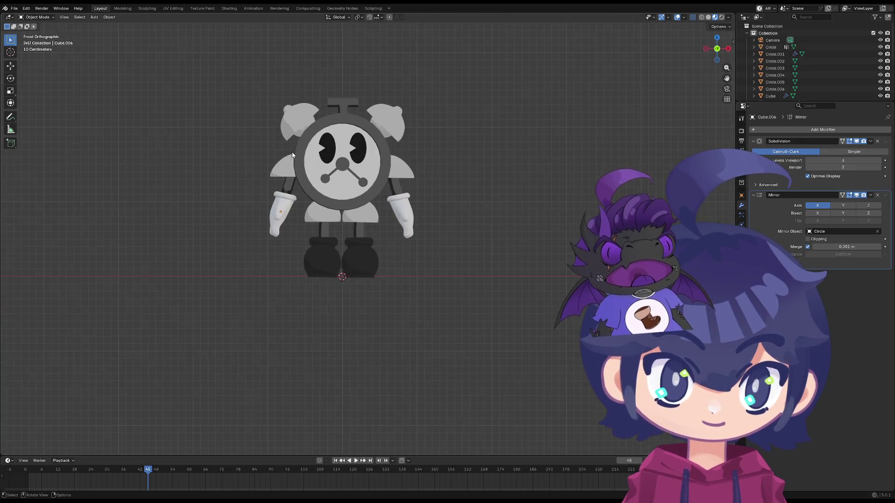
scroll(334, 205, up, 2)
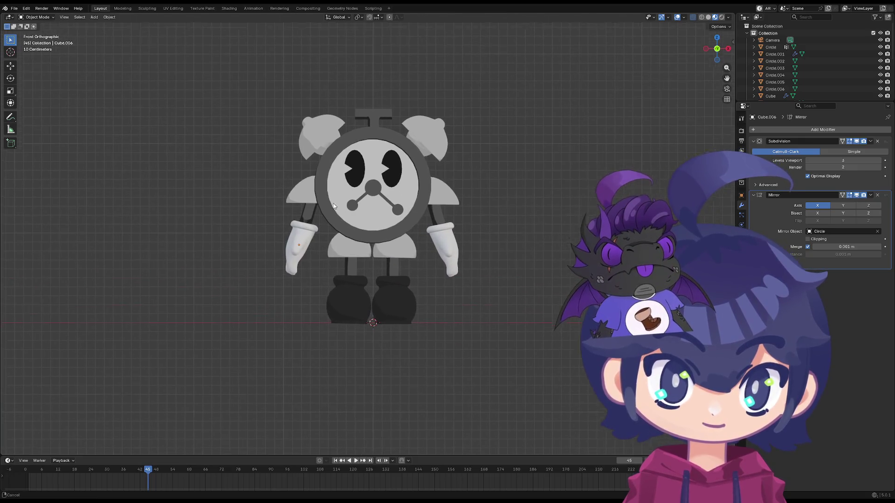
- Make the clock Circle active and return to the Shading workspace with its node chain
click(382, 222)
key(Tab)
key(Tab)
key(Tab)
key(Tab)
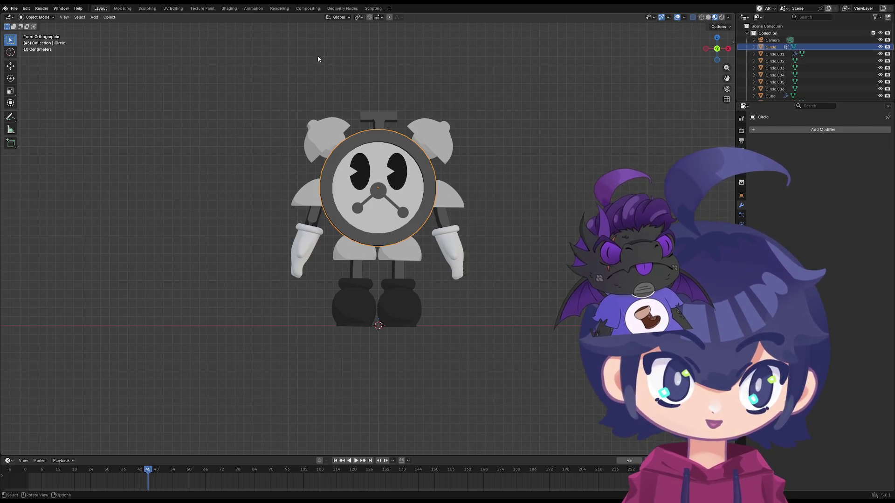
click(279, 7)
click(250, 8)
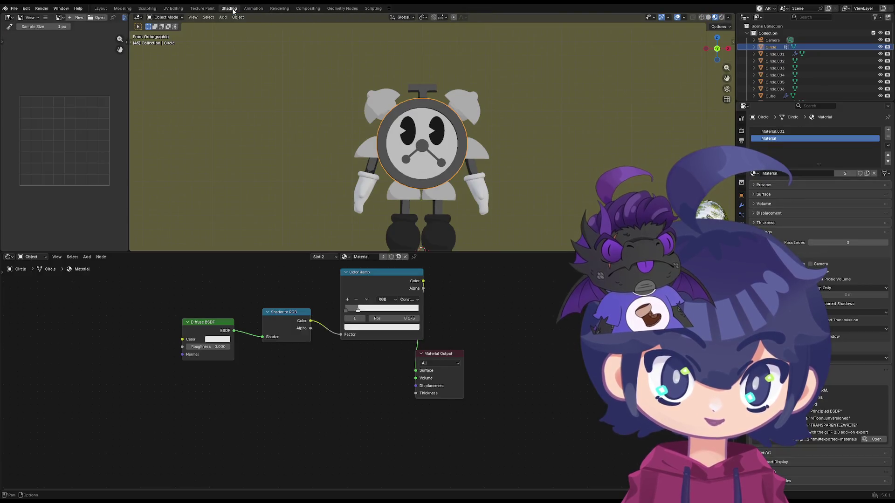
scroll(368, 275, up, 1)
- Reposition the Color Ramp stops so the first sits at Pos 0.000 and the second at 1.000
drag(356, 299, 409, 299)
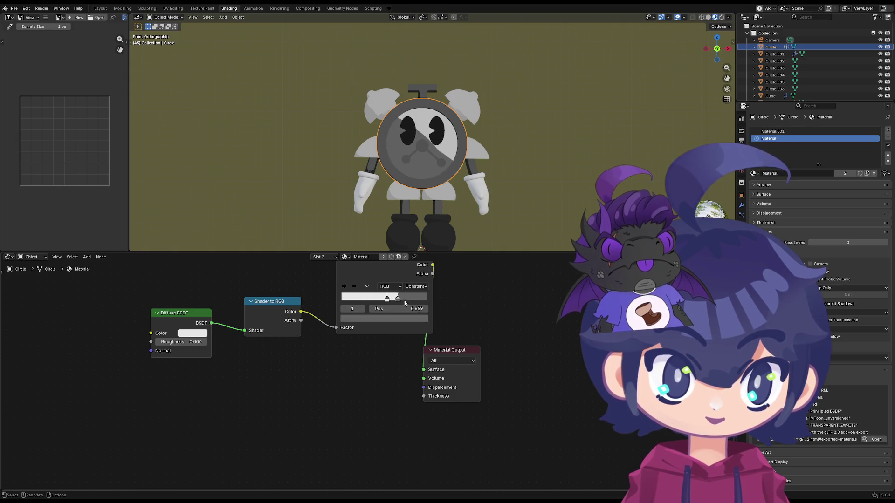
key(g)
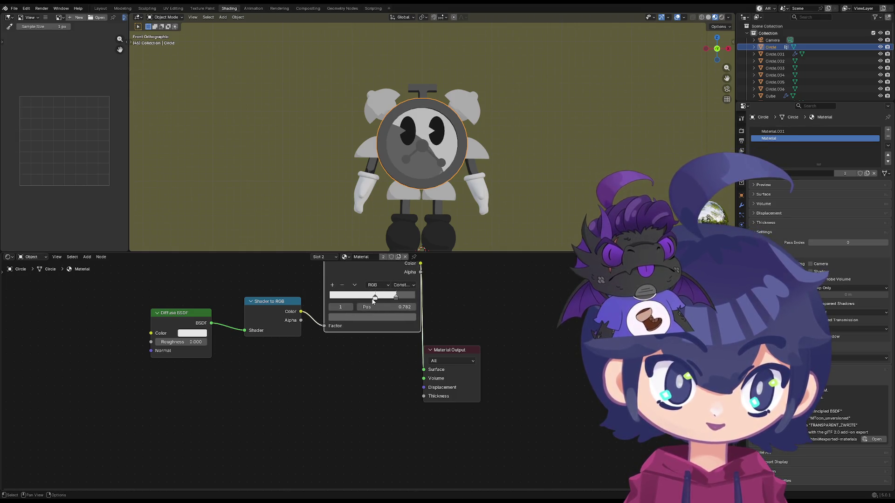
click(363, 299)
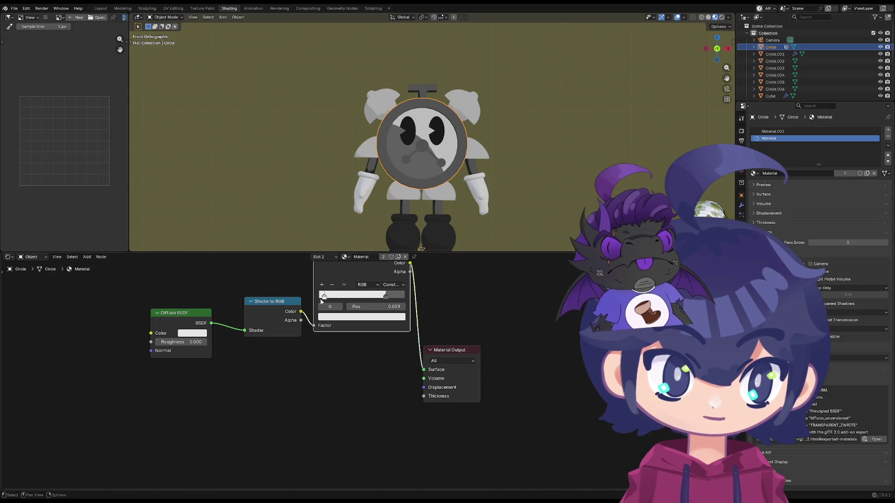
mouse_move(395, 300)
mouse_down()
mouse_move(418, 299)
mouse_move(319, 297)
mouse_up()
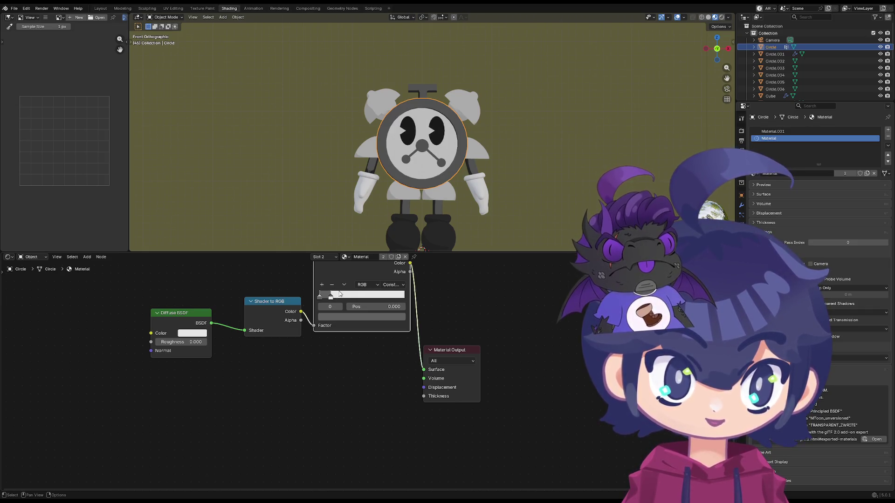
scroll(468, 281, down, 1)
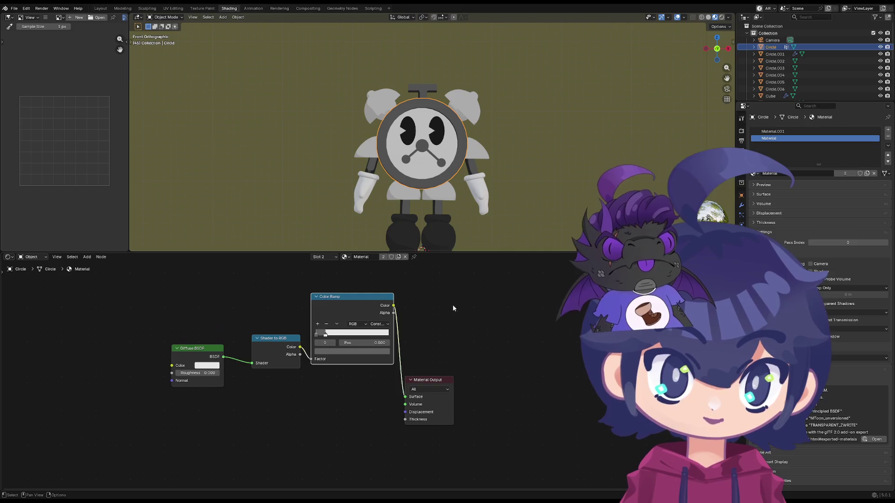
mouse_move(481, 202)
middle_down()
mouse_move(398, 162)
mouse_move(335, 104)
middle_up()
scroll(336, 106, up, 2)
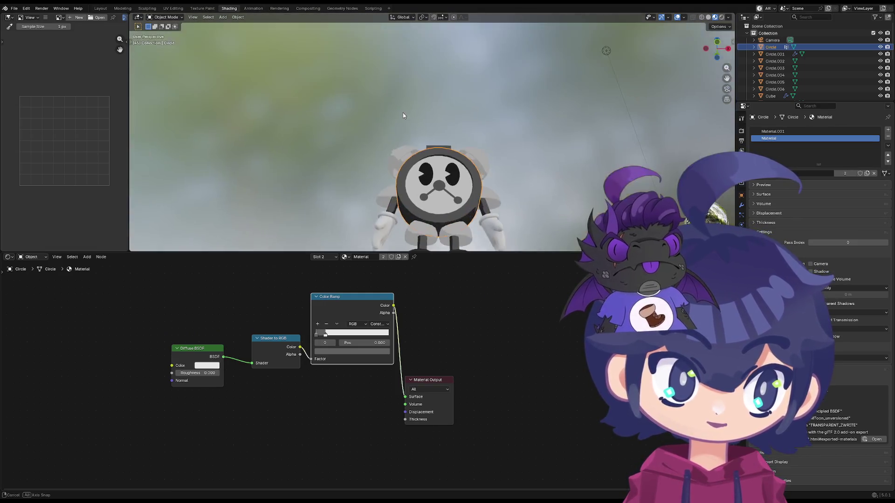
alt+middle_drag(427, 148, 415, 107)
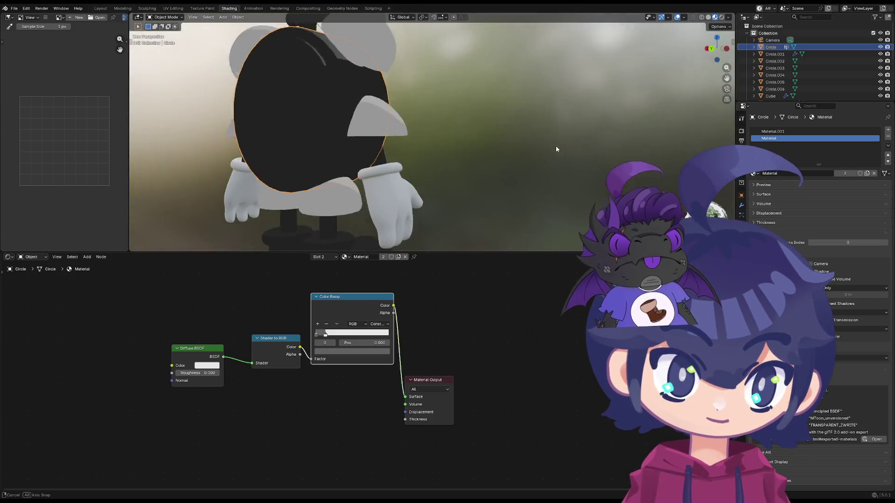
scroll(416, 107, up, 2)
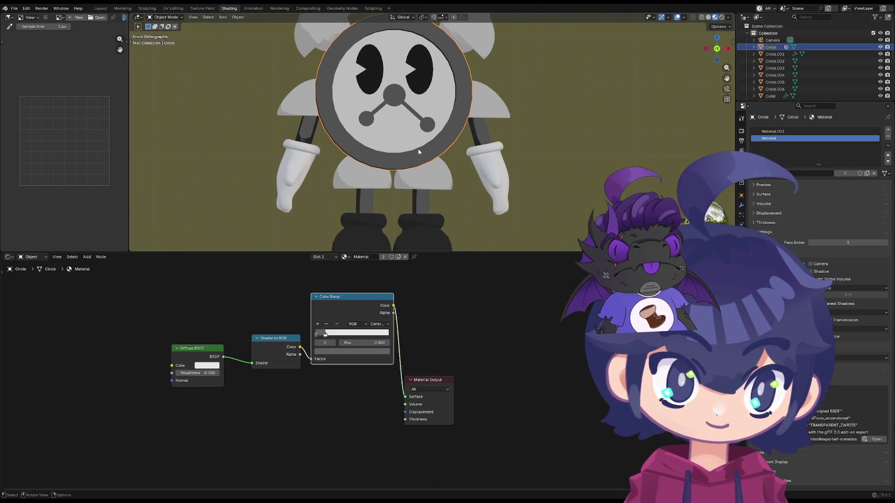
scroll(420, 151, down, 2)
scroll(438, 159, down, 1)
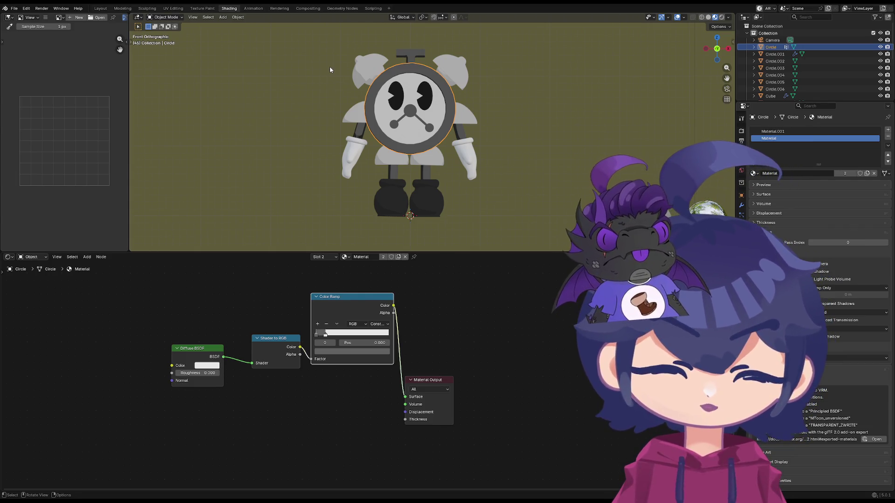
middle_drag(350, 194, 403, 172)
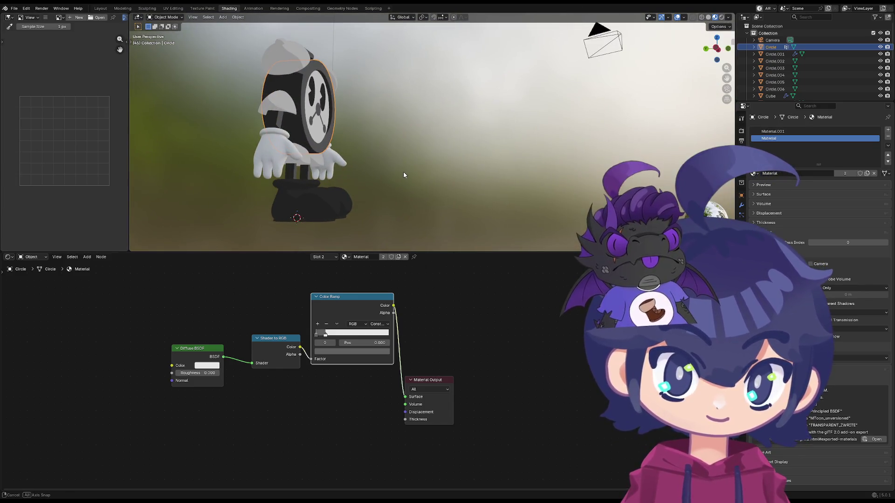
key(KP_1)
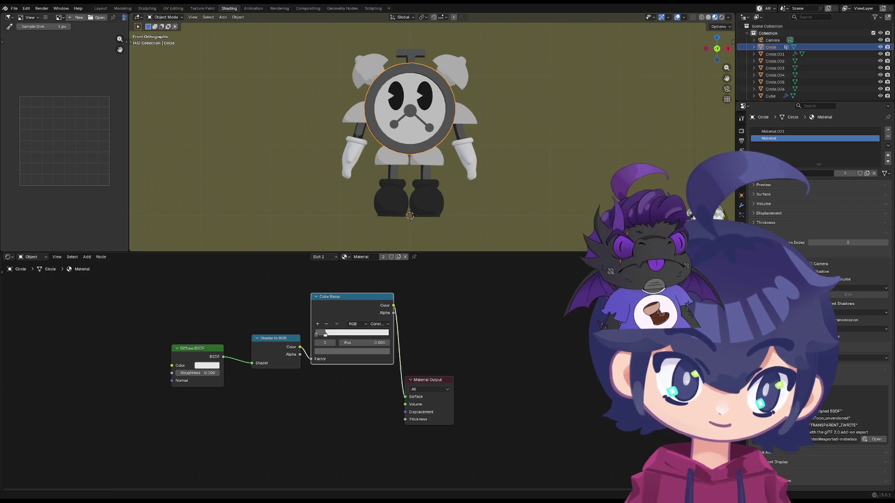
middle_drag(392, 175, 331, 205)
key(grave)
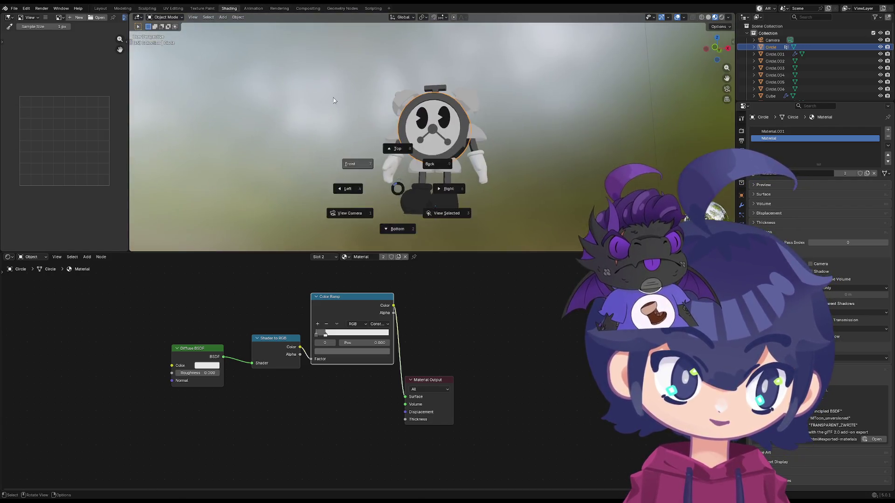
- Check the robot from top and front numpad views, then deselect the clock Circle
click(346, 112)
mouse_move(346, 112)
middle_down()
mouse_move(329, 95)
mouse_move(314, 41)
middle_up()
key(KP_7)
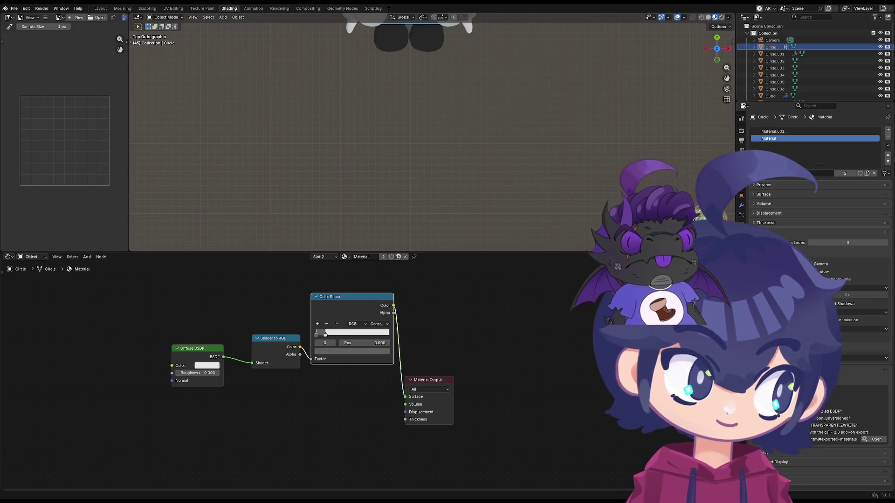
key(KP_1)
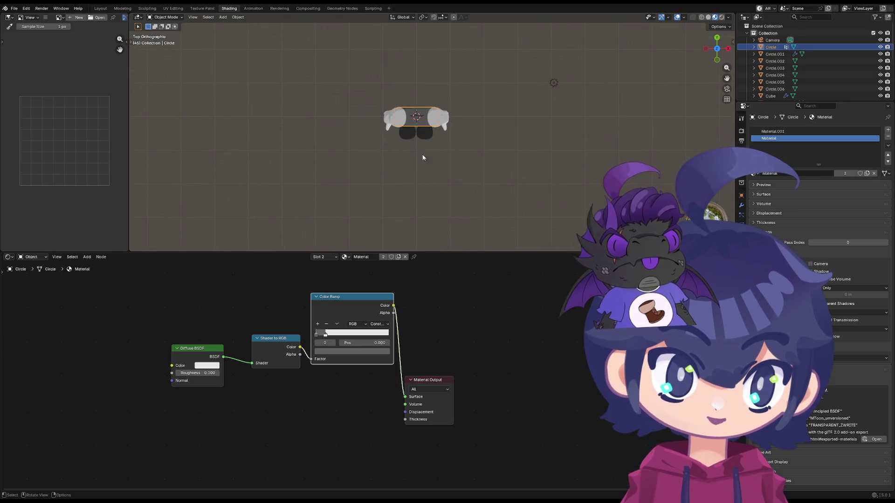
scroll(387, 89, up, 3)
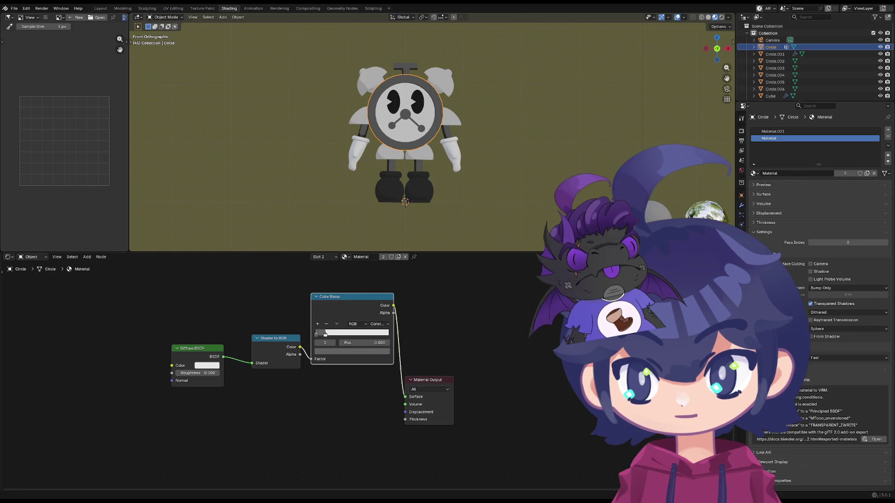
scroll(343, 202, up, 2)
click(254, 184)
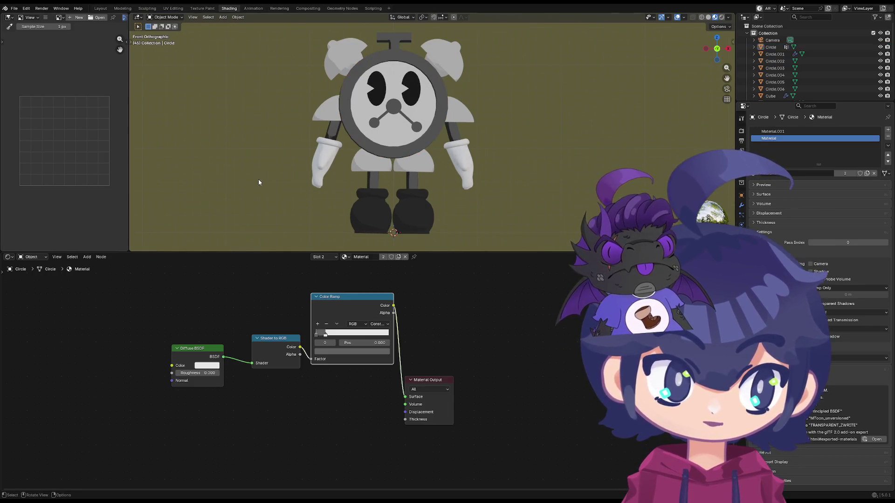
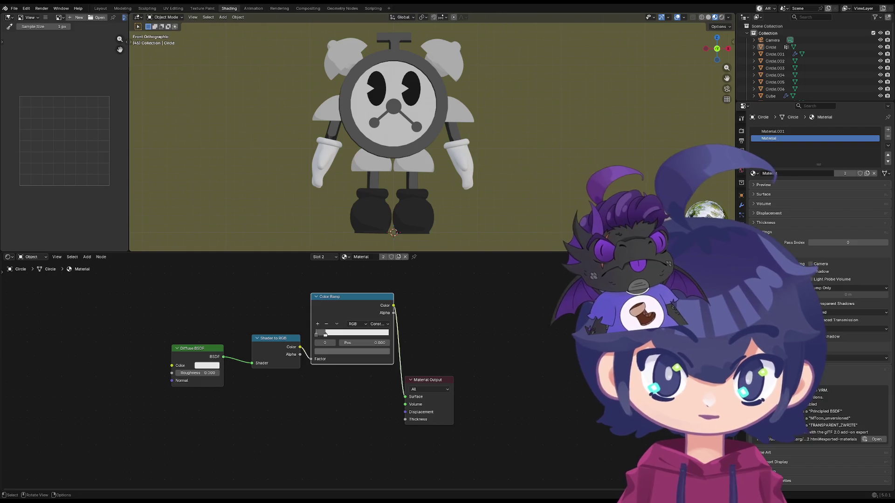
- Browse the existing materials for the clock body's slot and save the blend file
right_click(489, 122)
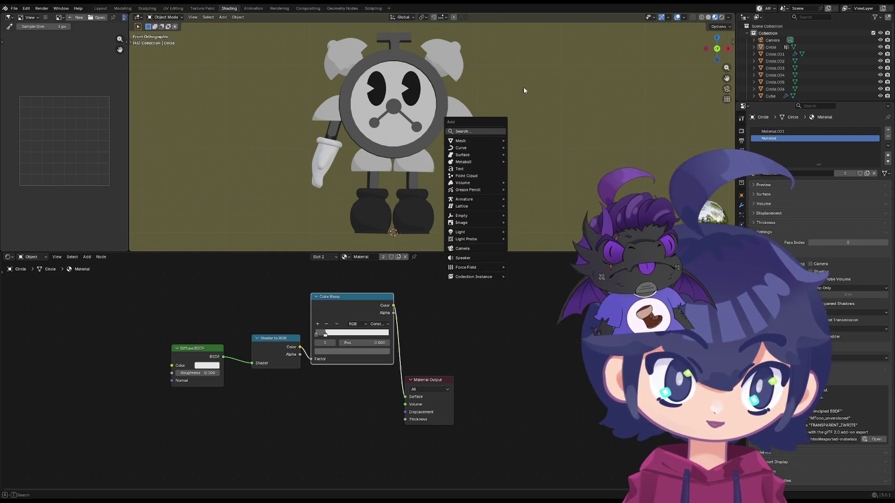
right_click(492, 123)
scroll(398, 165, down, 4)
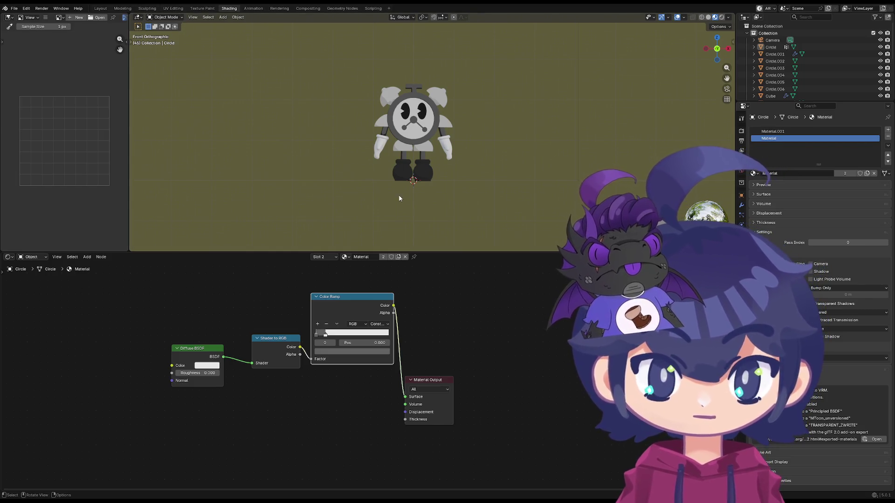
click(347, 258)
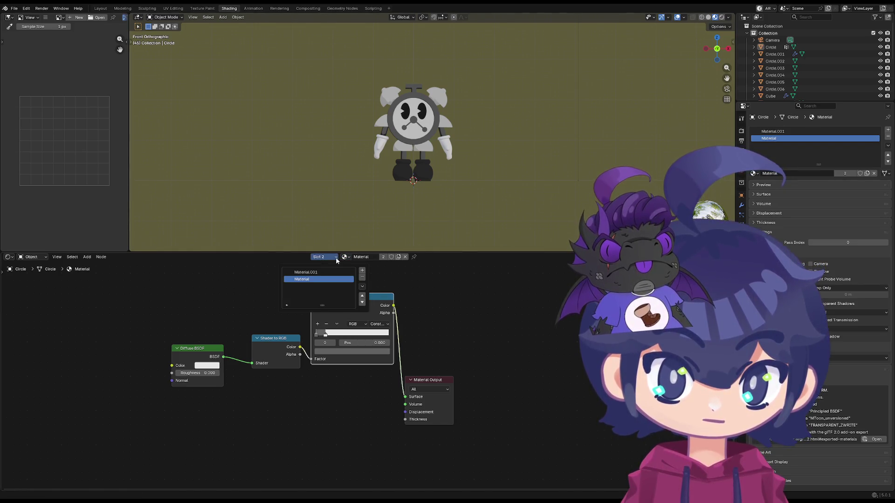
click(345, 257)
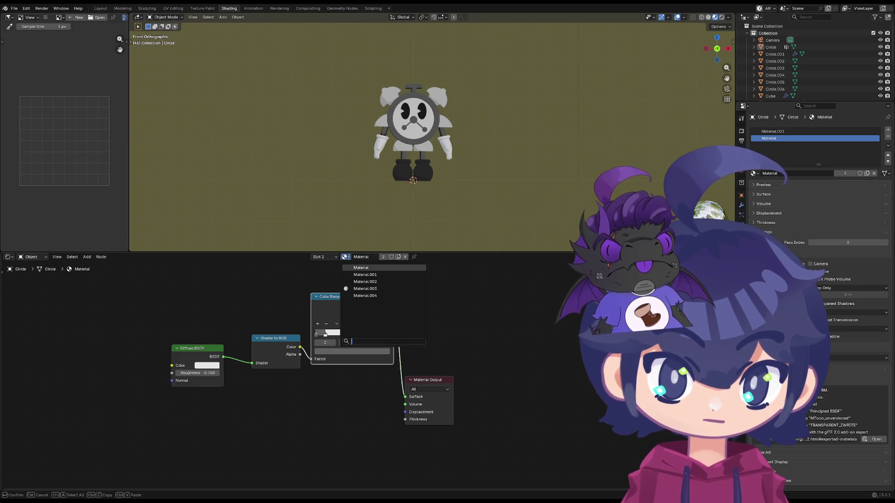
click(405, 257)
key(ctrl+z)
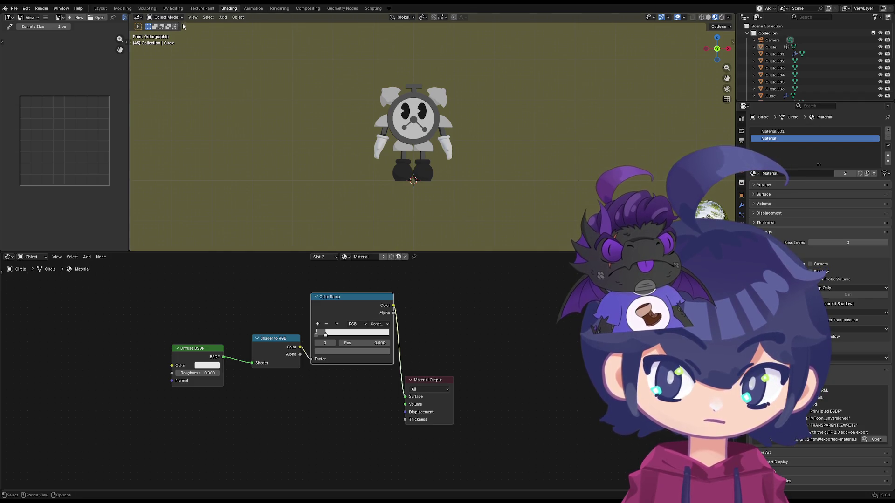
click(346, 257)
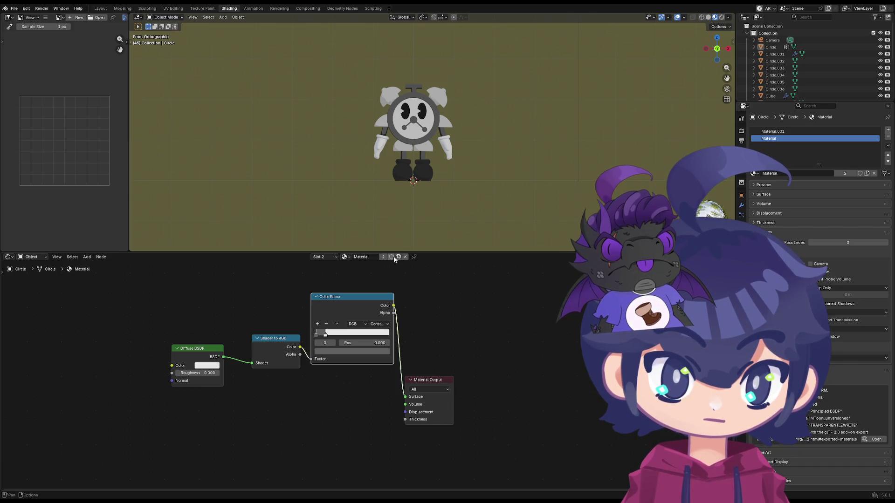
key(ctrl+s)
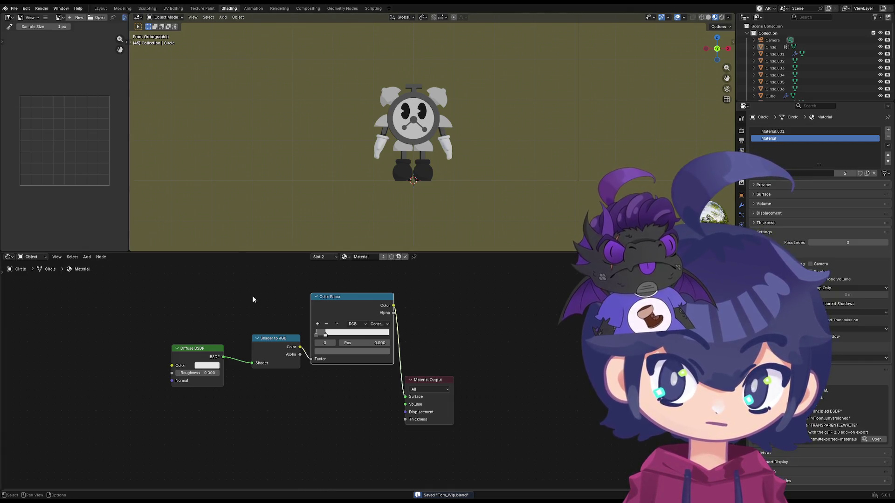
- Switch to the Material.001 slot to show its toon shading nodes
middle_drag(266, 284, 324, 350)
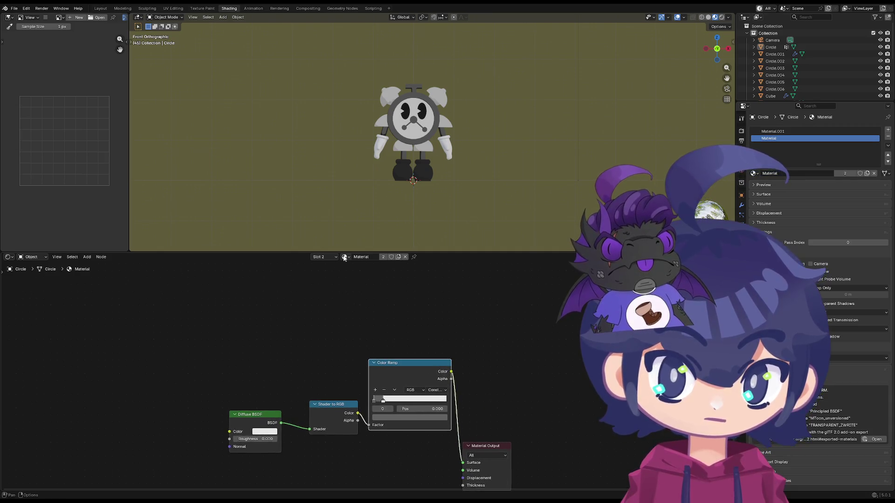
click(323, 258)
click(338, 274)
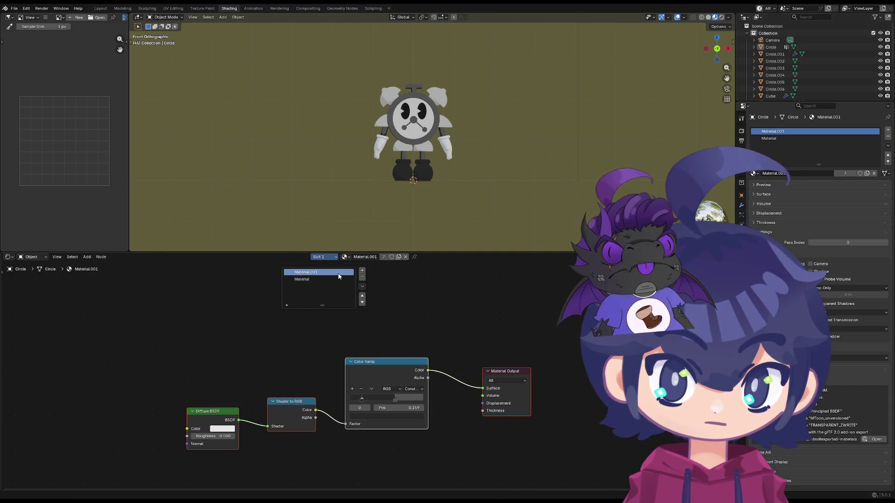
- Add a third material slot to the clock body with a new material named OUT
click(334, 257)
click(362, 271)
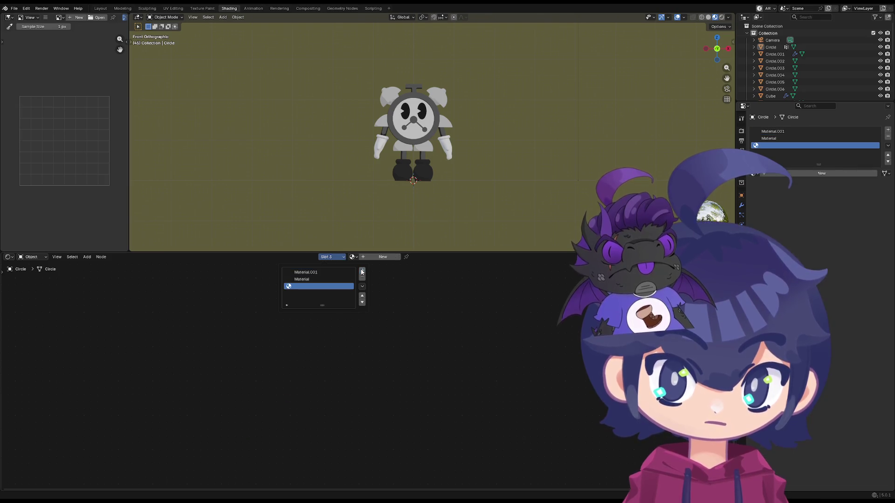
click(352, 258)
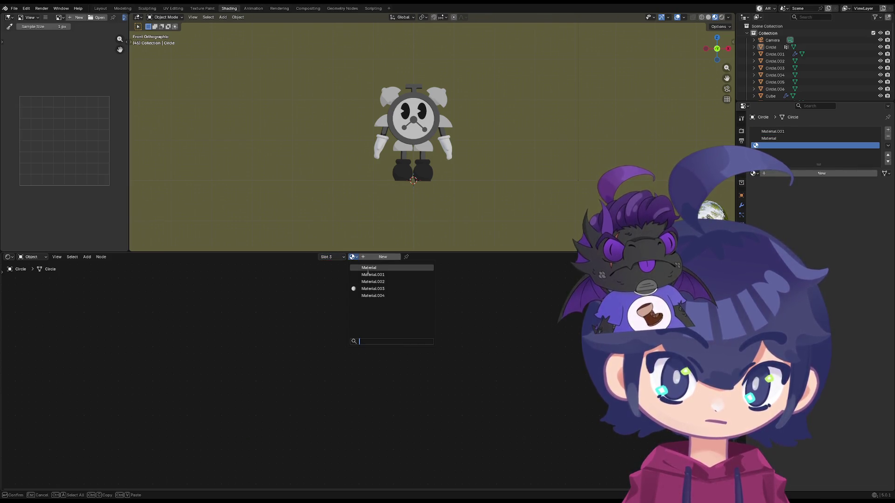
click(376, 258)
click(363, 257)
text(oUT)
key(Return)
- Replace OUT's Principled BSDF with a black Emission shader feeding the output and preview it
click(344, 358)
key(Delete)
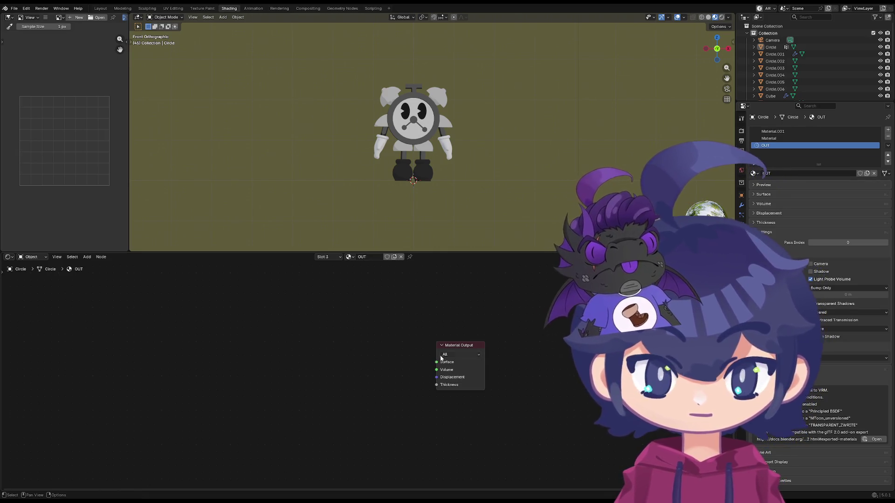
drag(444, 357, 380, 360)
text(emission)
key(Return)
click(350, 375)
click(364, 371)
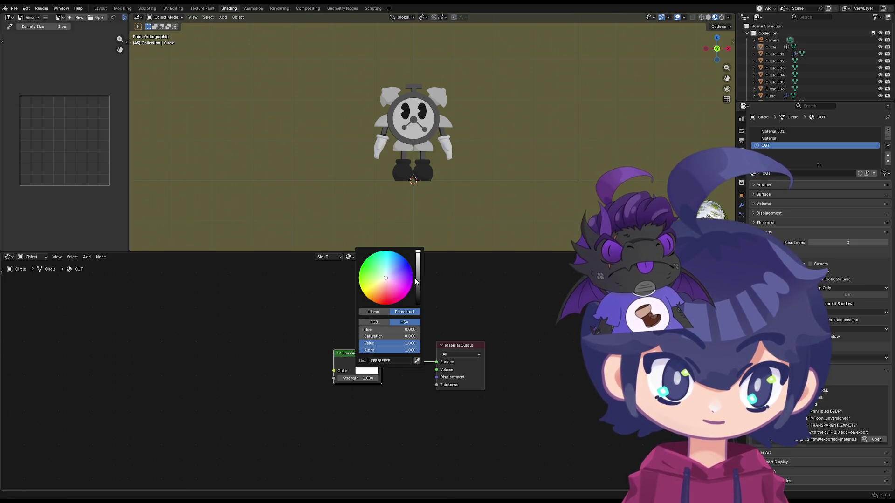
drag(419, 280, 418, 304)
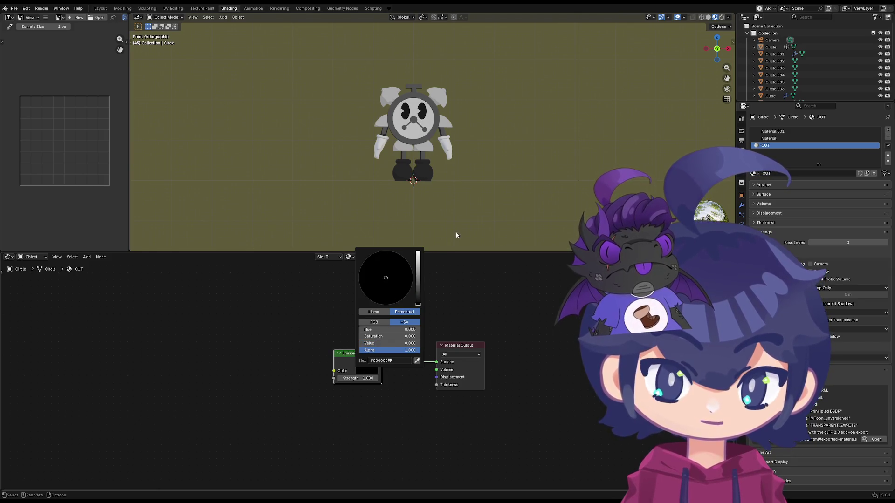
scroll(421, 172, up, 3)
scroll(421, 172, up, 2)
scroll(420, 172, down, 1)
key(z)
key(z)
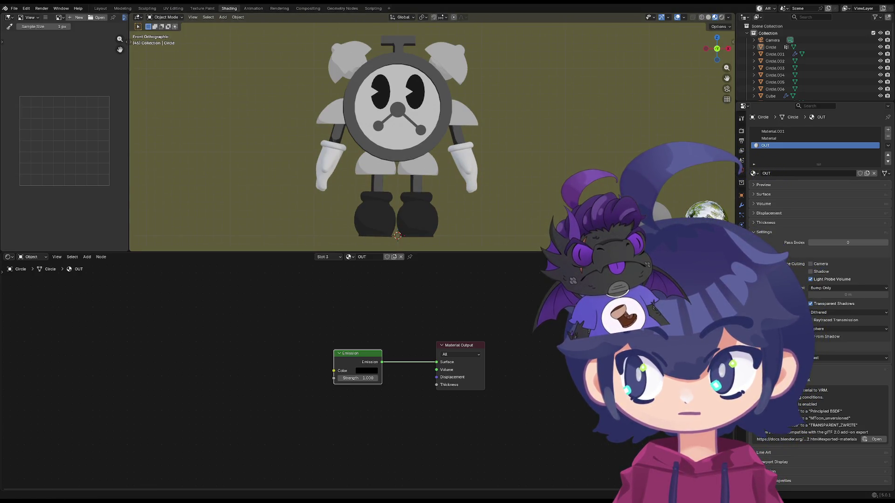
- Save the file, join all the robot's objects into one mesh, then undo the join
click(416, 189)
key(a)
right_click(412, 181)
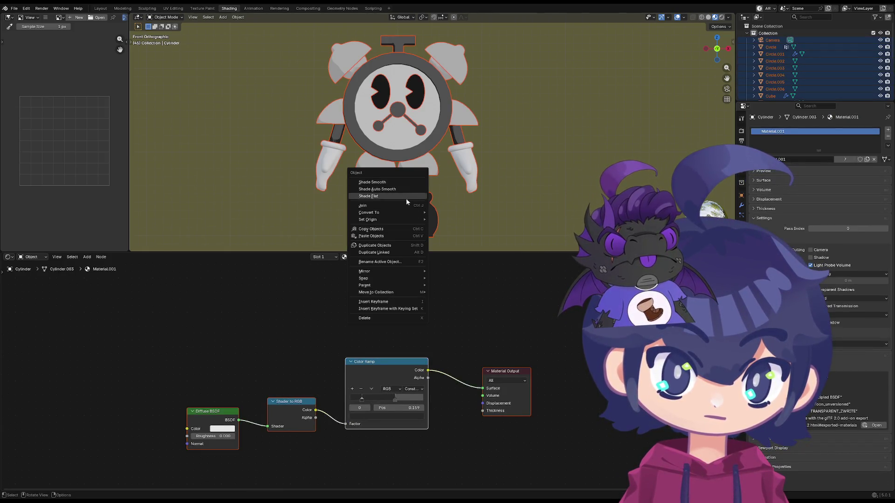
key(ctrl+s)
right_click(426, 197)
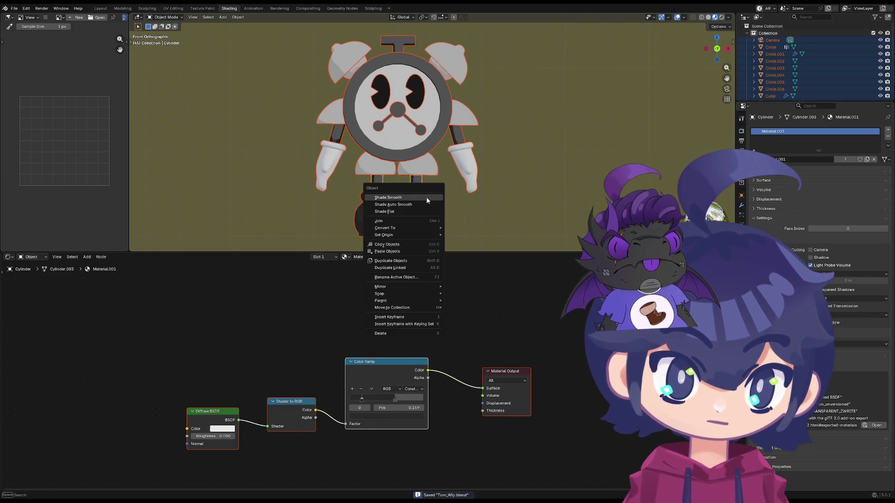
click(405, 221)
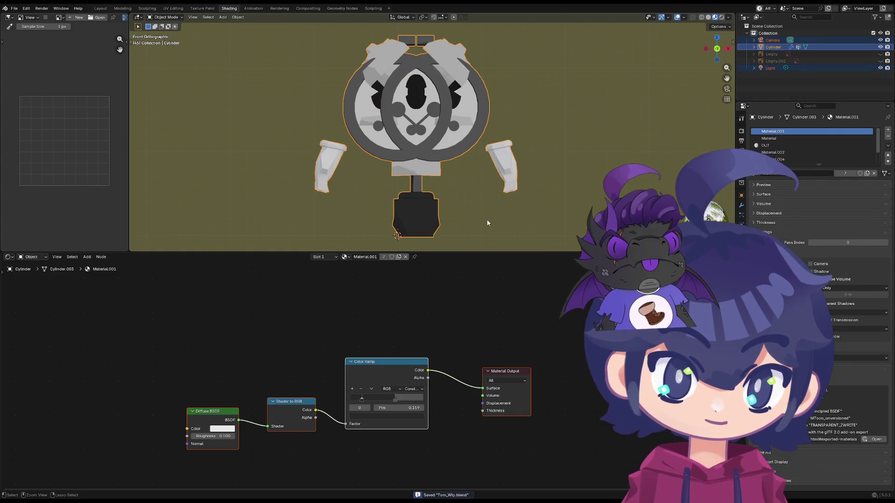
key(ctrl+z)
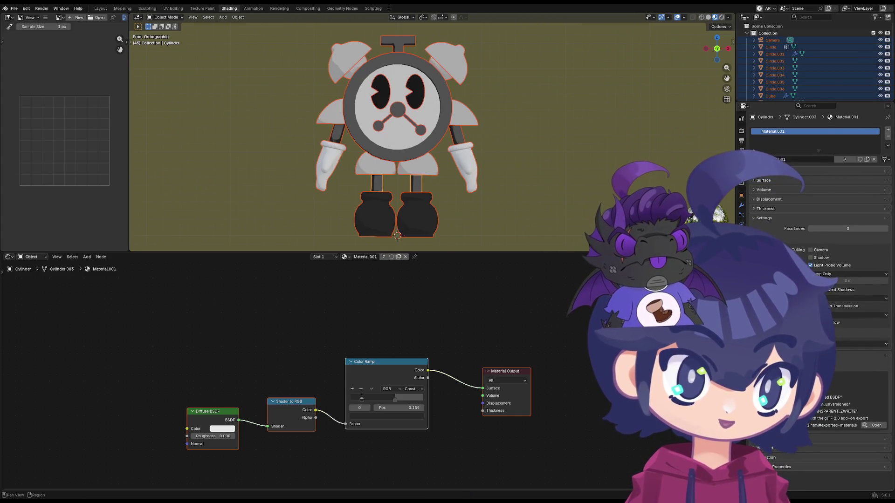
- Show the modifiers panel and select the glove with its Subdivision and Mirror modifiers
click(742, 196)
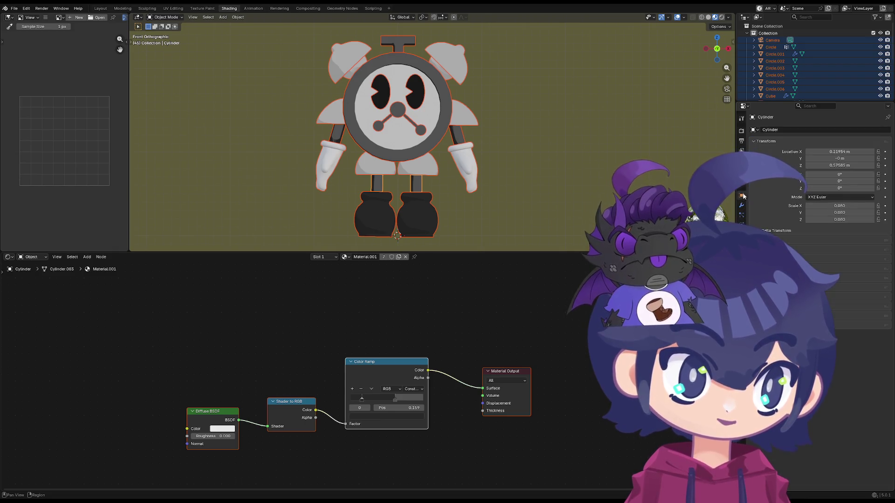
click(870, 142)
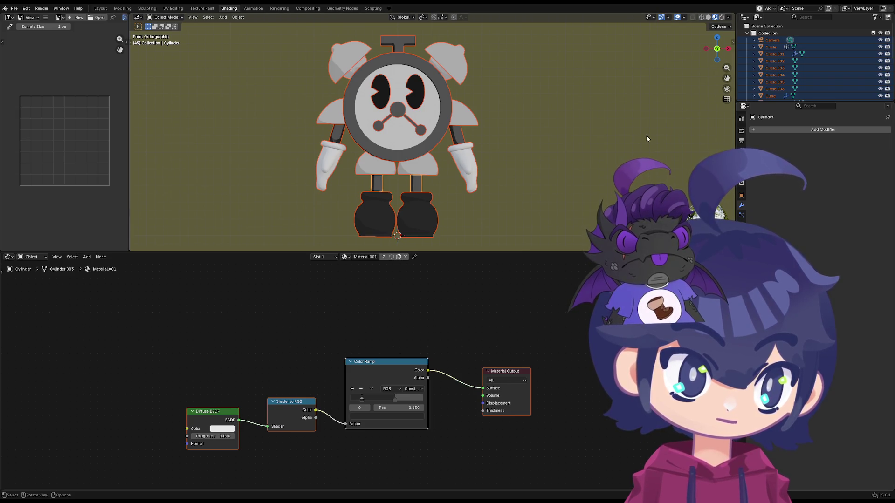
click(477, 144)
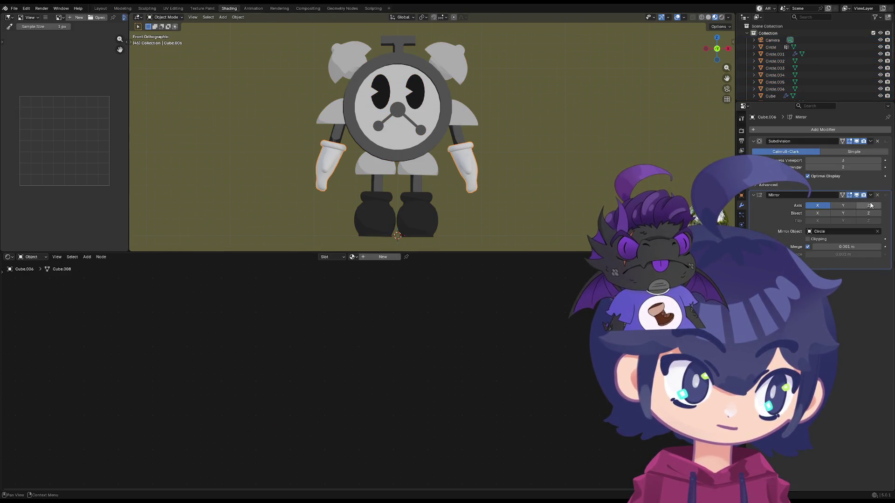
- Apply the glove's Mirror modifier
key(a)
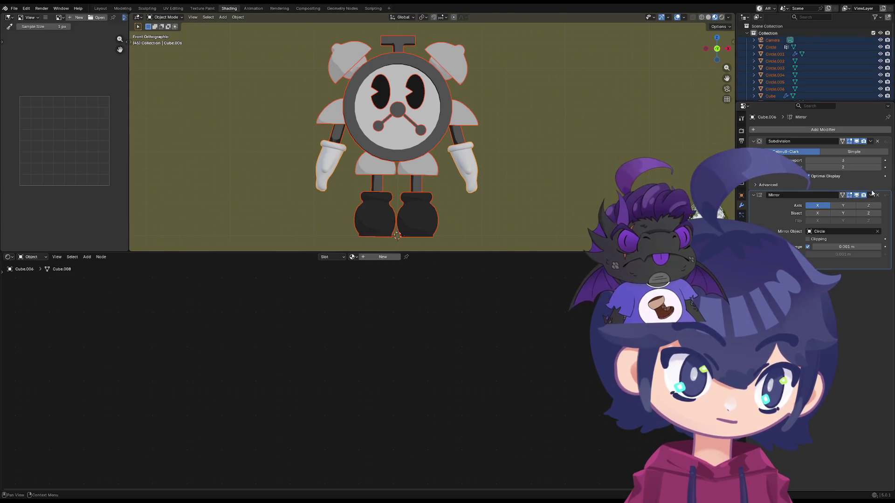
click(870, 195)
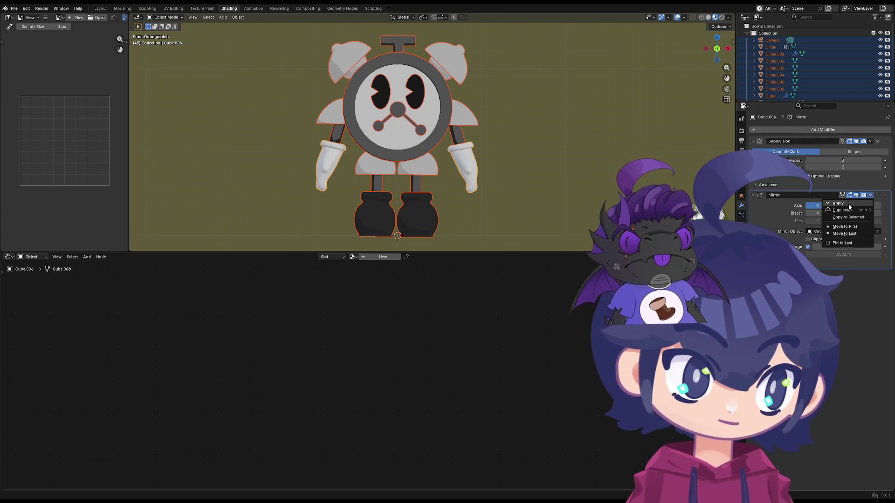
click(848, 204)
- Select all the robot's parts with the Circle clock body active and parent them to it
click(467, 160)
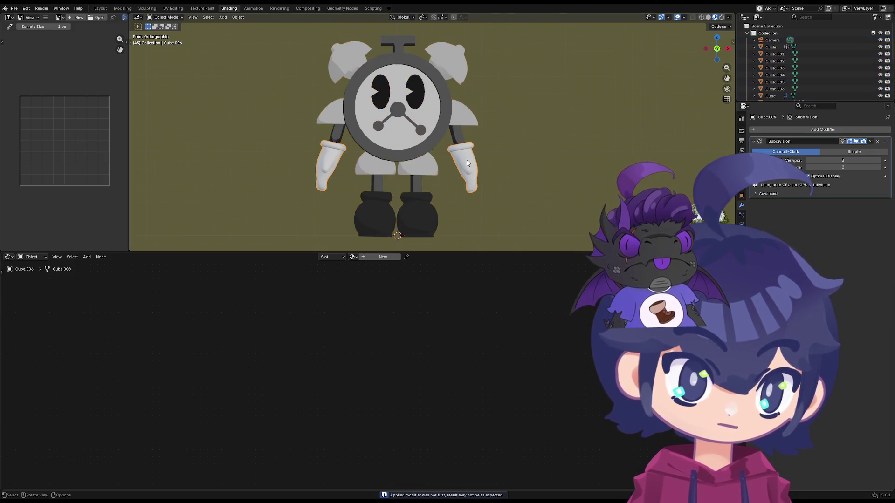
click(453, 125)
click(440, 104)
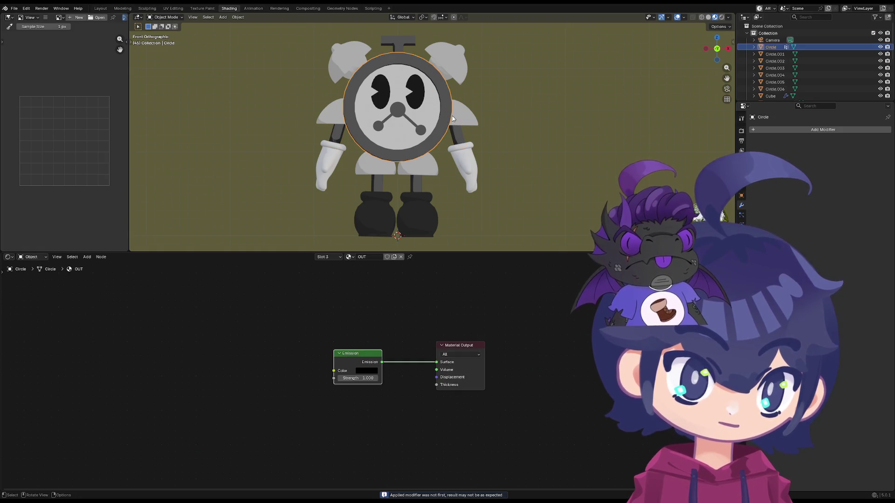
click(437, 116)
click(401, 120)
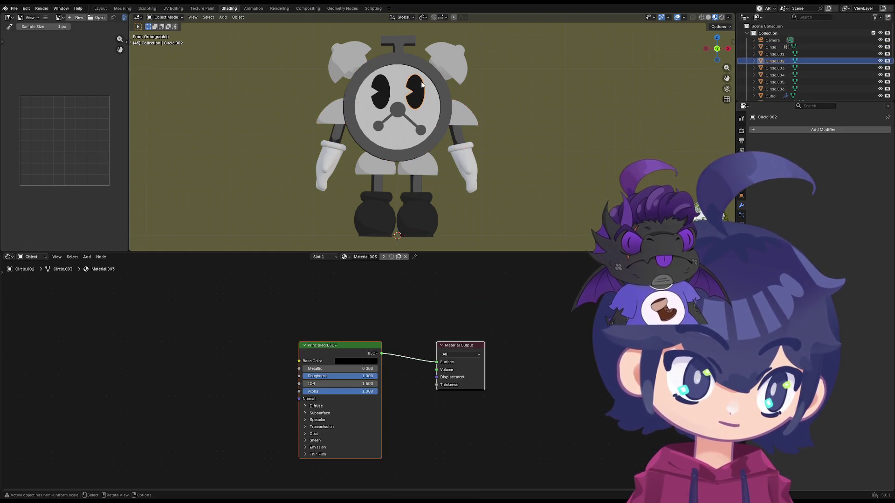
click(377, 206)
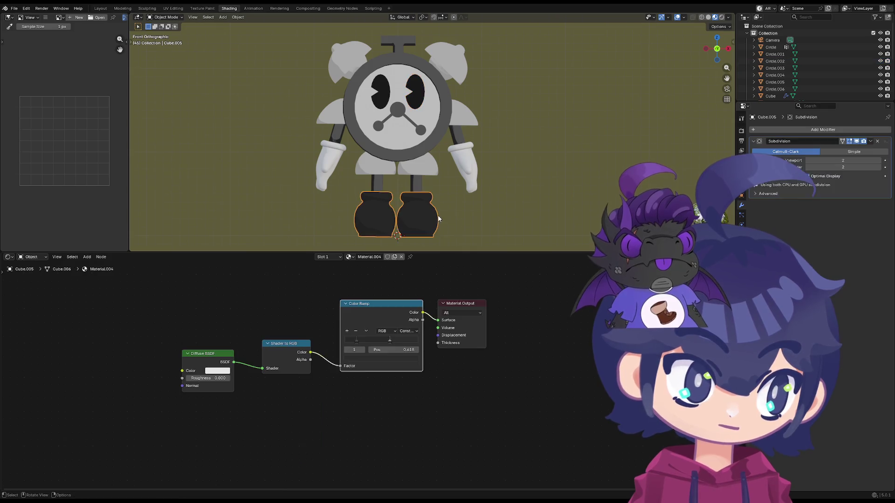
click(417, 187)
click(392, 140)
click(348, 116)
click(461, 142)
key(a)
right_click(425, 130)
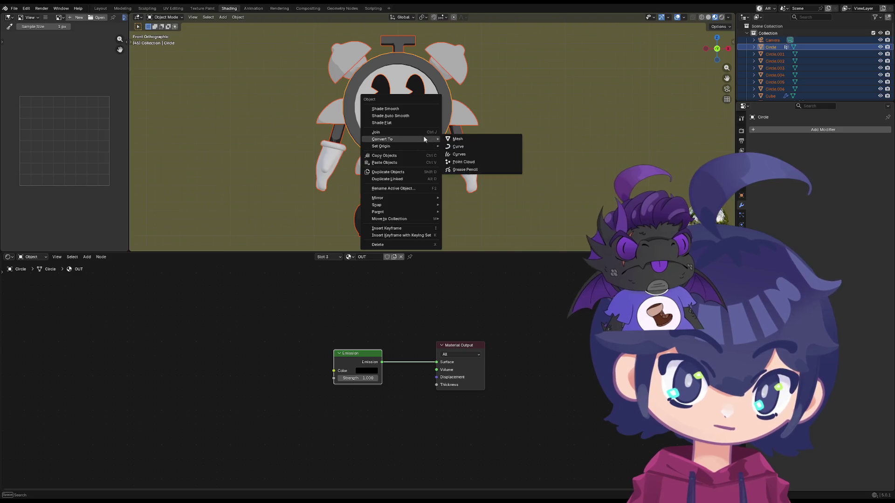
click(421, 130)
- Preview in material shading and remove the glove's Subdivision modifier
key(z)
mouse_move(455, 151)
middle_down()
mouse_move(450, 160)
mouse_move(547, 167)
middle_up()
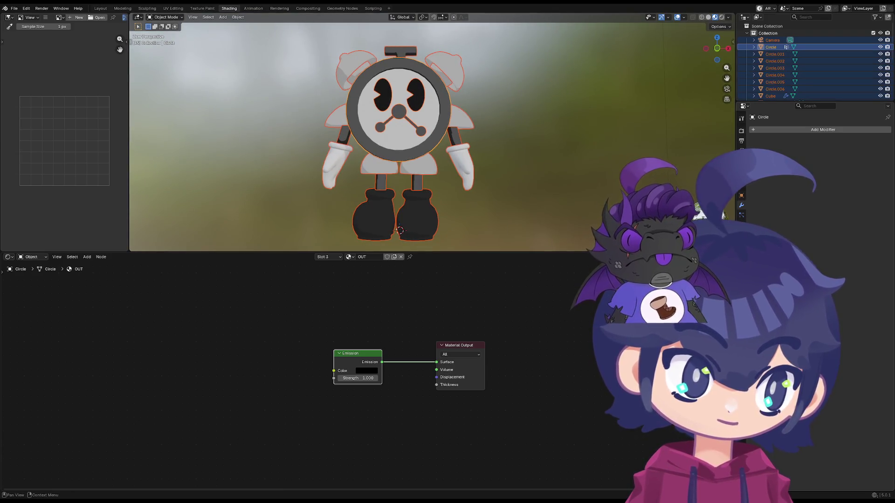
shift+click(462, 156)
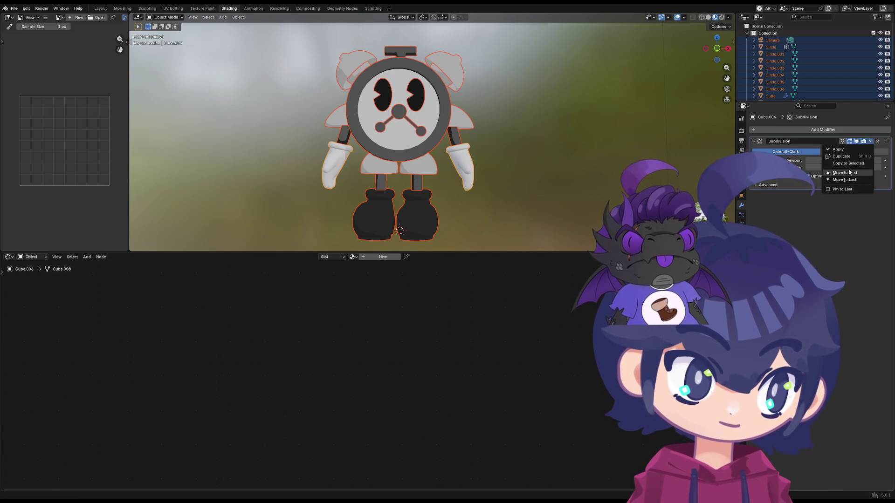
key(ctrl+x)
click(443, 69)
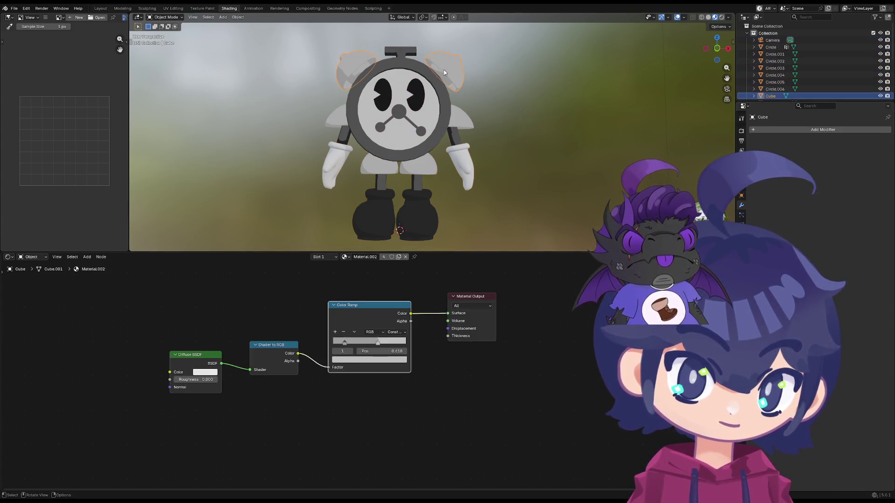
- Join all the robot's parts into the single object Cube.005 and view it front-on
click(365, 103)
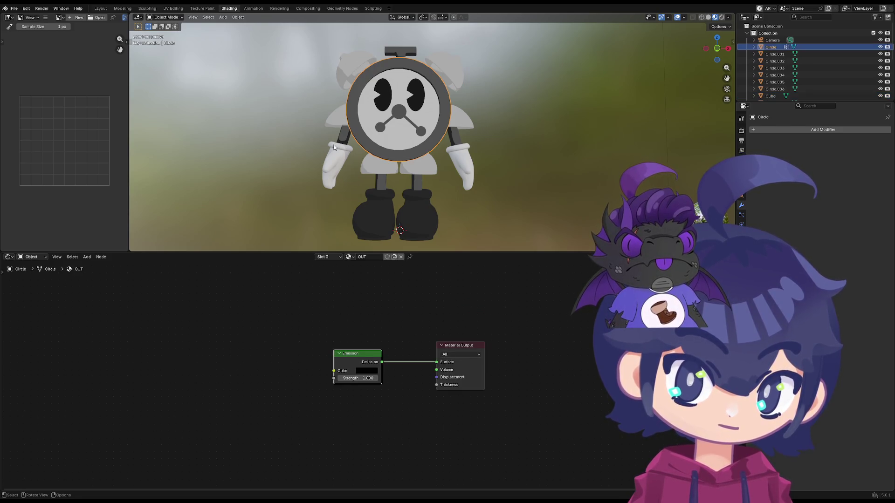
click(373, 222)
key(a)
right_click(486, 170)
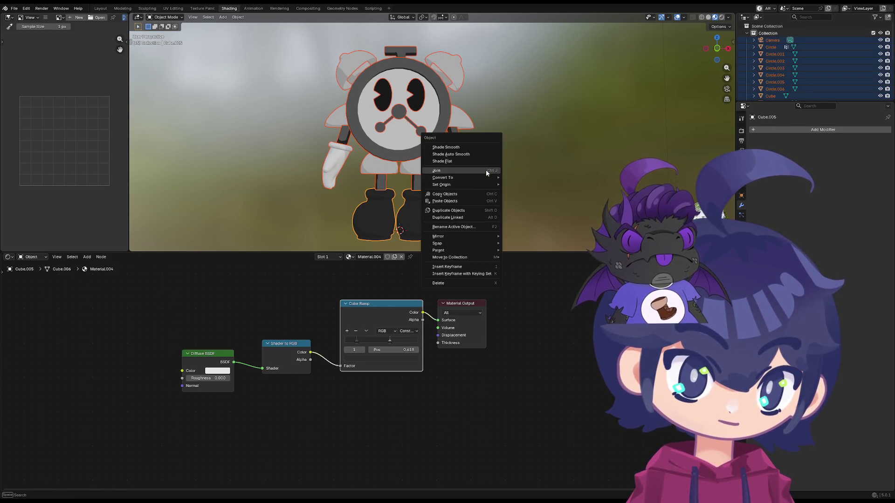
click(486, 170)
key(s)
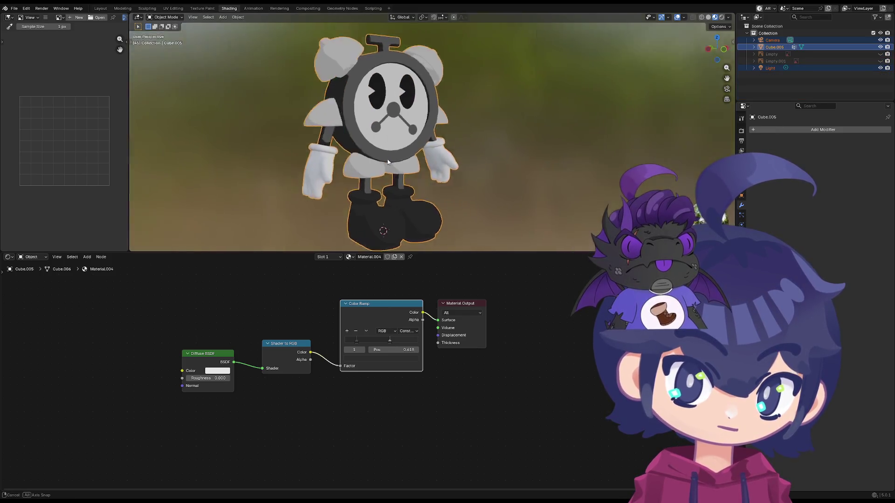
mouse_move(385, 163)
middle_down()
mouse_move(366, 138)
mouse_move(392, 140)
middle_up()
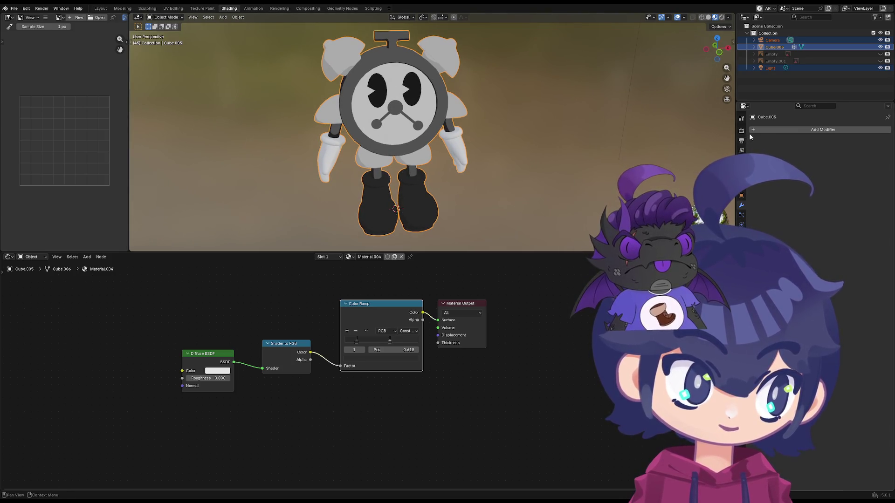
middle_drag(503, 151, 552, 156)
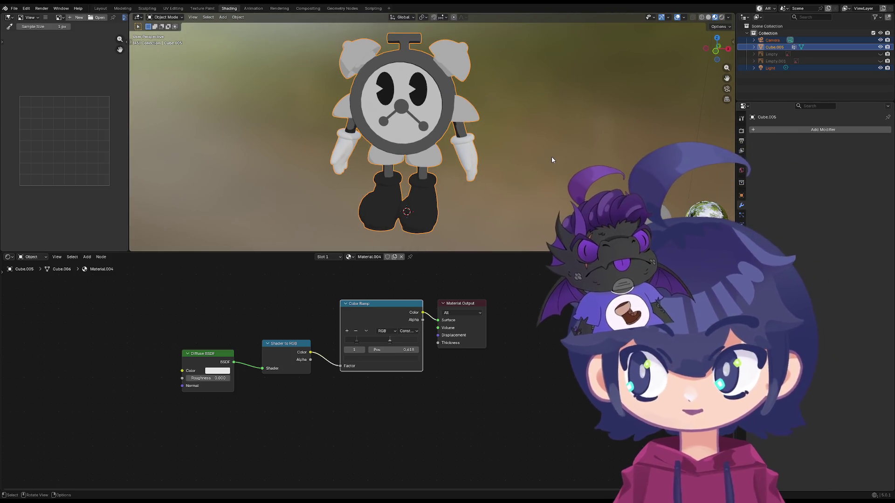
- Add a Solidify modifier to the robot with flipped normals and material offset 1
click(781, 131)
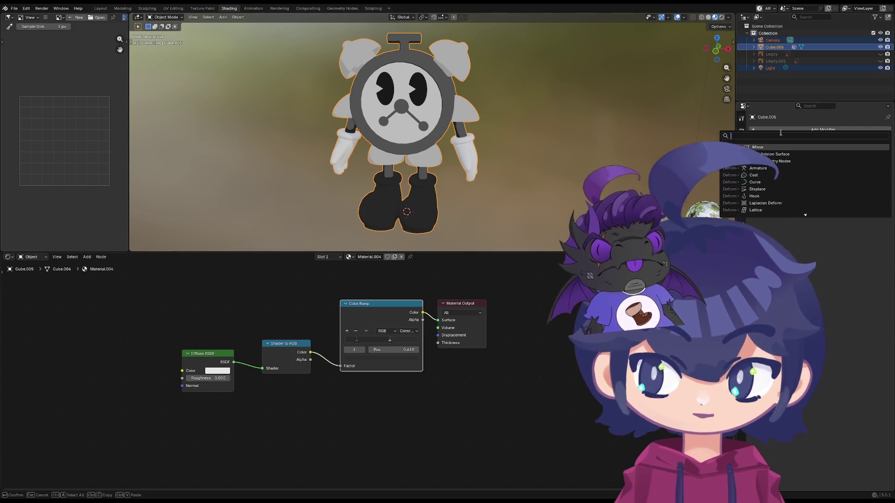
text(so)
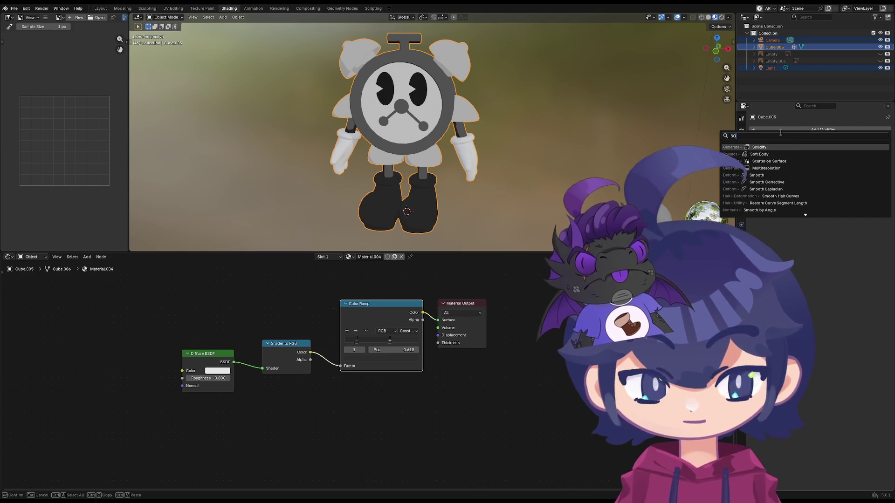
text(l)
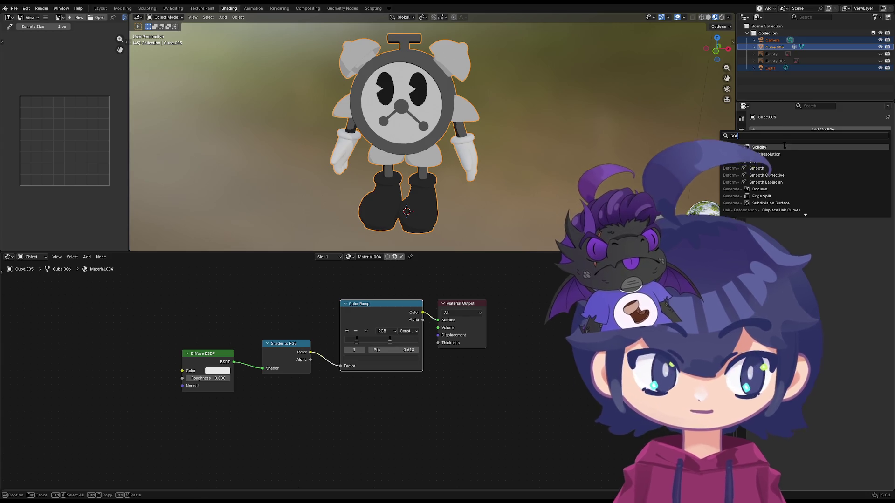
key(Return)
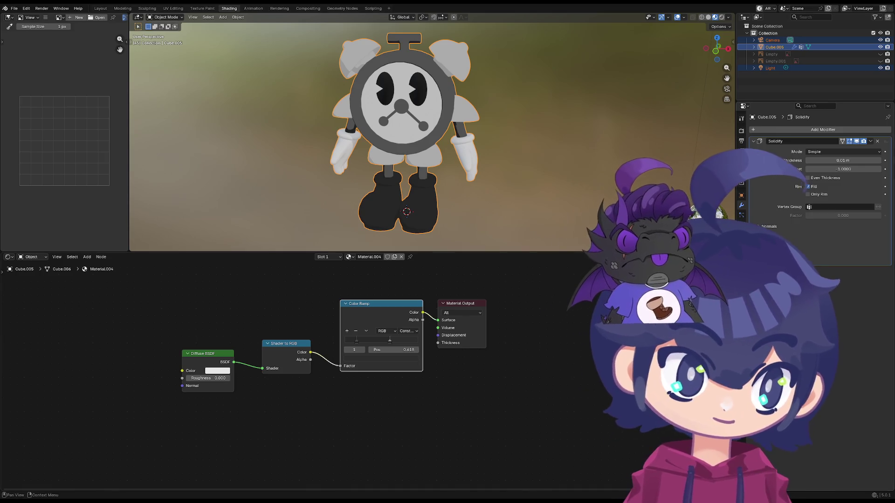
click(765, 227)
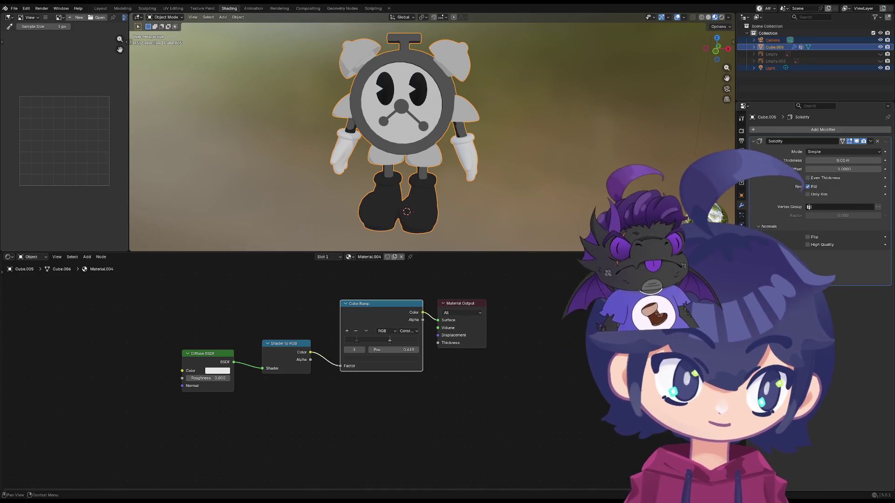
click(807, 238)
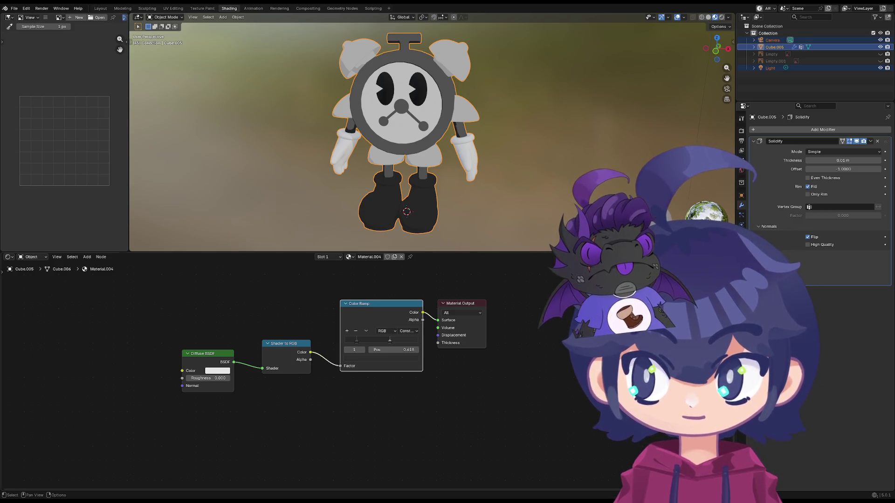
click(885, 254)
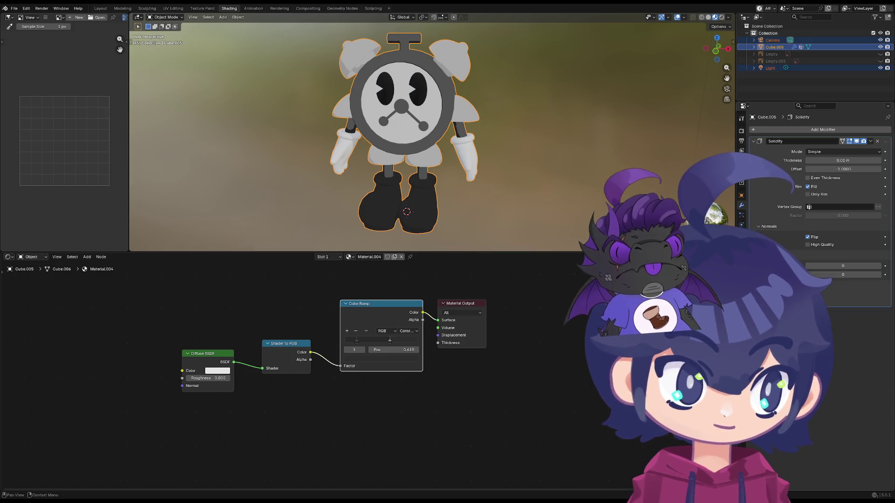
click(877, 266)
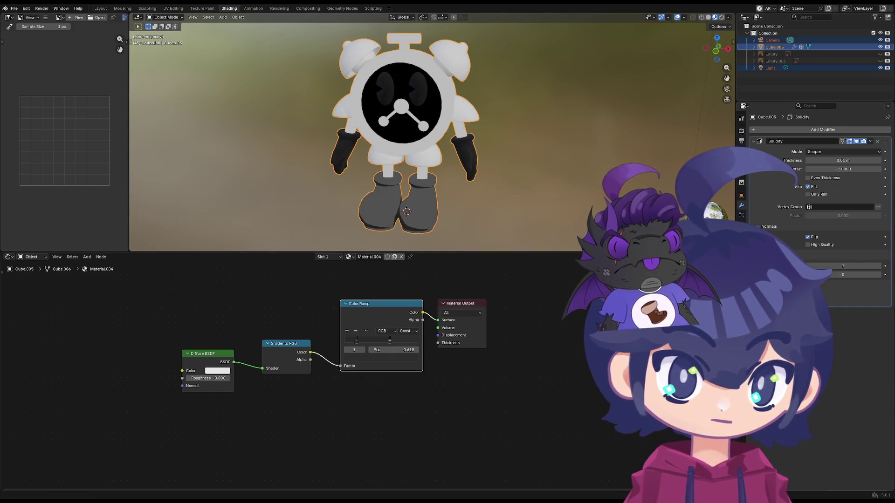
- Orbit to inspect the white outline shell and show the robot's material settings
mouse_move(253, 240)
middle_down()
mouse_move(287, 214)
mouse_move(311, 217)
middle_up()
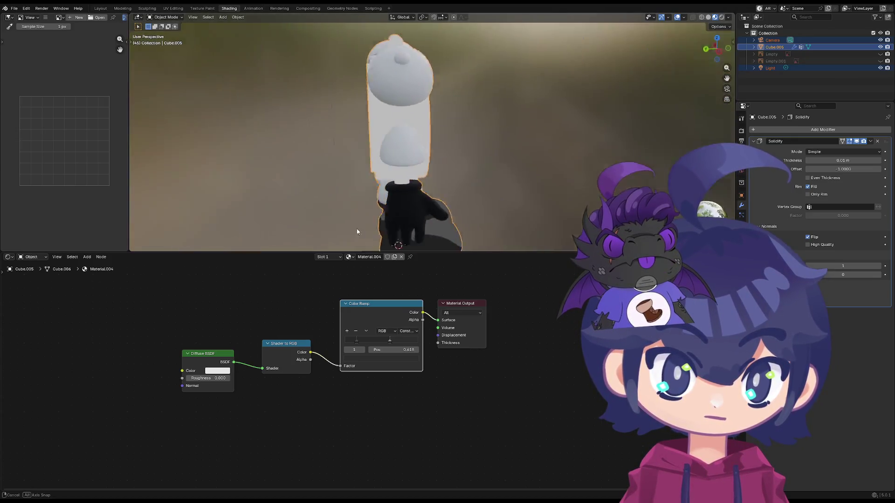
middle_drag(311, 216, 264, 220)
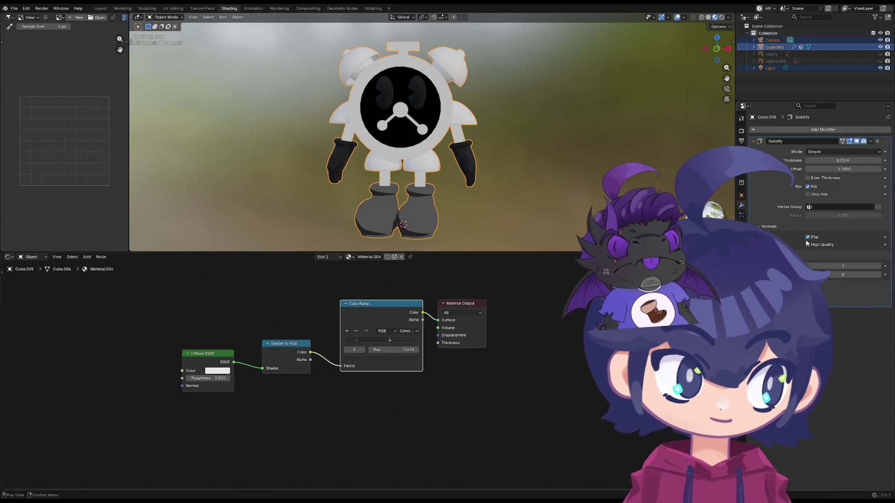
drag(848, 270, 848, 270)
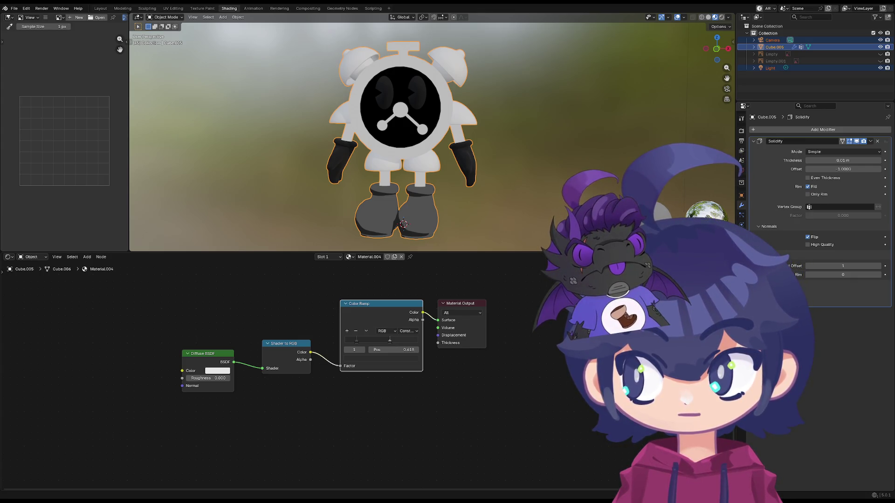
click(741, 258)
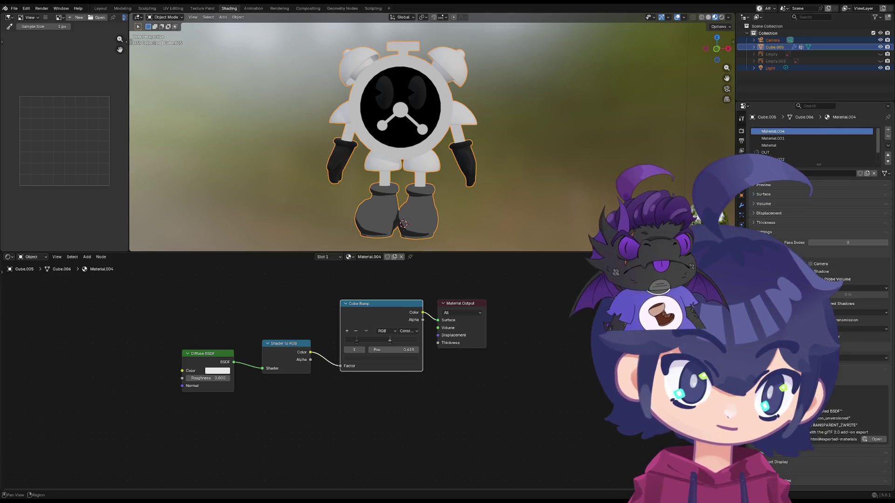
- Make the OUT slot active and add a Mix Shader node to its tree
click(777, 151)
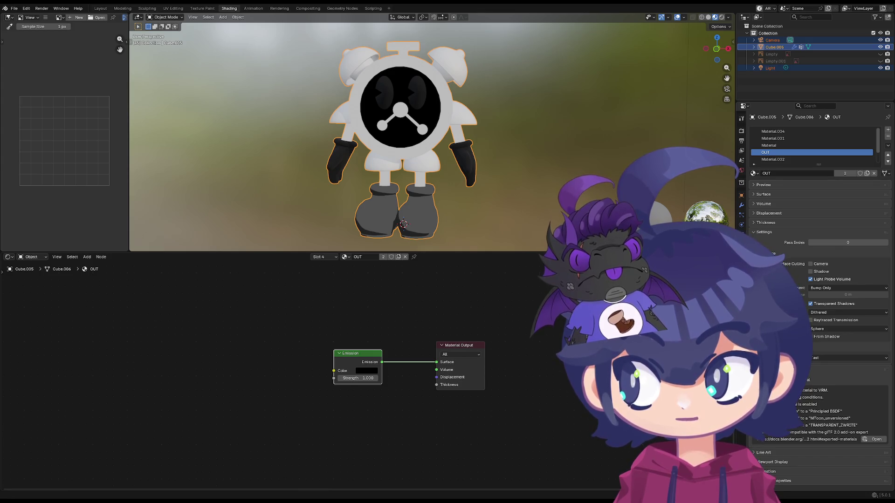
key(shift+a)
text(SGAD)
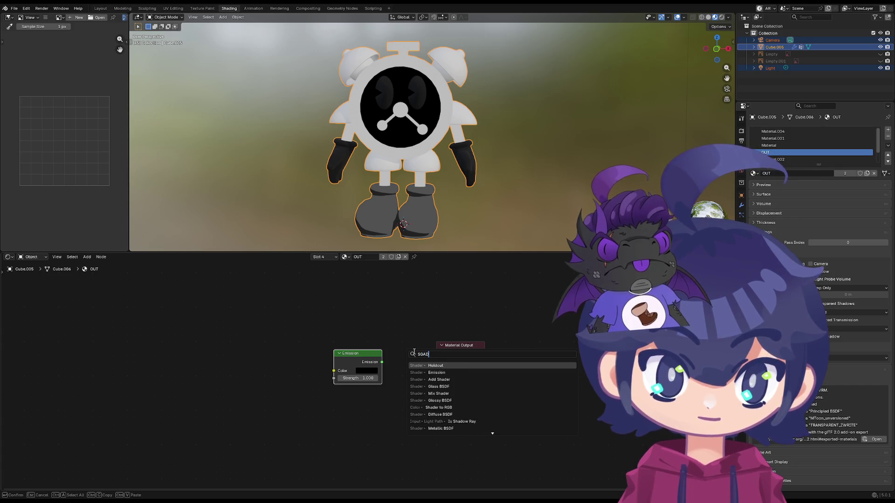
text(roa)
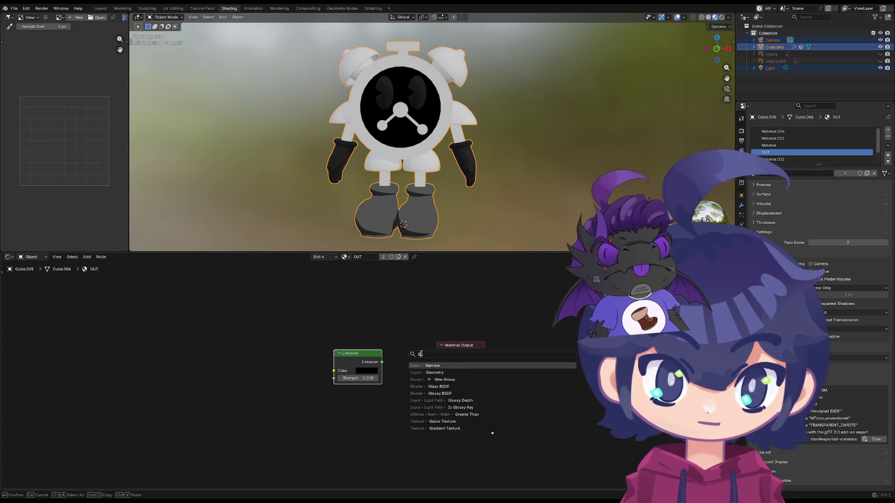
text(de)
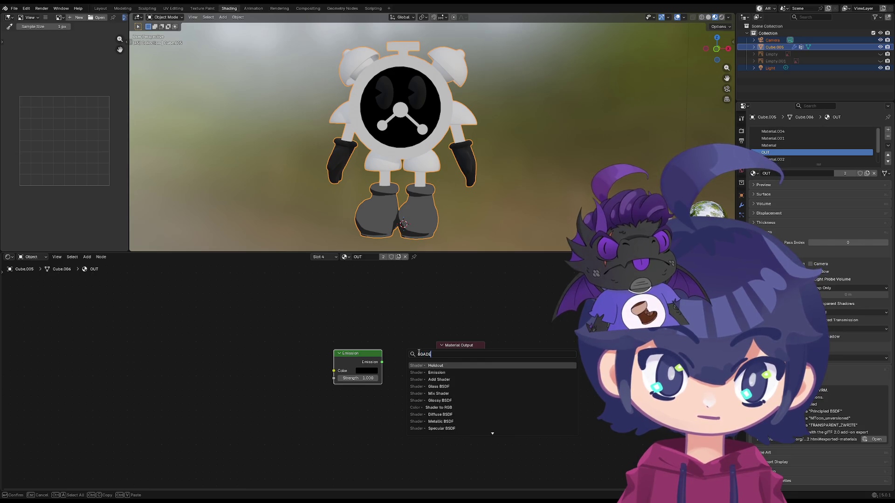
text( mix)
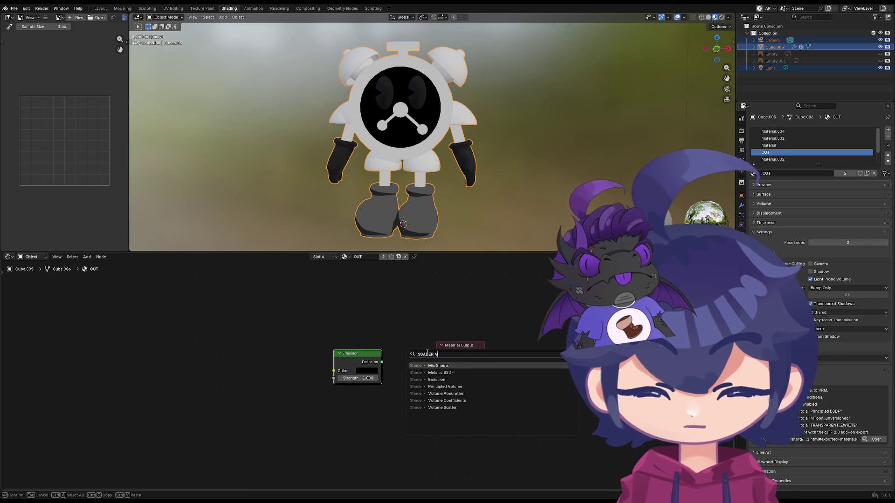
key(Return)
click(403, 348)
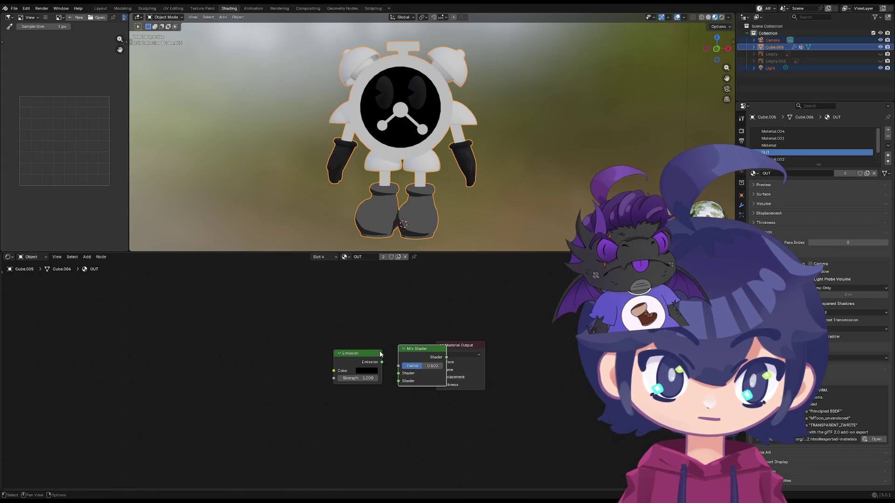
- Feed the Mix Shader with the Emission node and a new Translucent BSDF
mouse_move(406, 388)
mouse_down()
mouse_move(375, 381)
mouse_move(368, 368)
mouse_move(324, 404)
mouse_up()
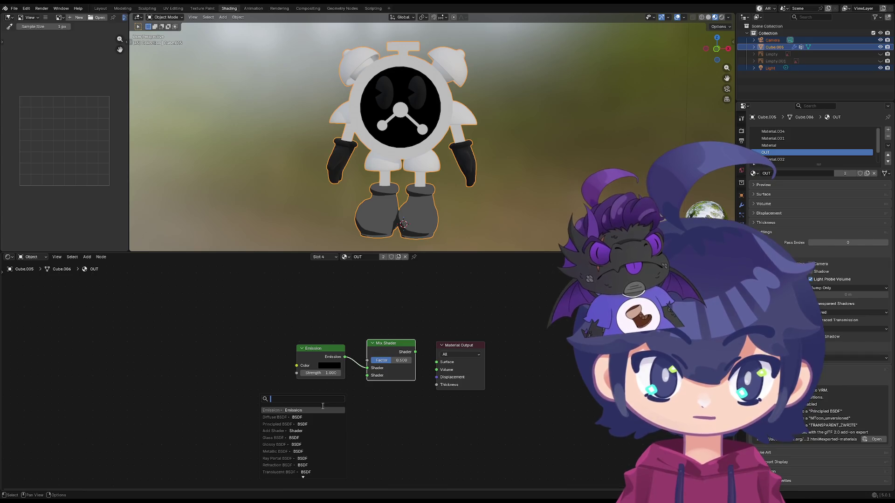
click(323, 411)
click(324, 414)
key(ctrl+z)
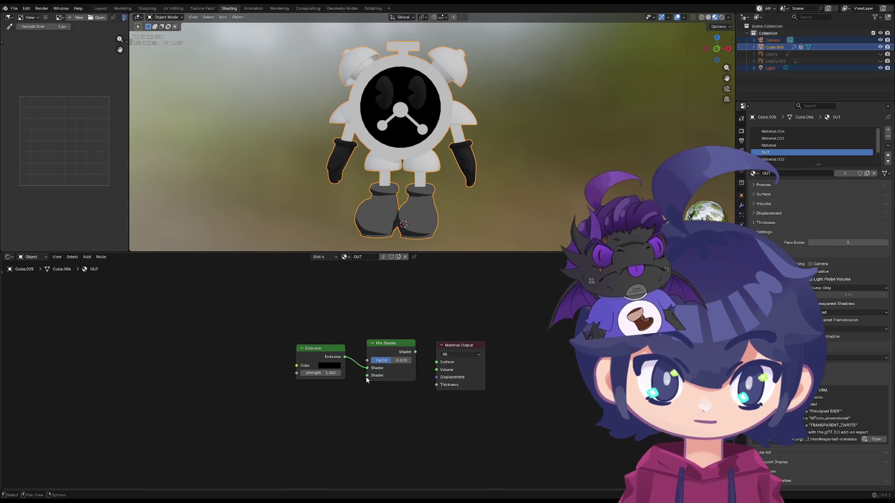
drag(367, 375, 361, 400)
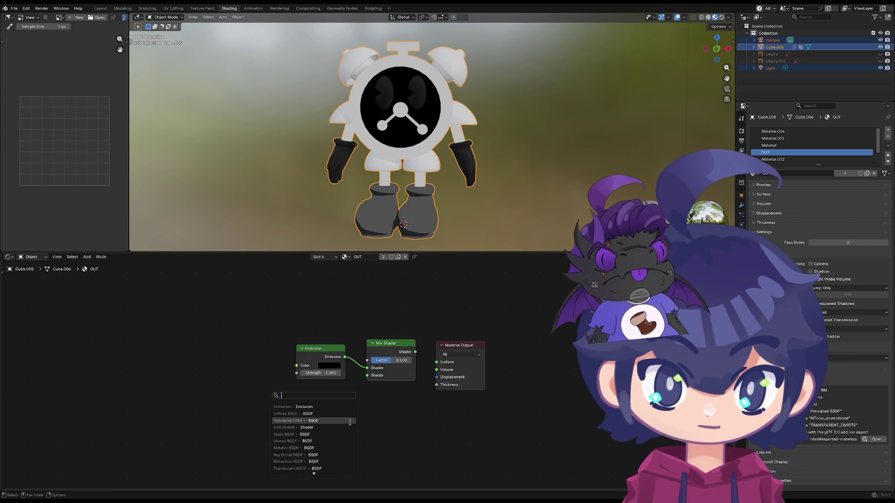
click(315, 469)
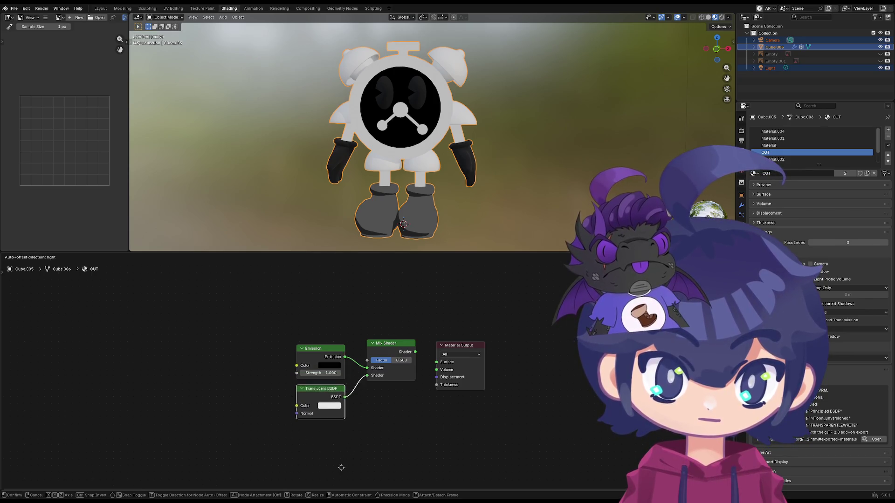
click(338, 465)
- Connect the Mix Shader output to the Material Output surface
drag(454, 345, 448, 334)
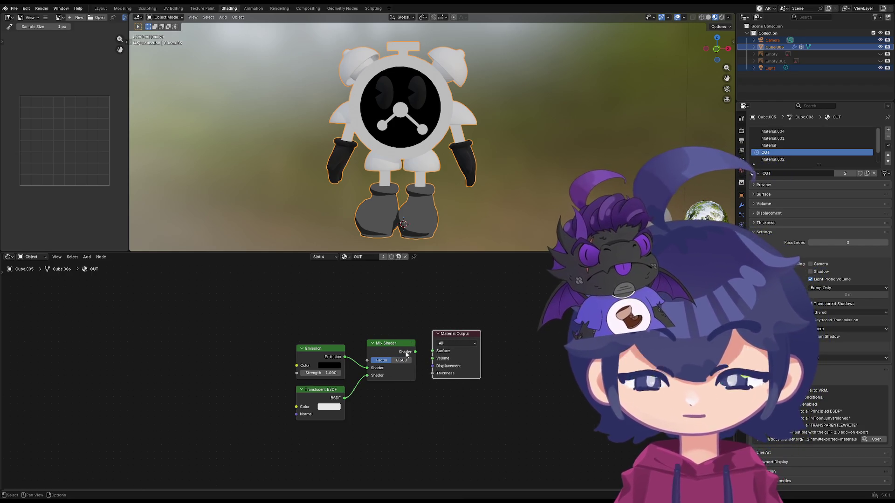
drag(415, 351, 434, 351)
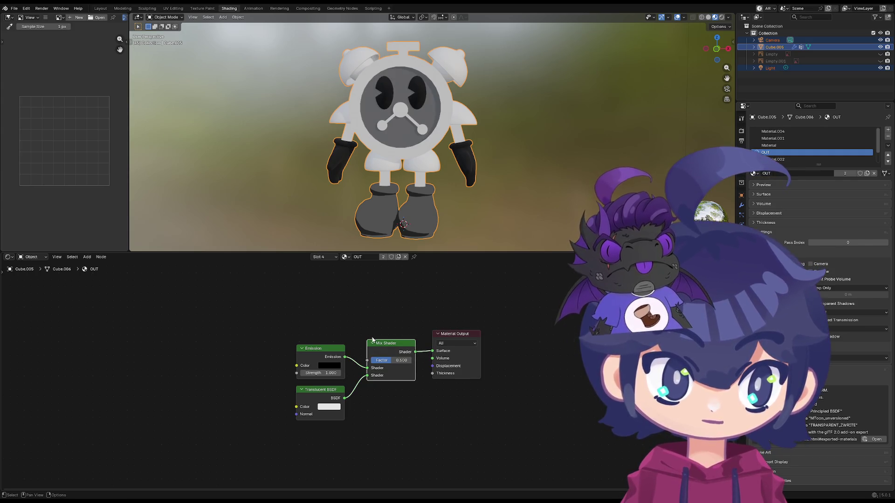
- Orbit the robot and flip between the Material and Material.001 slots
mouse_move(335, 179)
middle_down()
mouse_move(418, 142)
mouse_move(398, 155)
middle_up()
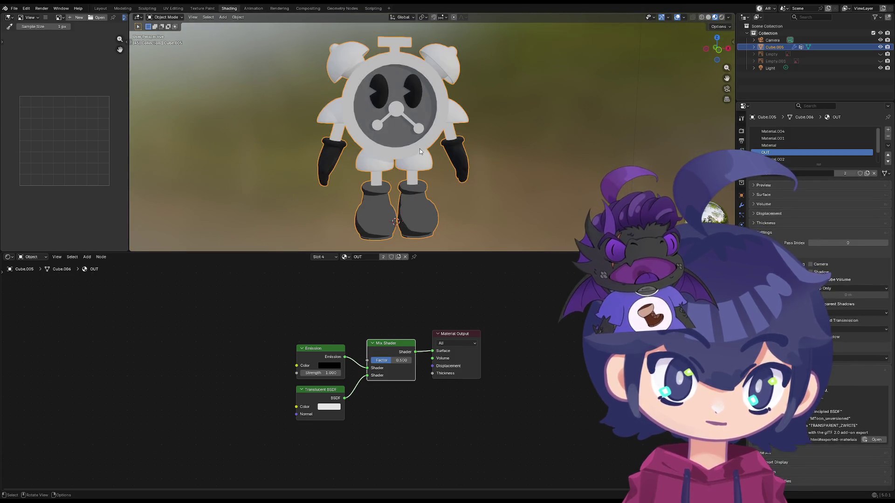
middle_drag(429, 148, 429, 173)
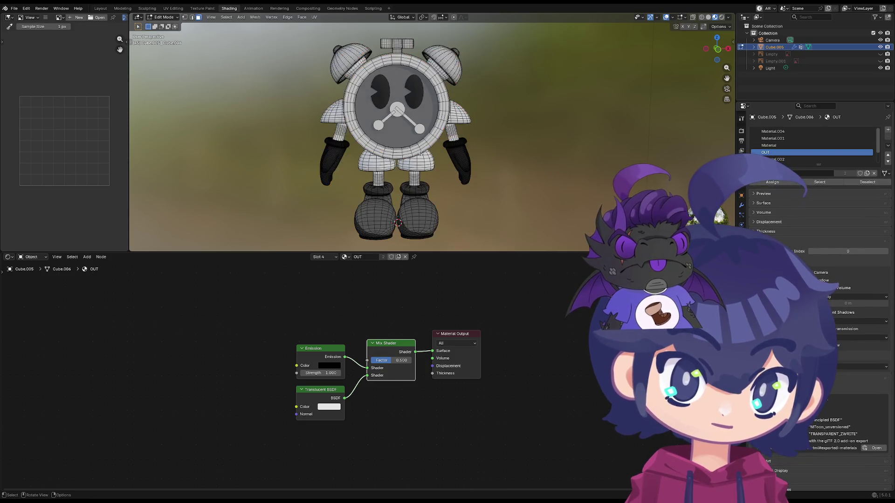
click(779, 146)
click(777, 144)
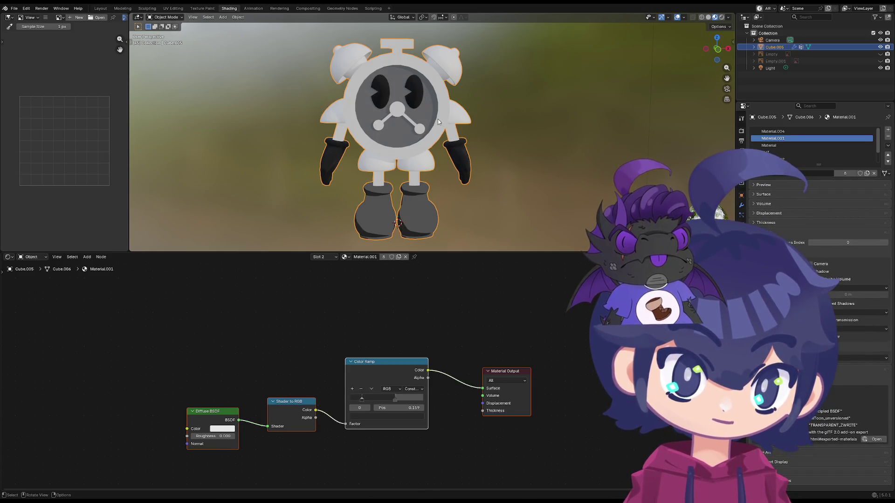
middle_drag(439, 122, 417, 161)
- In Edit Mode inspect face loops on the rim and select the whole mesh
key(Tab)
scroll(417, 161, up, 10)
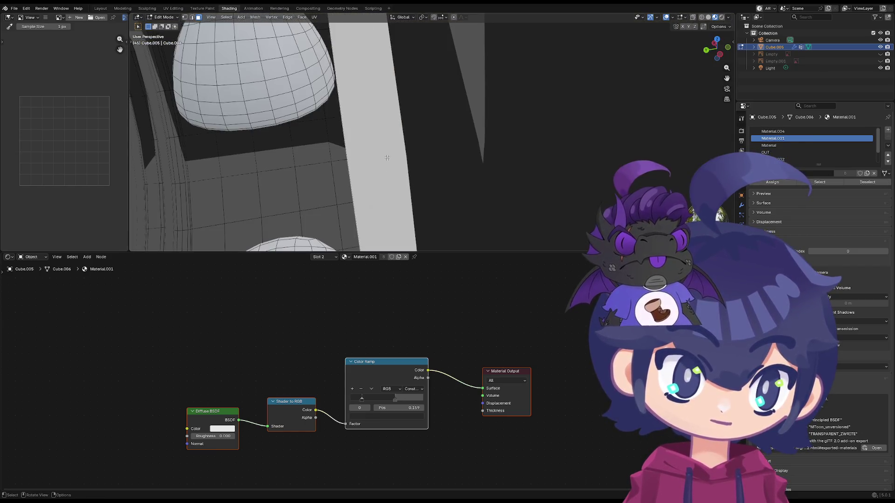
mouse_move(386, 157)
middle_down()
mouse_move(389, 168)
mouse_move(401, 156)
middle_up()
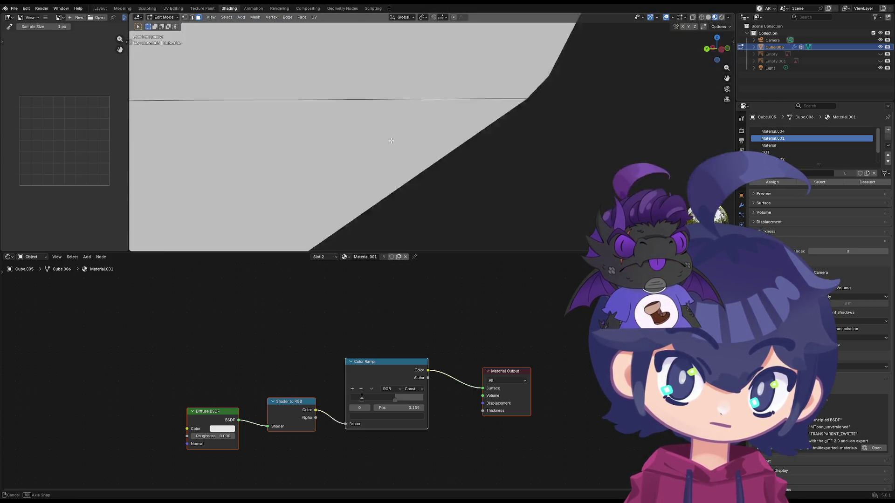
scroll(400, 157, down, 5)
alt+click(401, 158)
scroll(402, 158, down, 2)
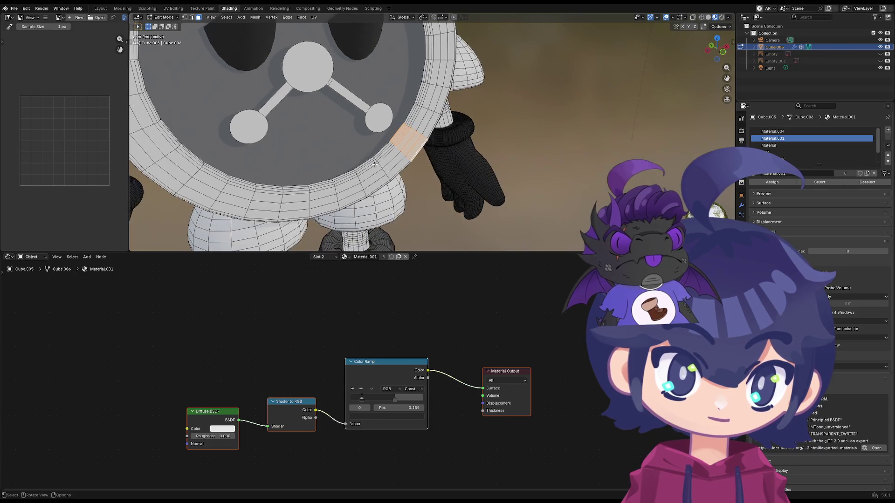
middle_drag(402, 158, 379, 126)
scroll(379, 127, down, 2)
scroll(380, 127, up, 2)
key(a)
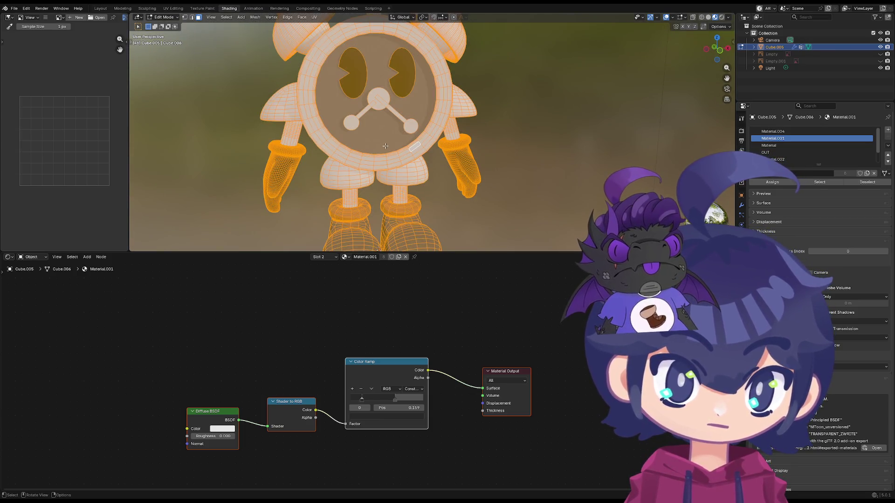
alt+click(384, 141)
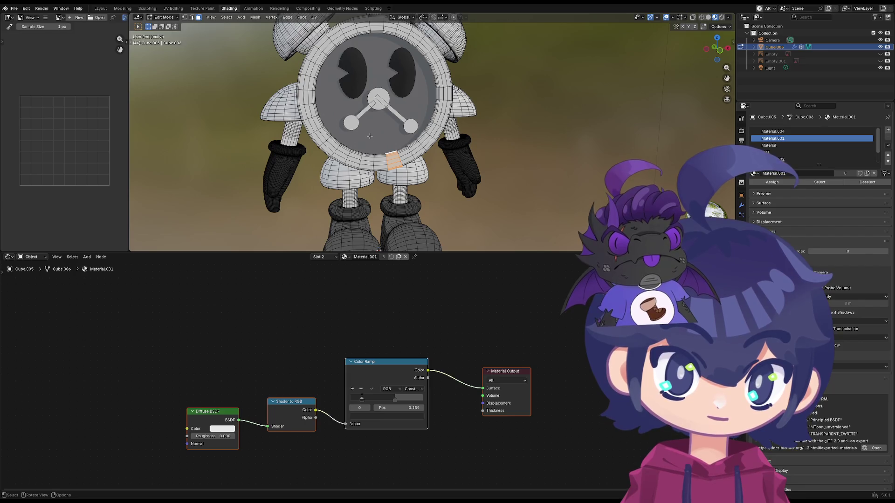
key(a)
- Undo through material slots until the OUT material with its Mix Shader is shown
key(ctrl+z)
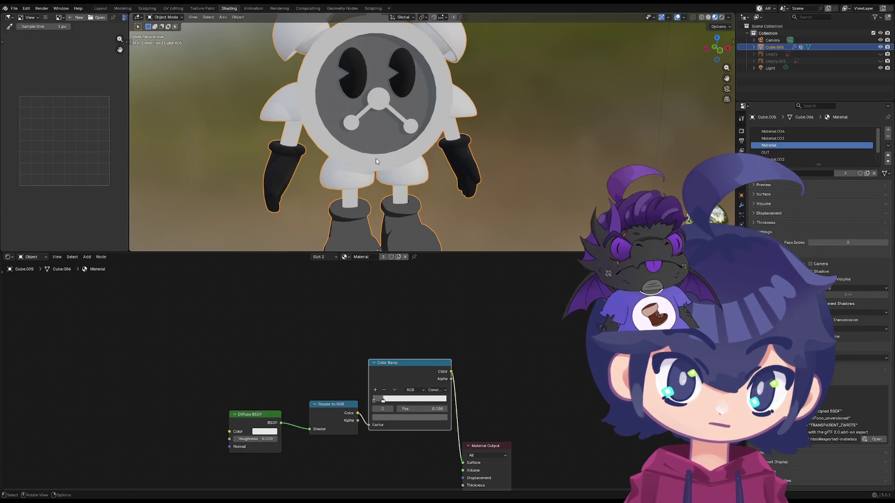
key(Tab)
scroll(375, 158, down, 2)
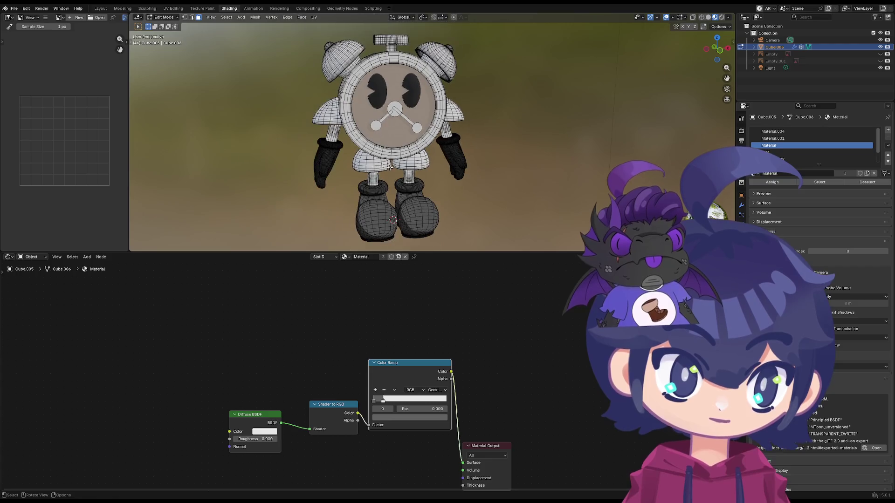
key(ctrl+z)
key(ctrl+z)
key(ctrl+z)
key(ctrl+z)
key(ctrl+z)
key(ctrl+z)
key(ctrl+z)
key(ctrl+z)
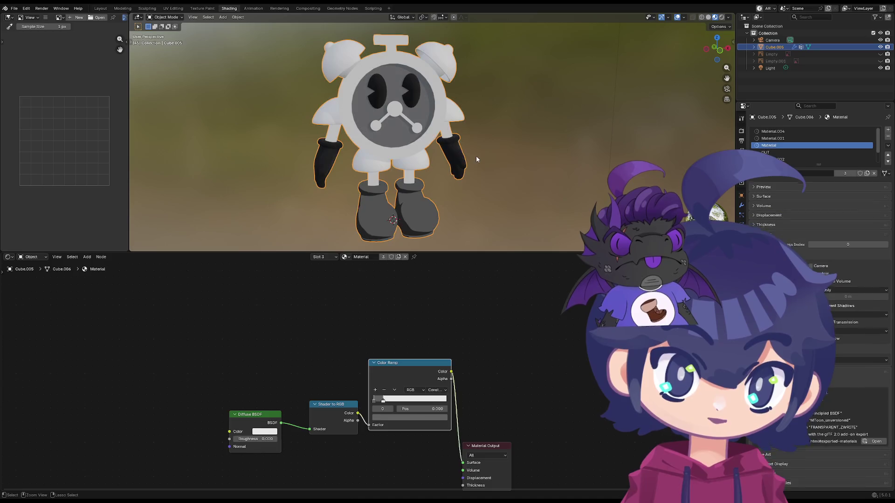
key(ctrl+z)
key(ctrl+z)
key(ctrl+z)
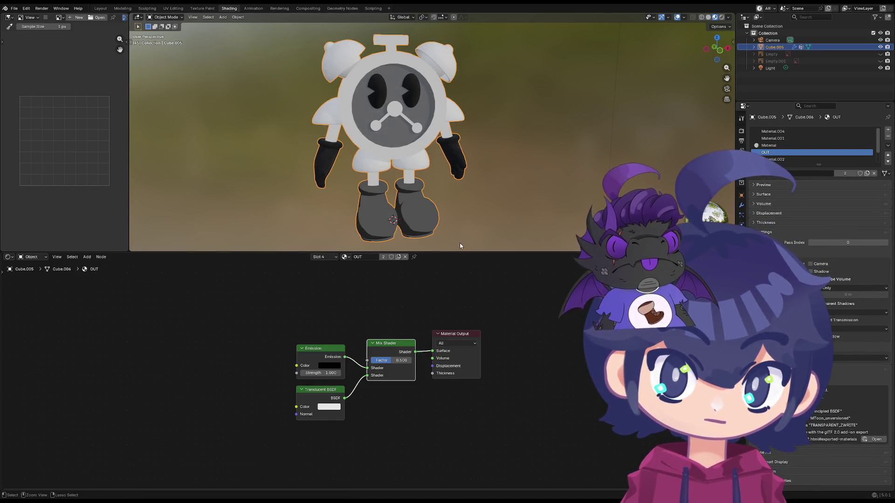
- Revert the file to its last saved version, discarding unsaved changes
click(14, 8)
mouse_move(49, 46)
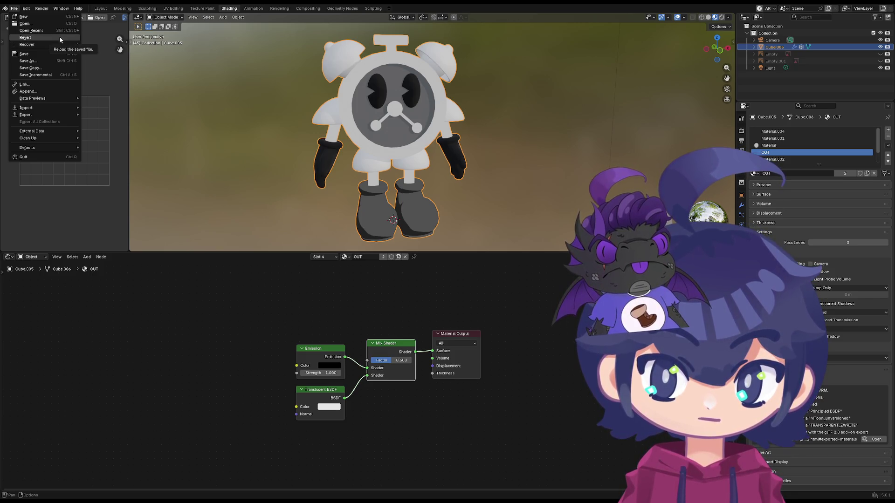
click(60, 36)
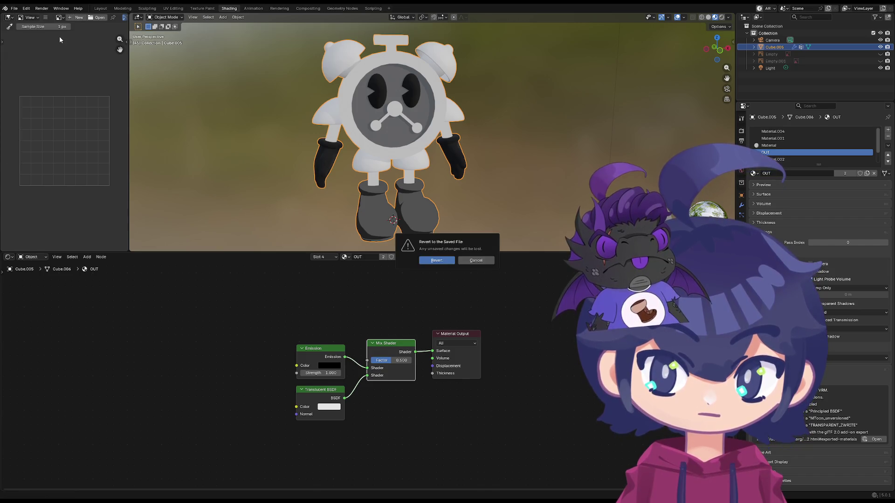
click(446, 262)
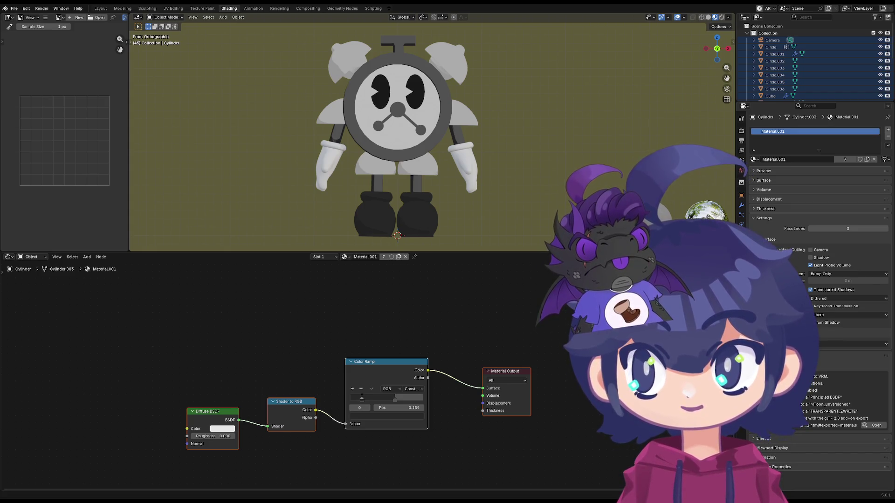
- Select the robot's hand from a three-quarter view and start editing its mesh, framed close
middle_drag(236, 195, 280, 203)
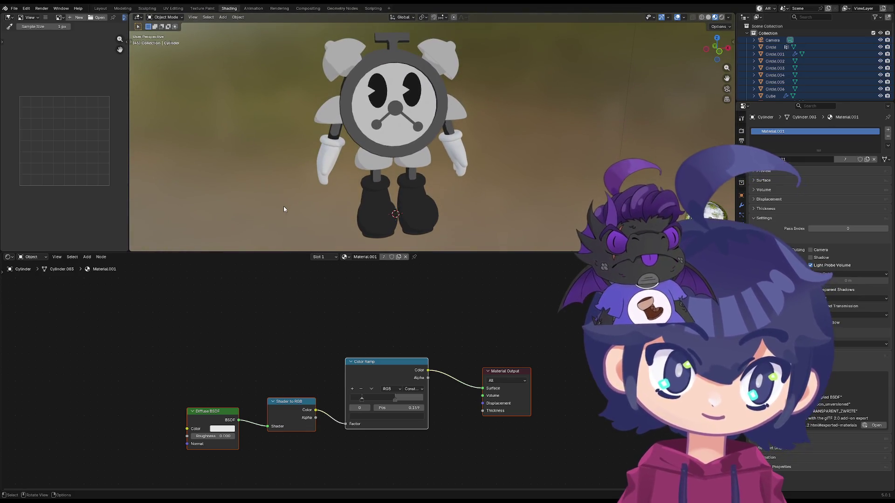
middle_drag(280, 204, 357, 192)
click(316, 182)
key(Tab)
key(KP_Decimal)
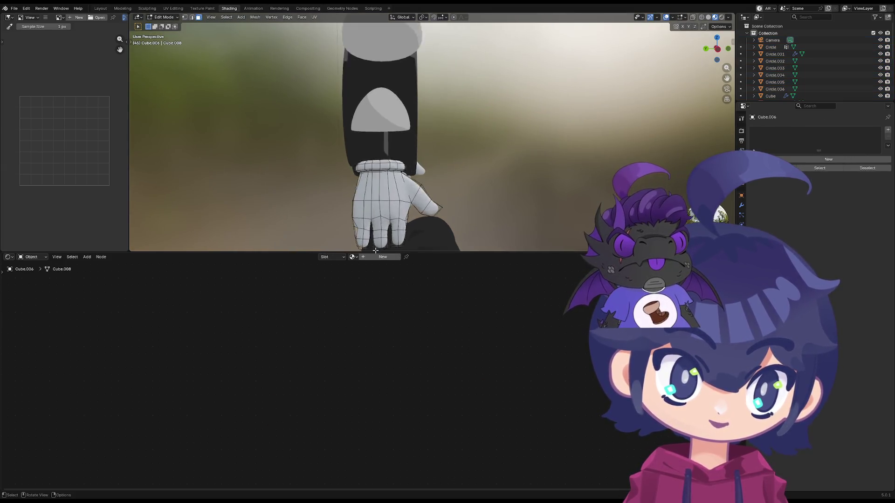
scroll(381, 224, up, 3)
- Nudge a fingertip face and its vertices slightly into place, then finish editing the hand
shift+middle_drag(383, 223, 331, 117)
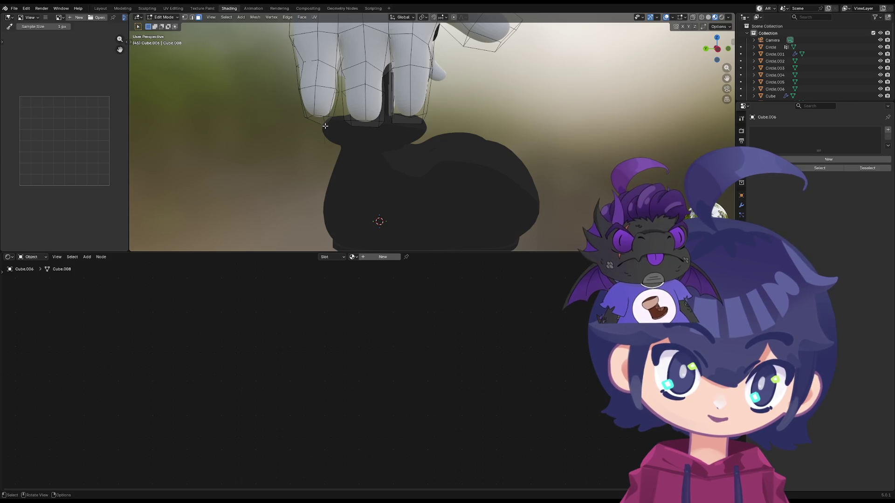
drag(326, 124, 324, 123)
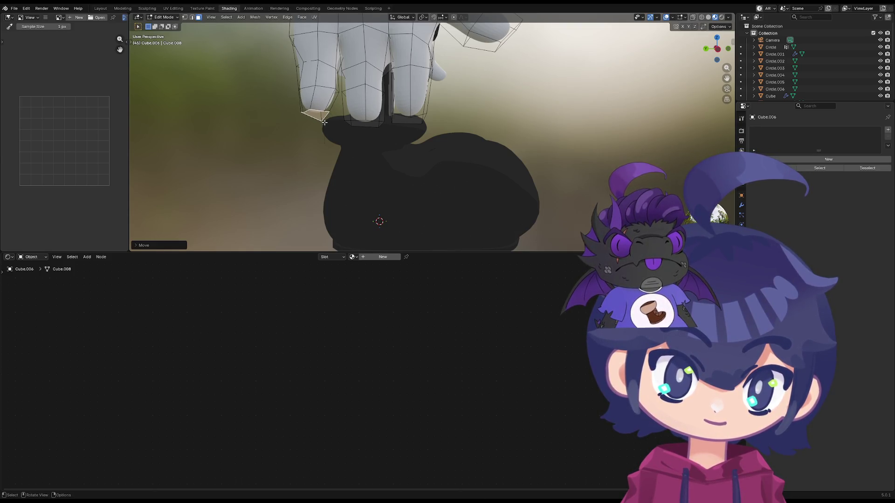
click(324, 122)
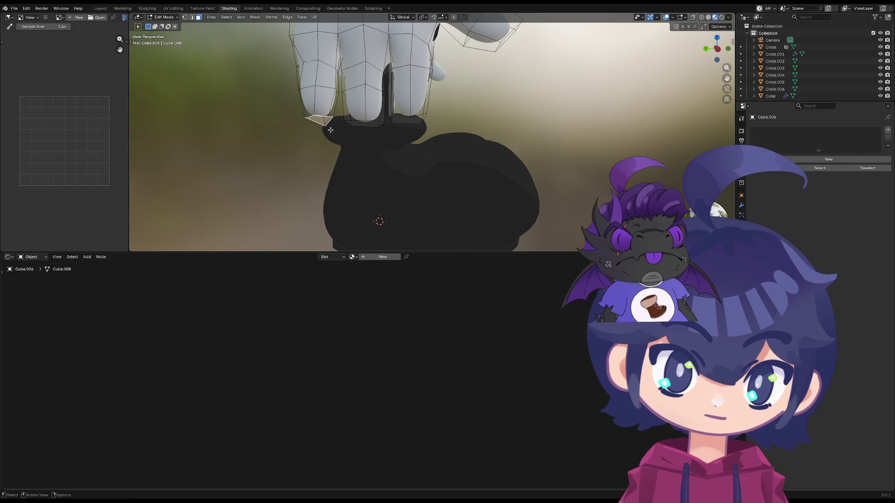
key(1)
key(g)
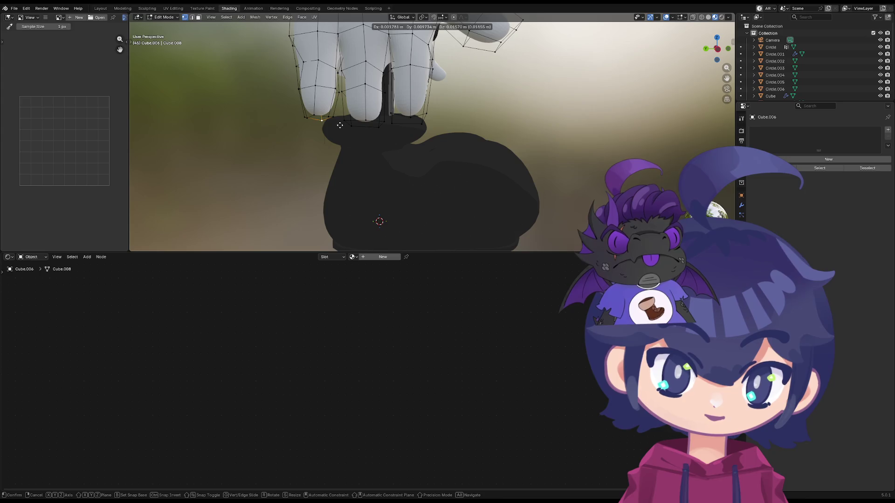
click(340, 124)
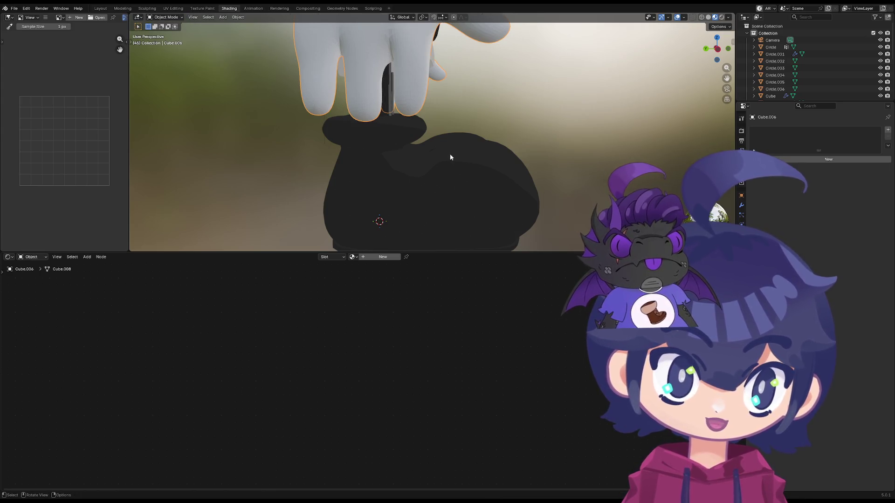
key(Tab)
scroll(453, 167, down, 2)
scroll(453, 164, down, 3)
- Select the shoes and then the clock face to show their material nodes
mouse_move(439, 172)
middle_down()
mouse_move(415, 186)
mouse_move(406, 175)
mouse_move(416, 167)
middle_up()
key(Tab)
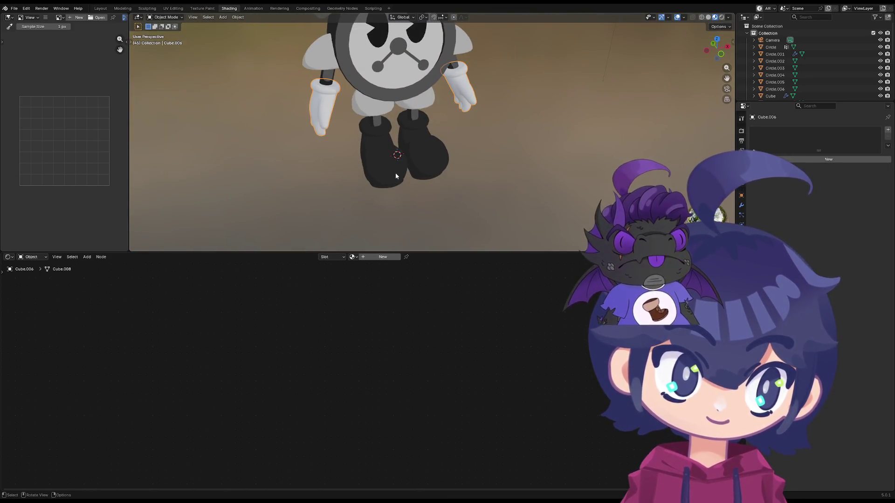
key(Tab)
click(399, 52)
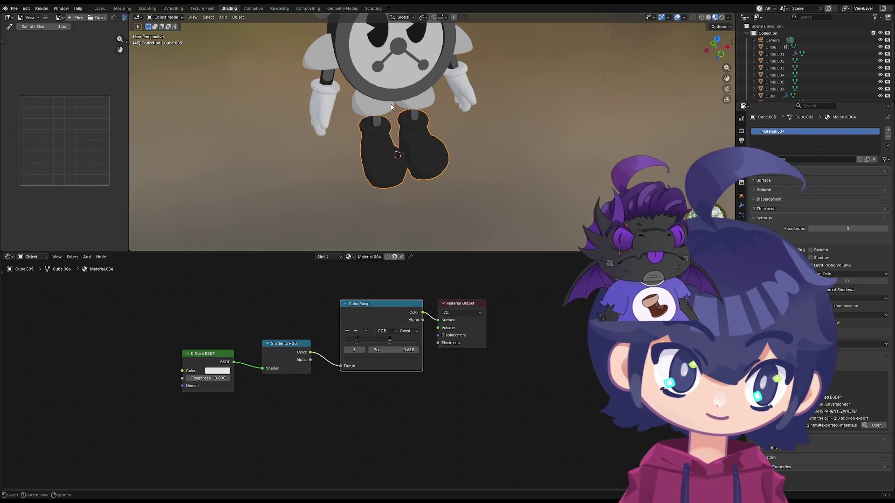
click(346, 40)
middle_drag(407, 158, 325, 78)
- Select the clock face Circle with its black Emission OUT material and settle on the front orthographic view
click(324, 77)
click(351, 141)
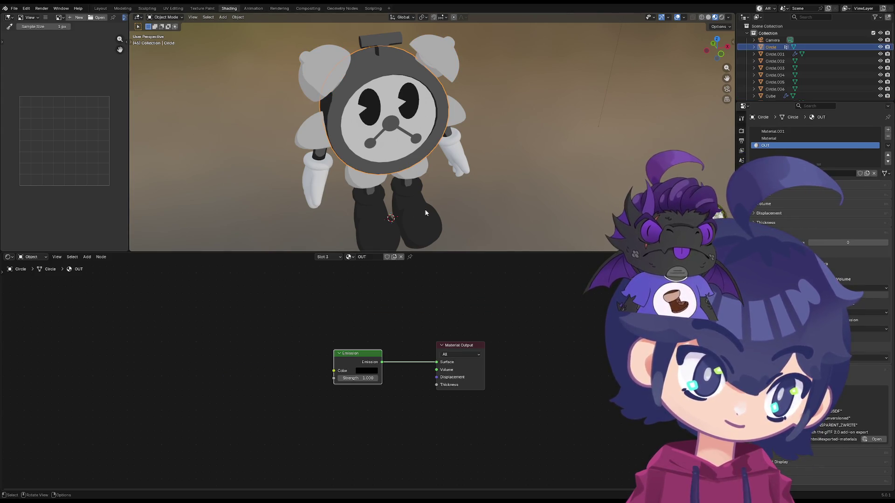
middle_drag(441, 209, 393, 192)
key(KP_1)
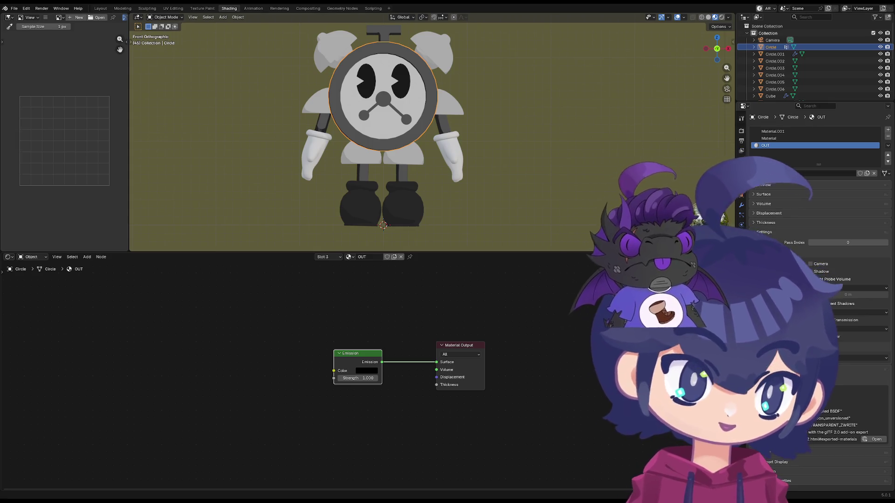
shift+middle_drag(346, 181, 355, 200)
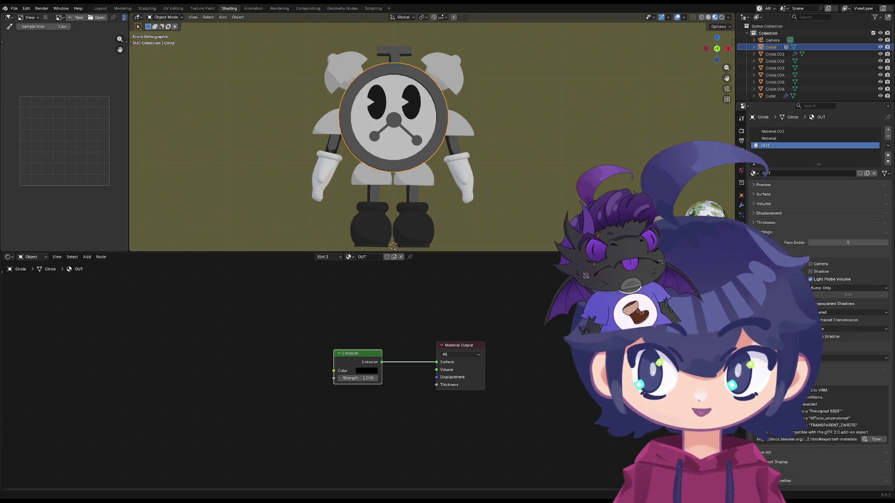
mouse_move(427, 191)
shift+middle_down()
mouse_move(404, 177)
mouse_move(418, 142)
shift+middle_up()
key(grave)
click(332, 94)
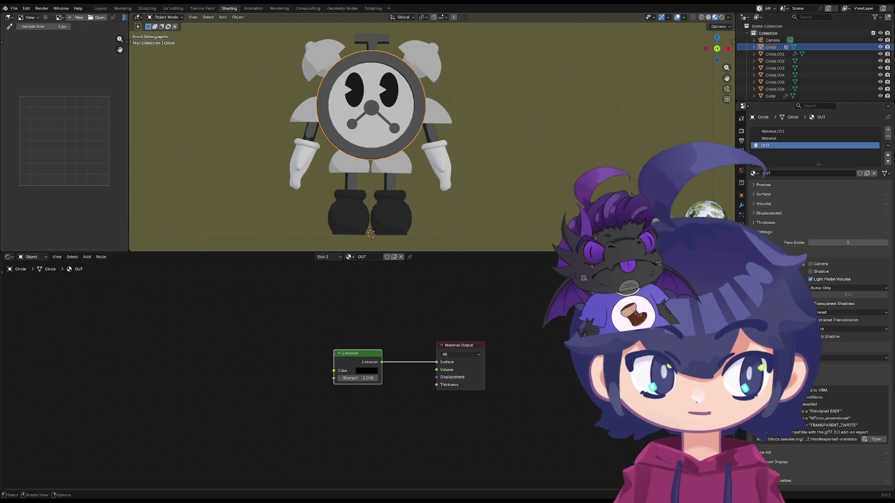
- Apply the Mirror modifier on the hand object from its modifier stack
key(a)
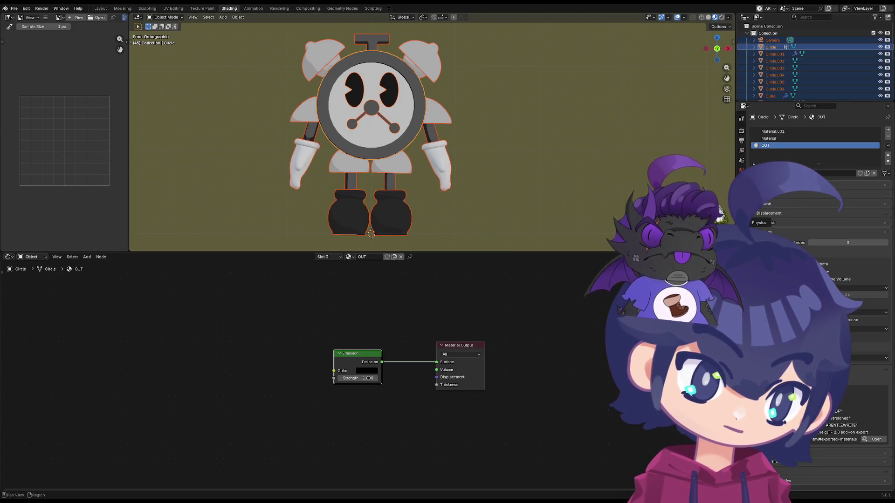
click(741, 202)
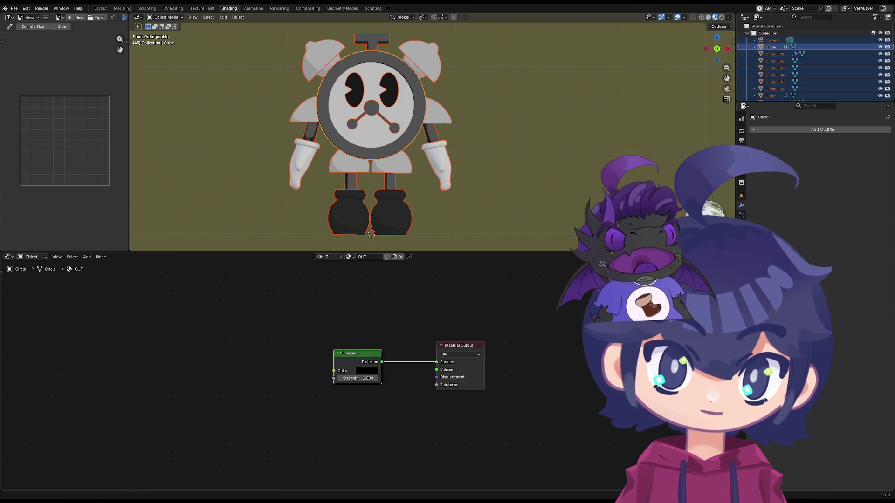
click(444, 160)
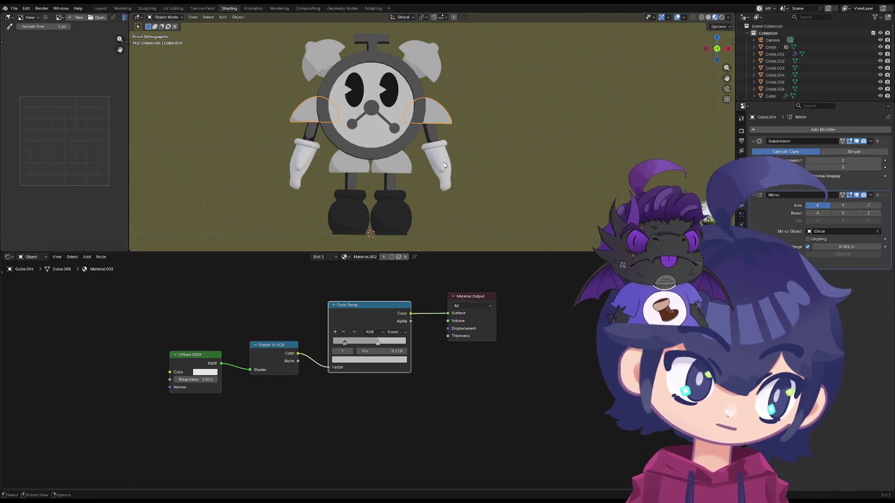
click(870, 196)
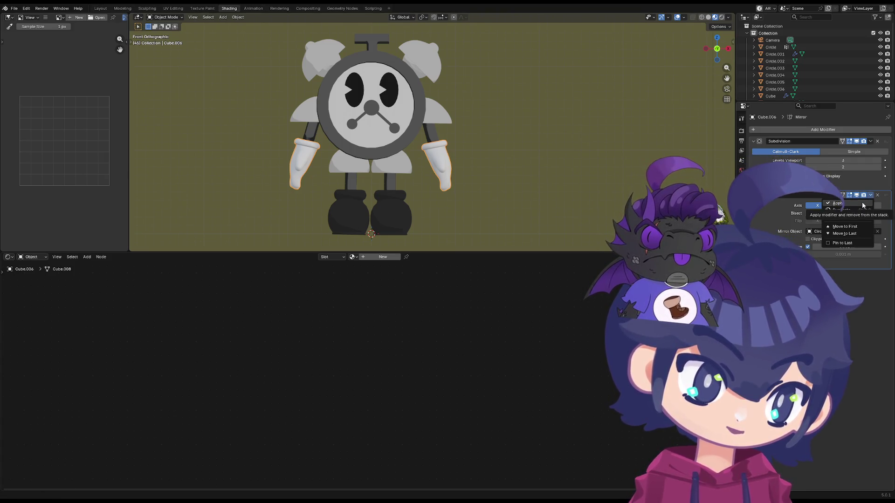
key(a)
click(871, 195)
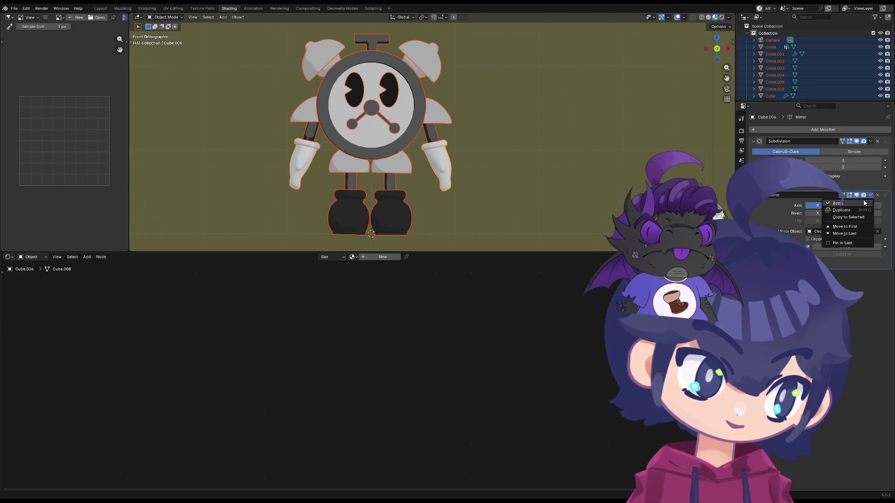
click(865, 203)
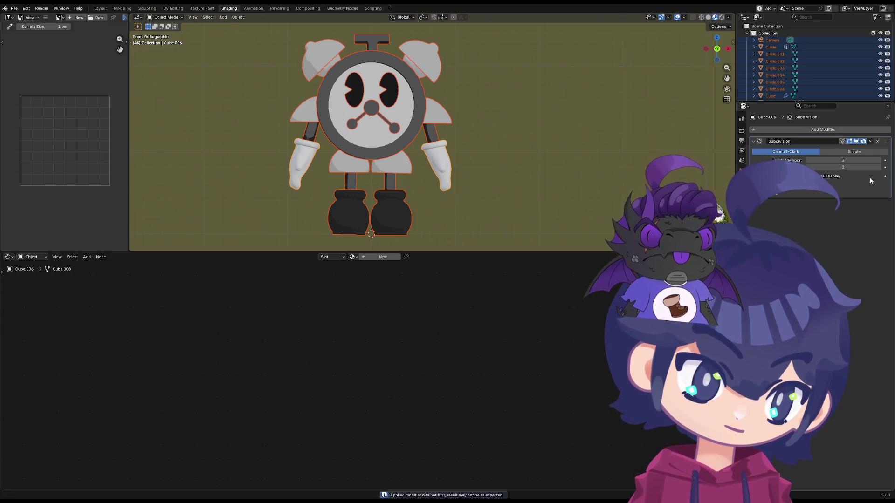
- Apply the Subdivision modifier to the selected robot parts
click(297, 171)
click(371, 210)
key(a)
click(870, 141)
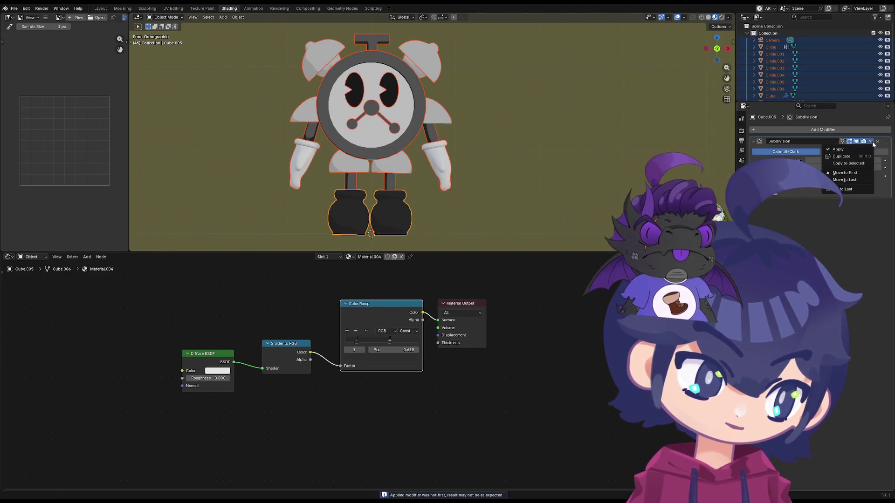
click(858, 149)
- Check the ring, key and other parts are modifier-free, then save Tom_Wip.blend
click(389, 198)
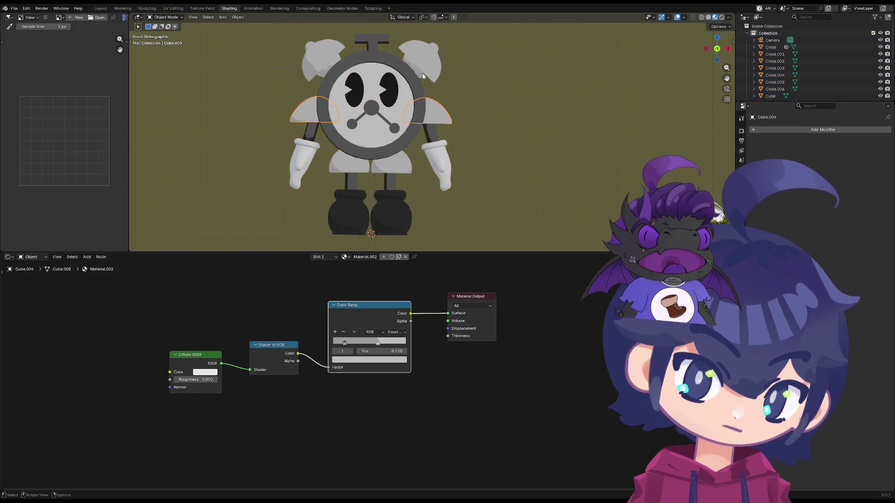
click(304, 153)
click(330, 75)
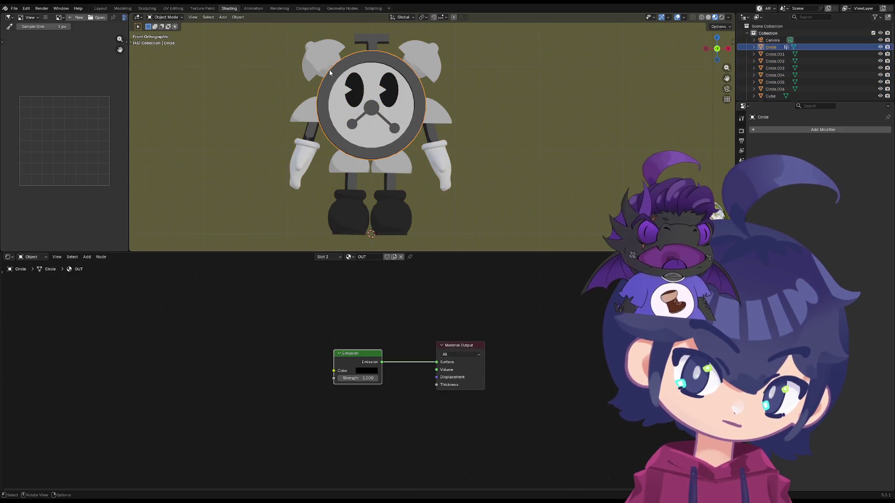
click(365, 38)
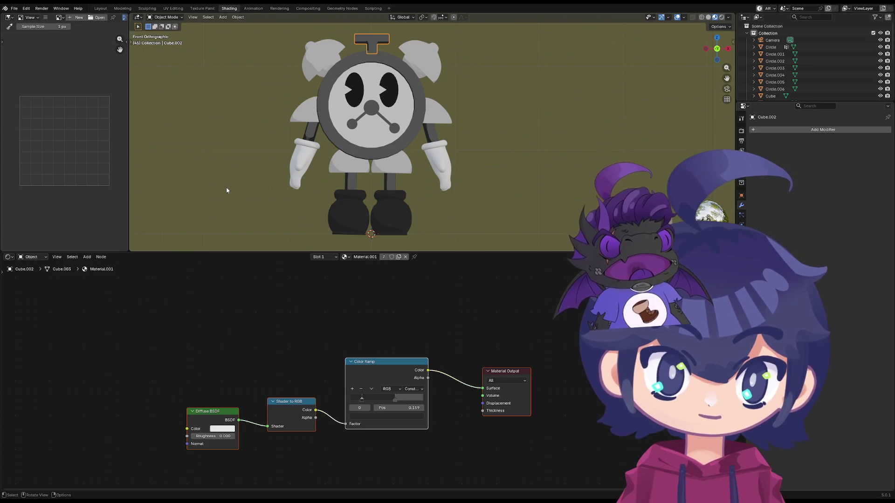
middle_drag(223, 191, 217, 96)
key(KP_1)
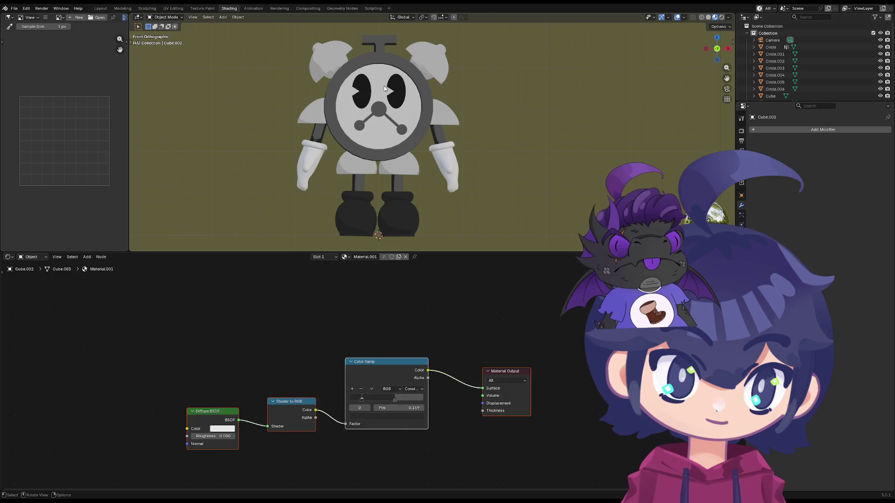
click(422, 98)
key(Tab)
key(Tab)
key(ctrl+s)
key(a)
right_click(410, 108)
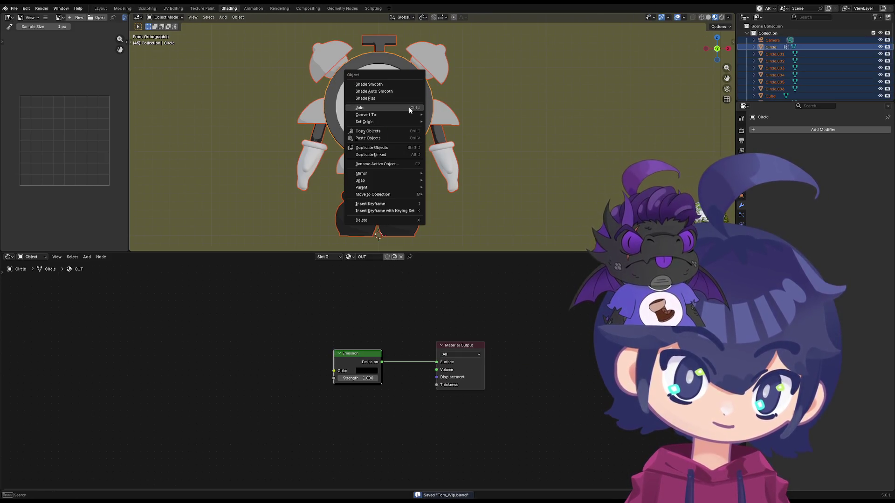
- Select the clock-face circle and shift its Emission node left of the Material Output
key(Tab)
key(Tab)
click(478, 105)
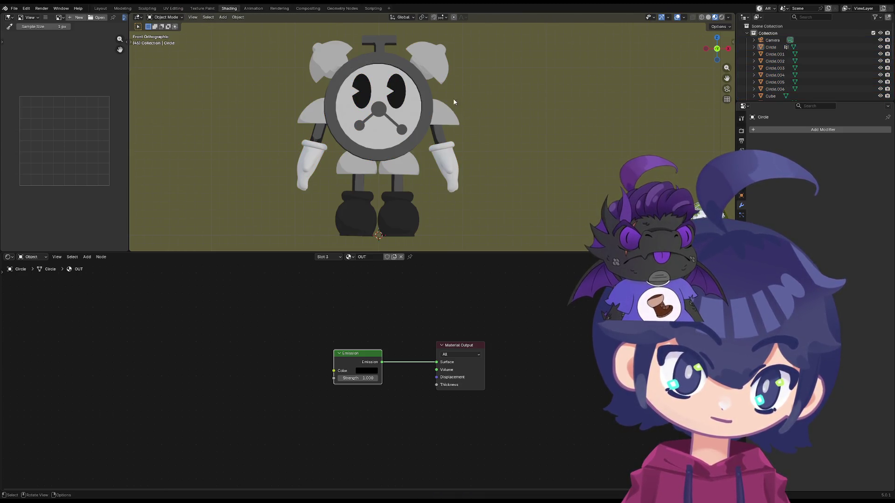
click(417, 106)
click(451, 346)
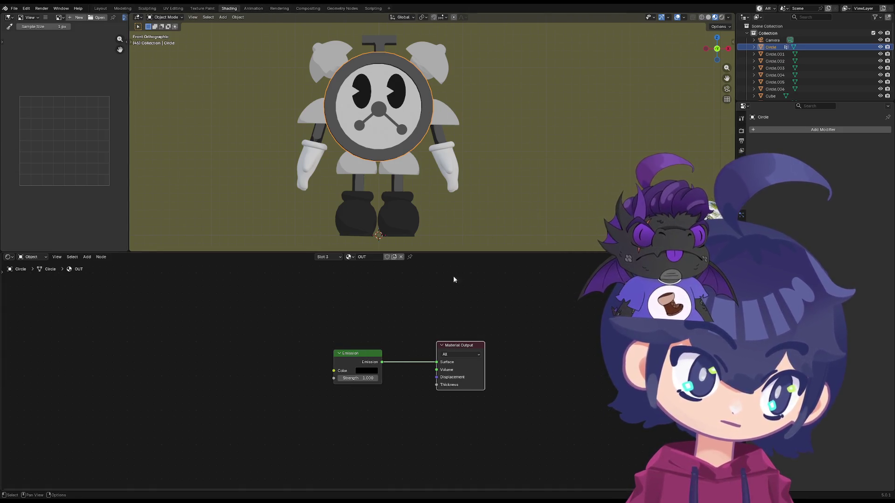
click(373, 355)
drag(373, 355, 331, 353)
- Add a Solidify modifier to every robot part, then select the right boot
key(a)
click(759, 130)
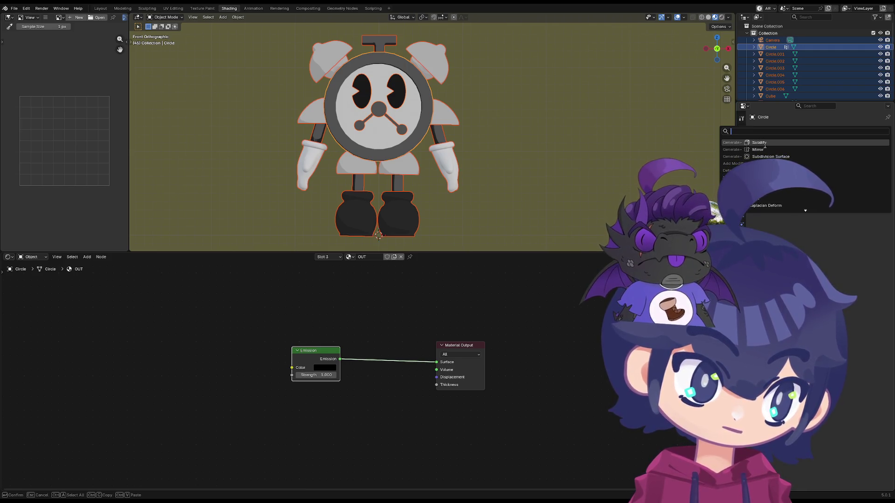
click(761, 142)
click(402, 216)
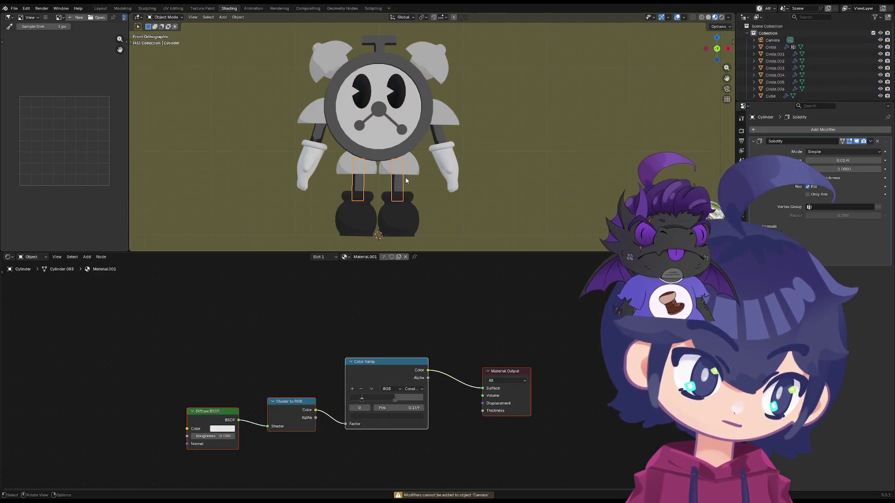
click(396, 219)
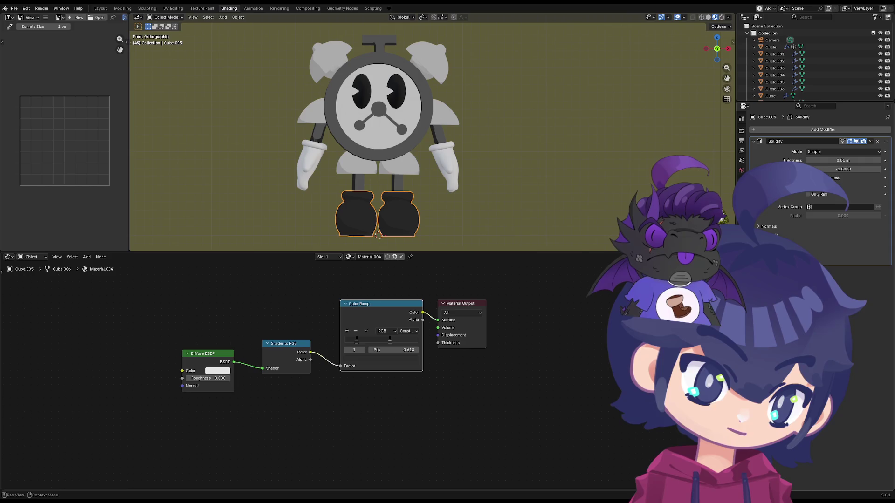
- Expand the Solidify normals and materials settings and raise the material offset to 2
click(769, 226)
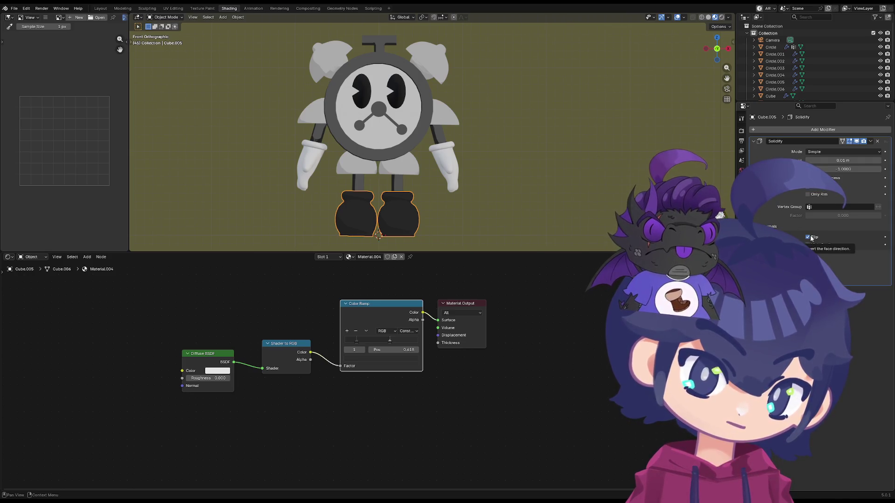
key(a)
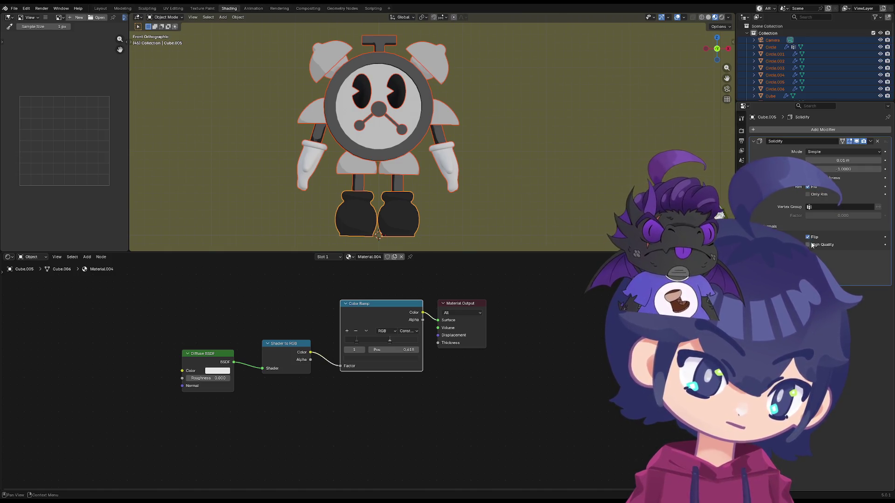
click(812, 256)
mouse_move(839, 266)
mouse_down()
mouse_move(860, 267)
mouse_move(843, 266)
mouse_up()
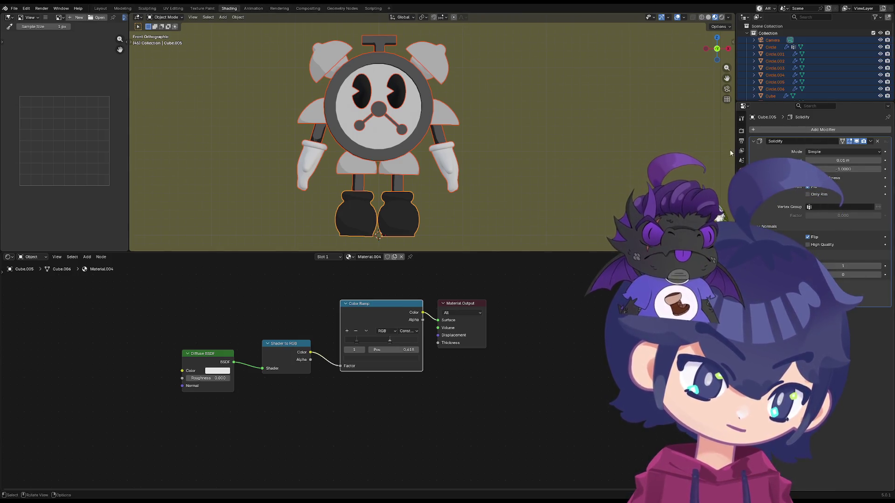
- Try assigning OUT from the material dropdown, undo it, and raise the material offset to 6
click(348, 258)
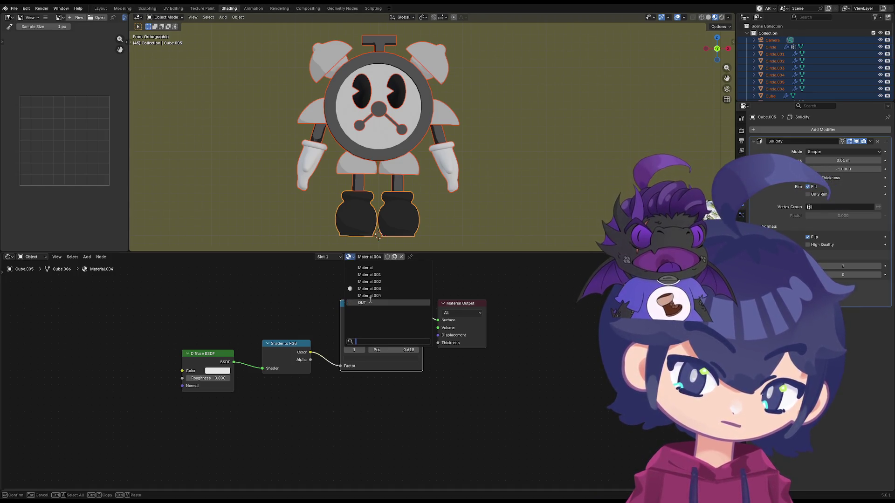
click(341, 259)
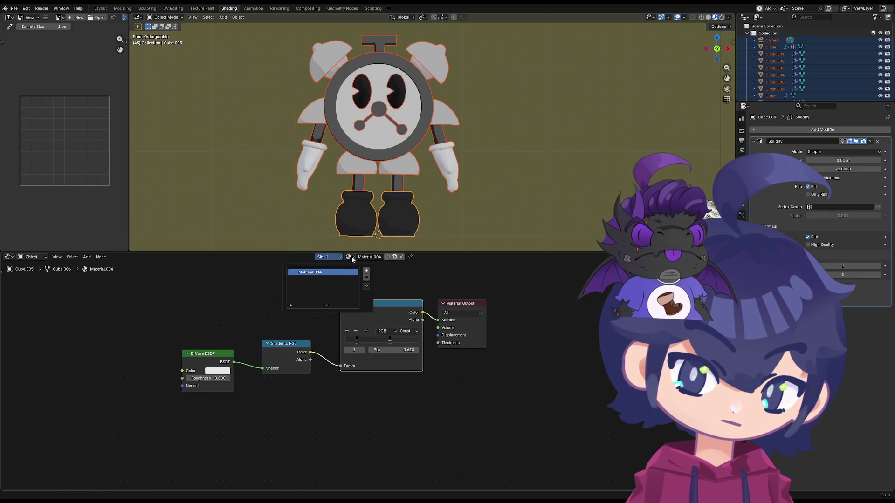
click(350, 258)
click(349, 257)
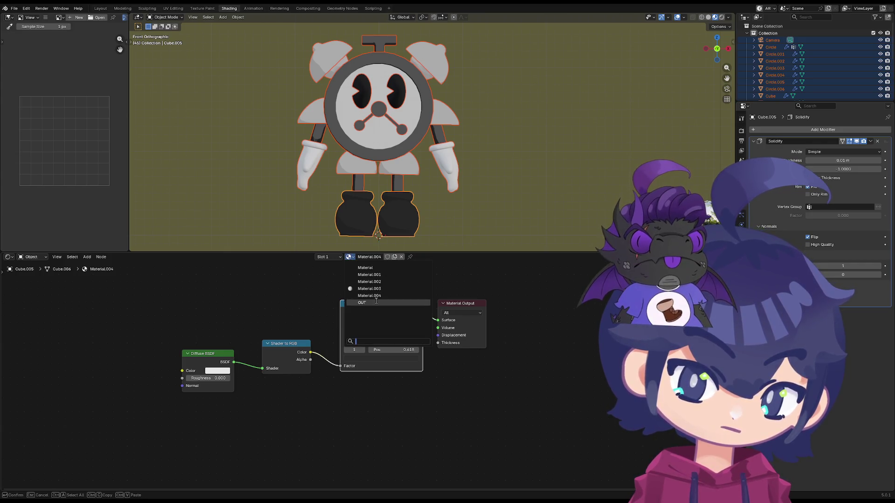
click(377, 302)
key(ctrl+z)
click(349, 257)
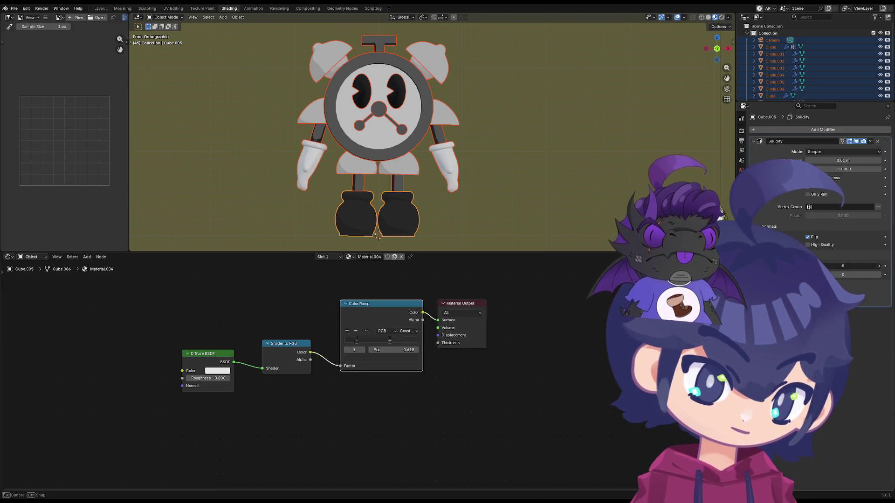
drag(850, 266, 860, 266)
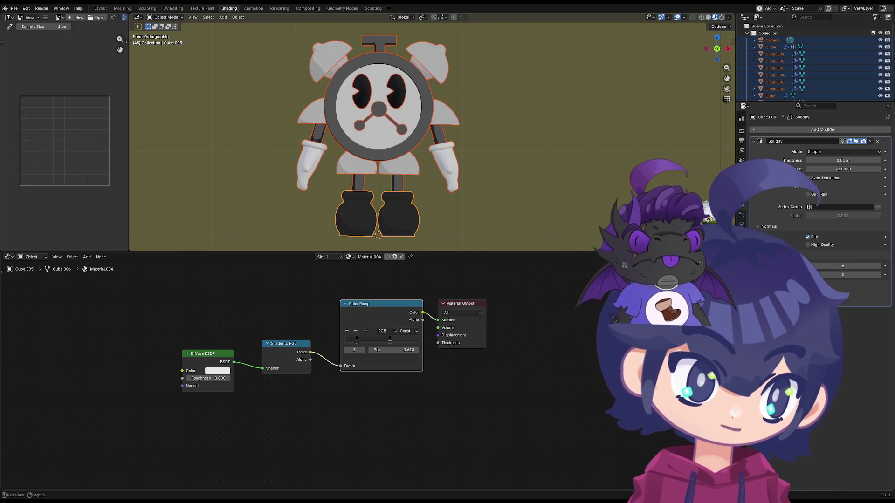
- Show the boots' Material.004 settings in the Material Properties
click(741, 247)
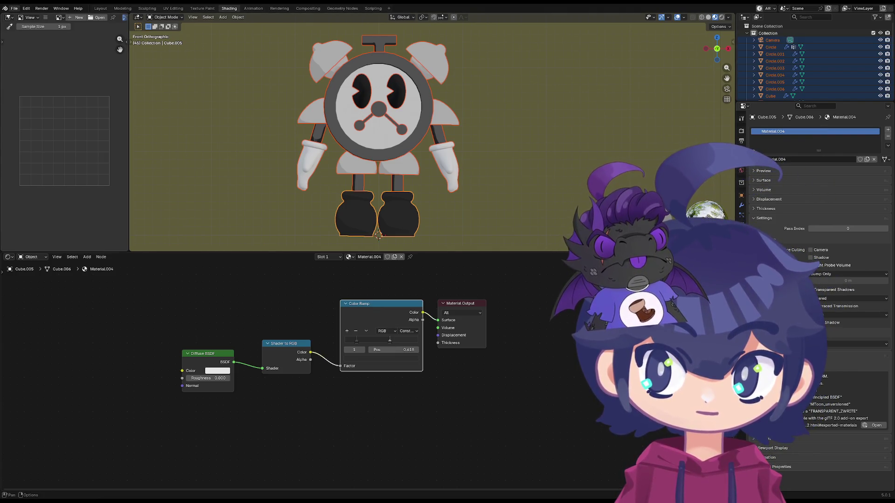
- Revert the file to its last saved version
click(15, 8)
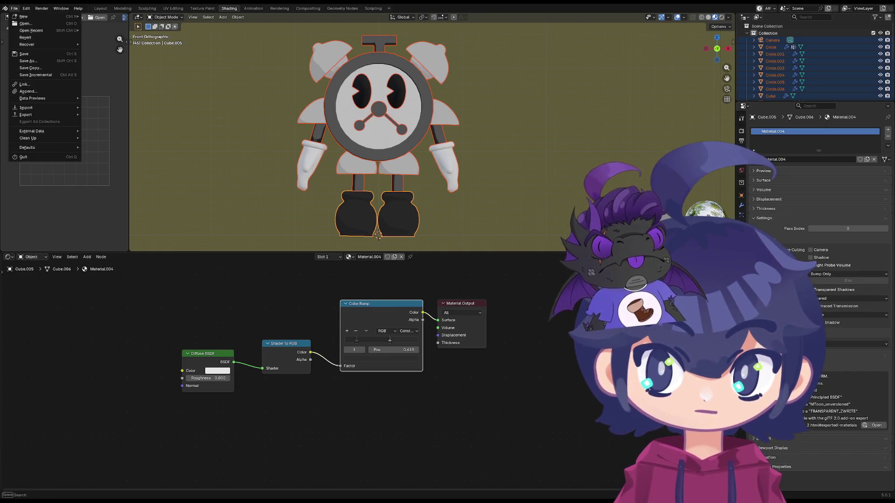
click(25, 37)
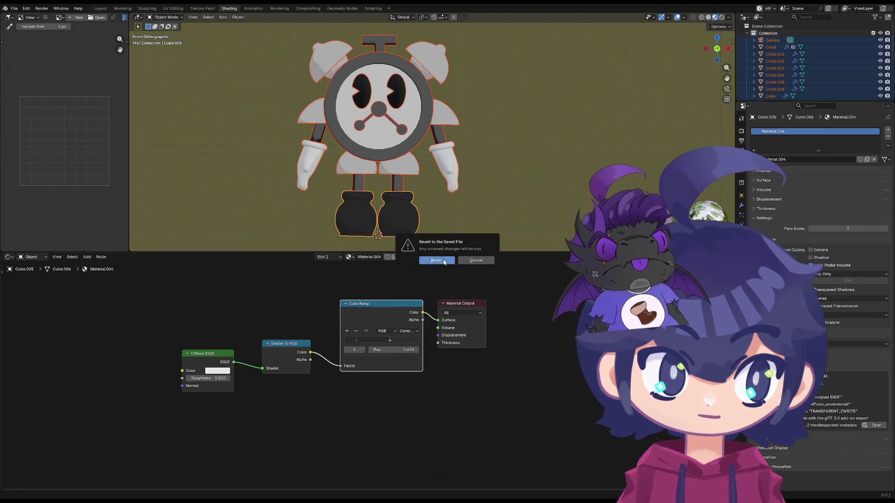
click(436, 261)
- Join all robot parts into one Circle object and frame everything in view
key(a)
right_click(407, 142)
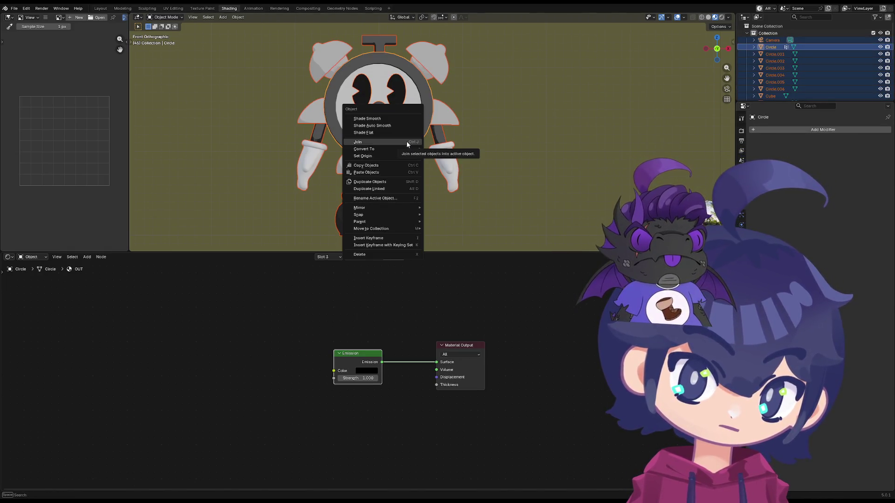
click(407, 141)
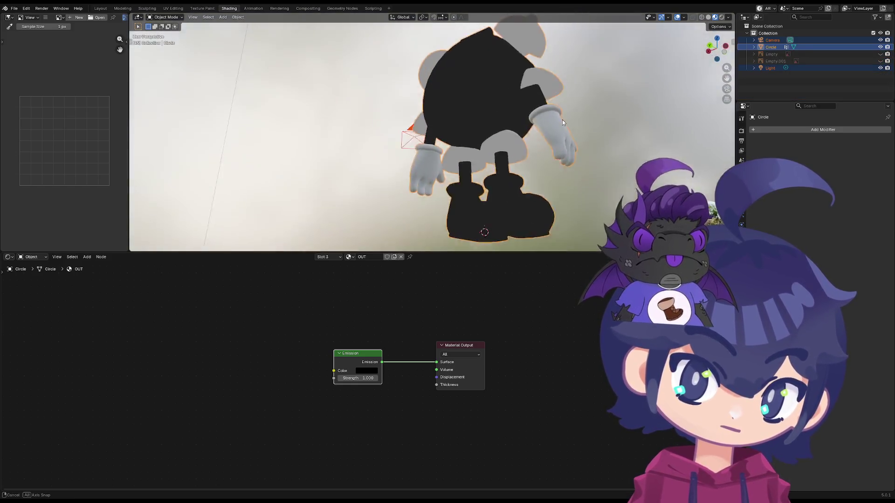
key(grave)
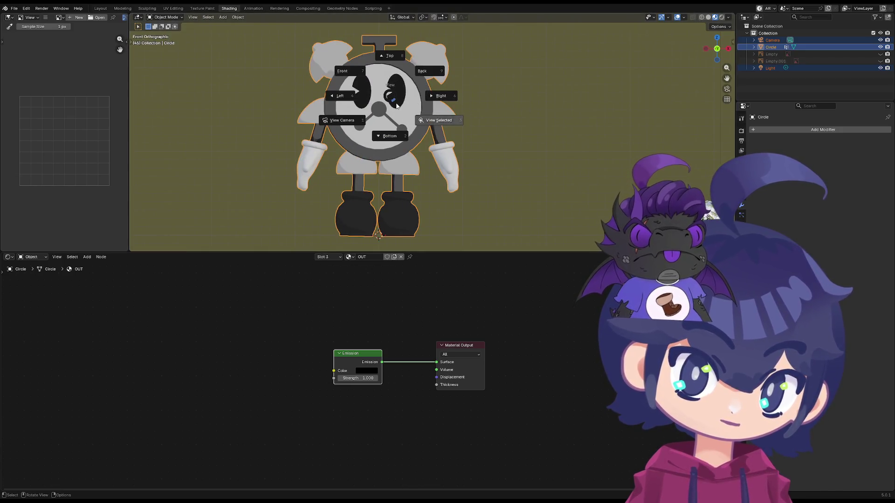
click(439, 120)
scroll(375, 182, down, 3)
- Check the camera and light selections, then select only the joined robot
shift+middle_drag(445, 102, 424, 137)
click(544, 67)
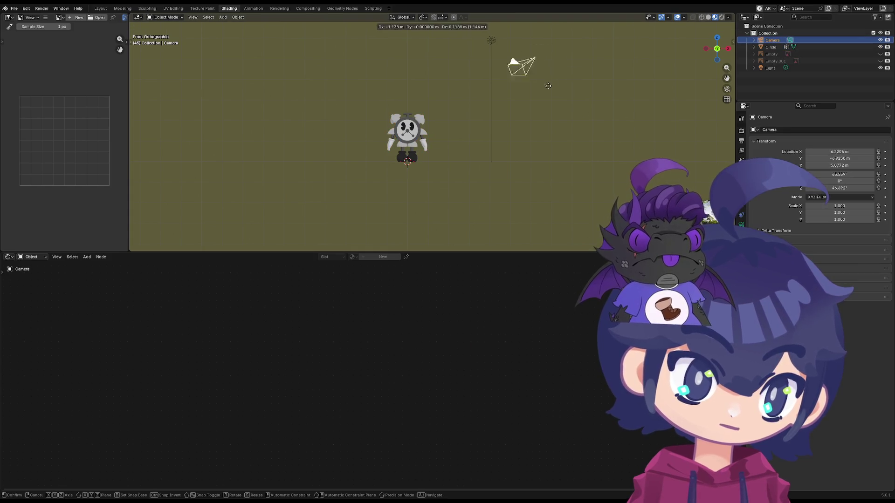
click(493, 41)
shift+click(544, 68)
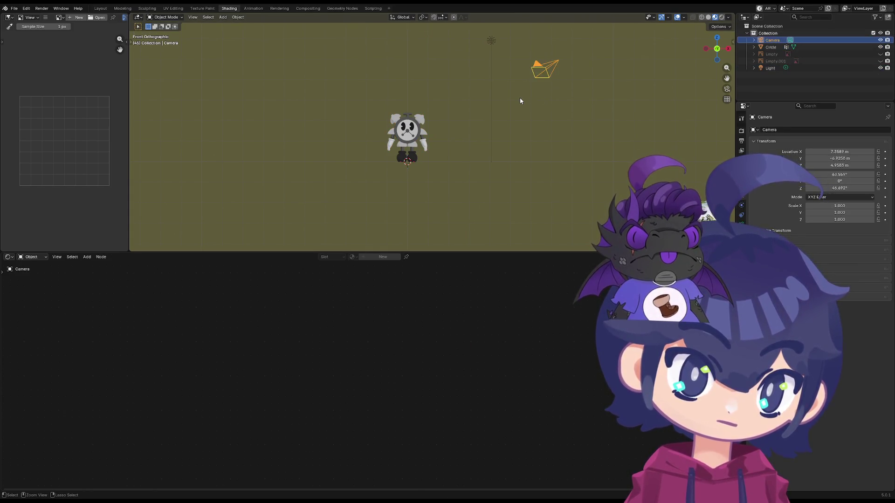
shift+click(420, 140)
click(423, 145)
scroll(423, 146, up, 3)
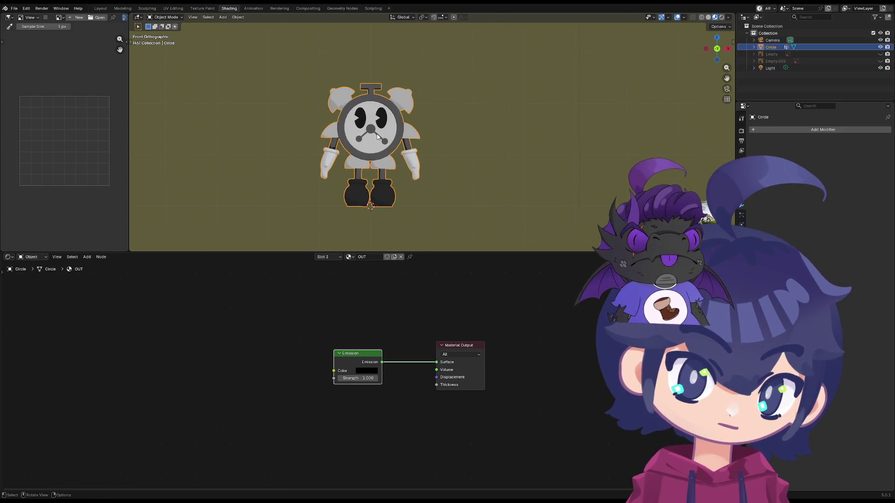
- Return to front view and review the joined robot's material slots
middle_drag(410, 136, 389, 137)
key(grave)
click(359, 97)
click(742, 237)
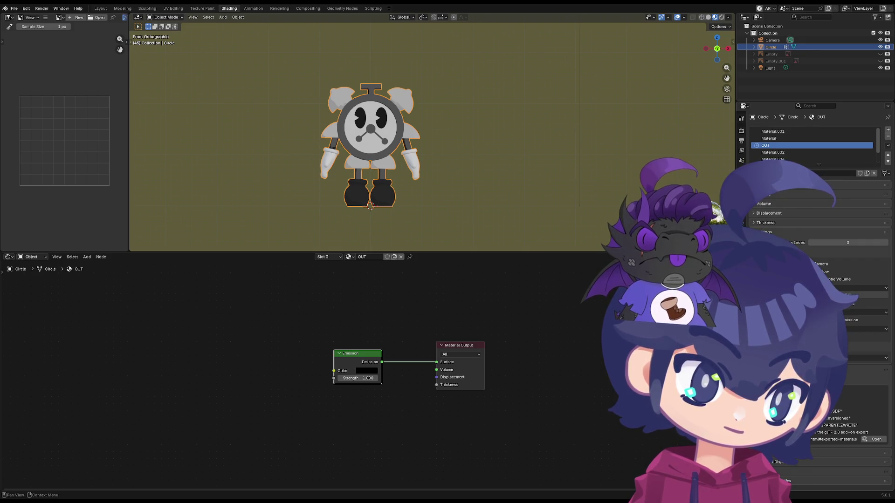
click(764, 232)
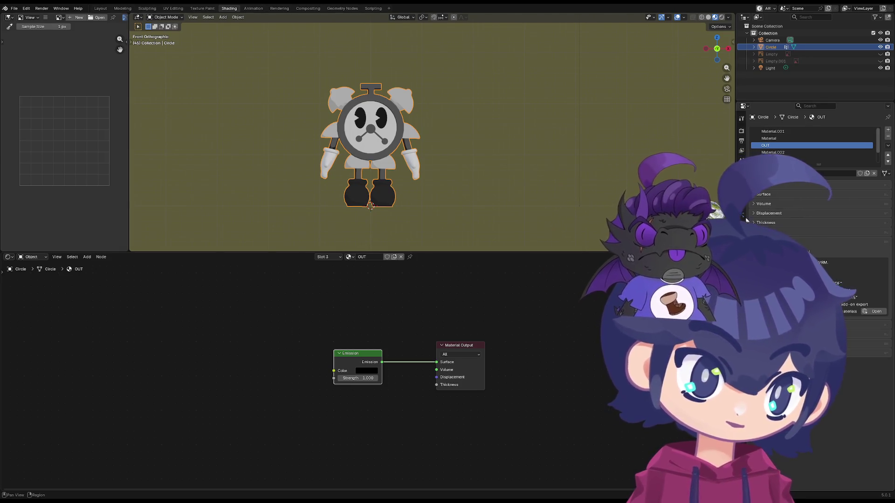
- Add a Solidify modifier to the joined Circle object
click(744, 202)
click(765, 127)
text(solid)
key(Return)
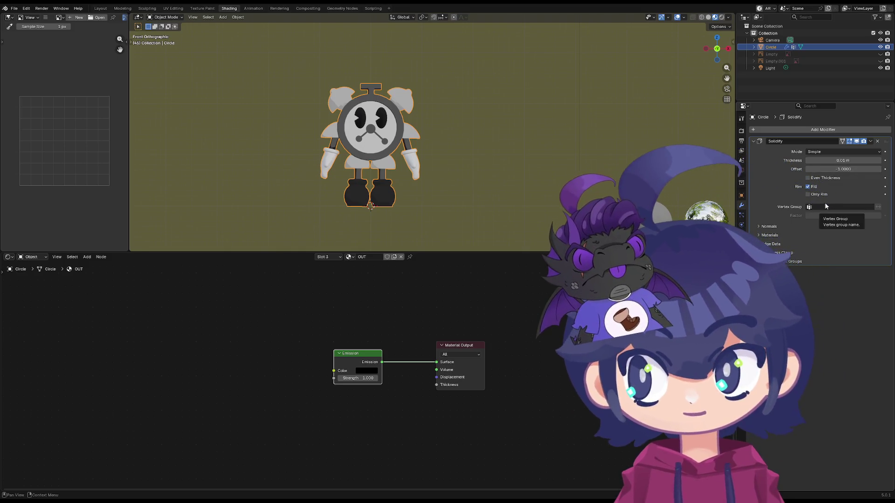
- Flip the Circle's Solidify shell normals and glance at its material slots, including OUT
click(789, 226)
click(807, 237)
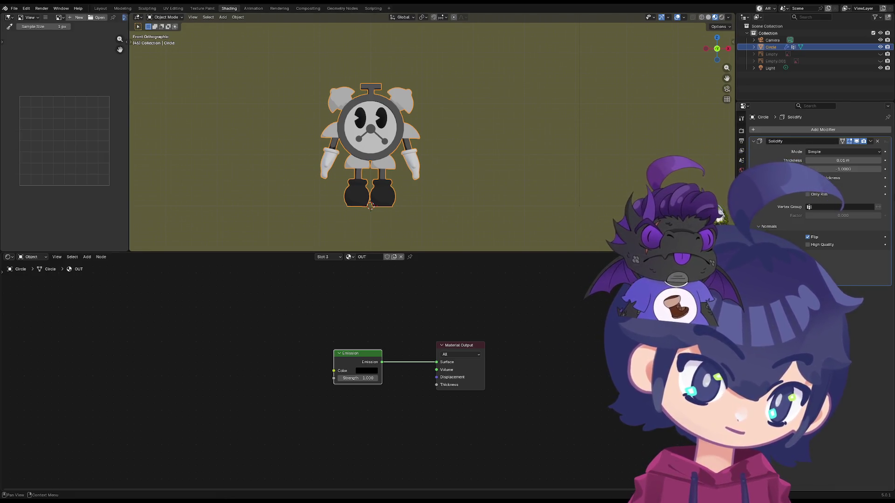
click(741, 251)
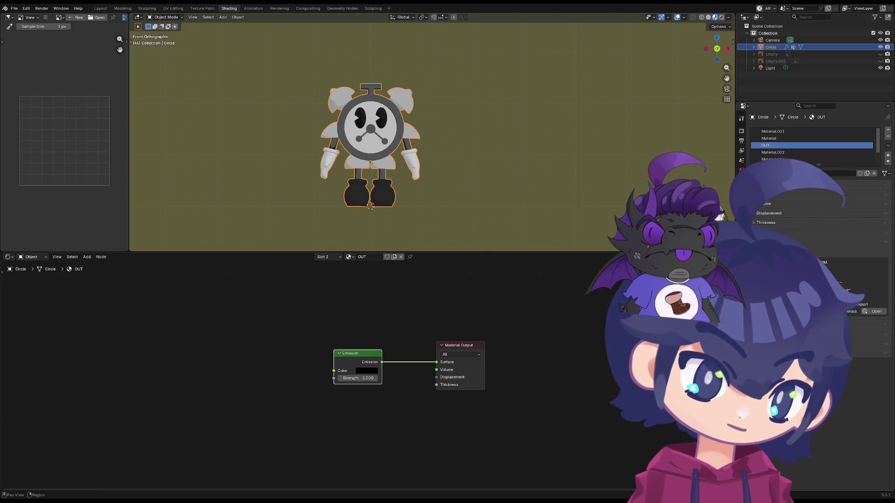
click(741, 201)
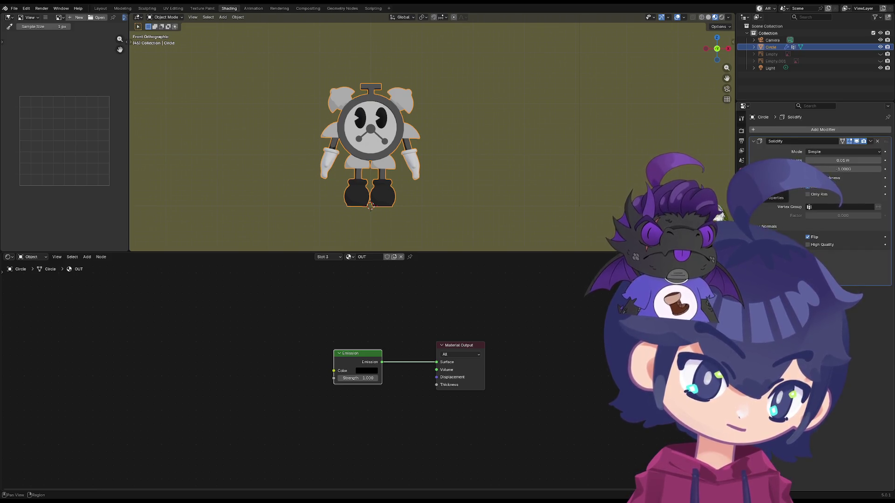
- Look through the other property categories and return to the Solidify settings
click(741, 190)
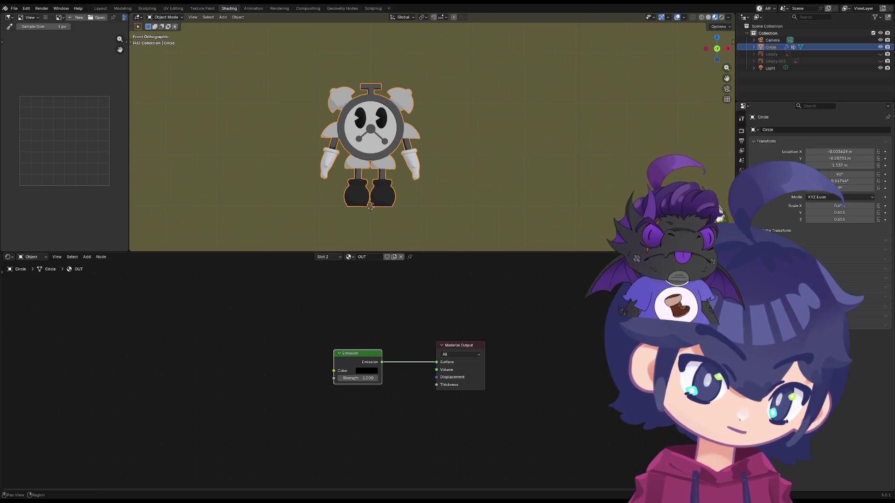
click(741, 152)
click(742, 142)
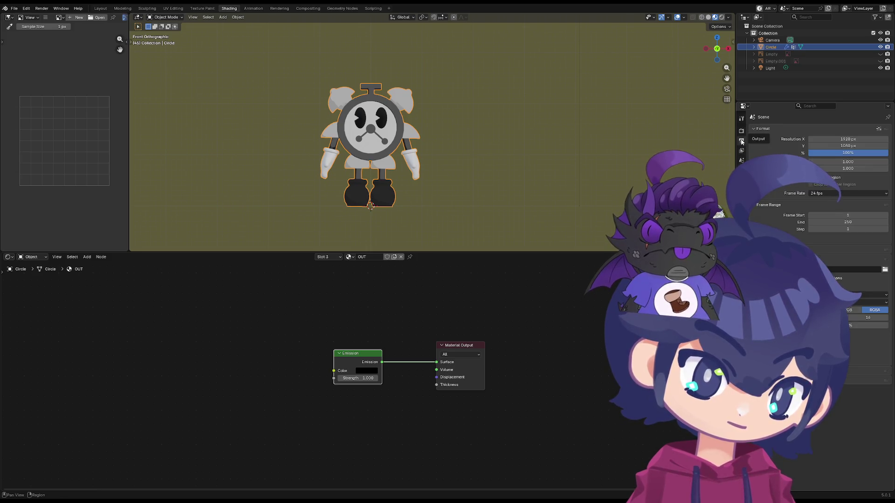
click(741, 171)
click(741, 200)
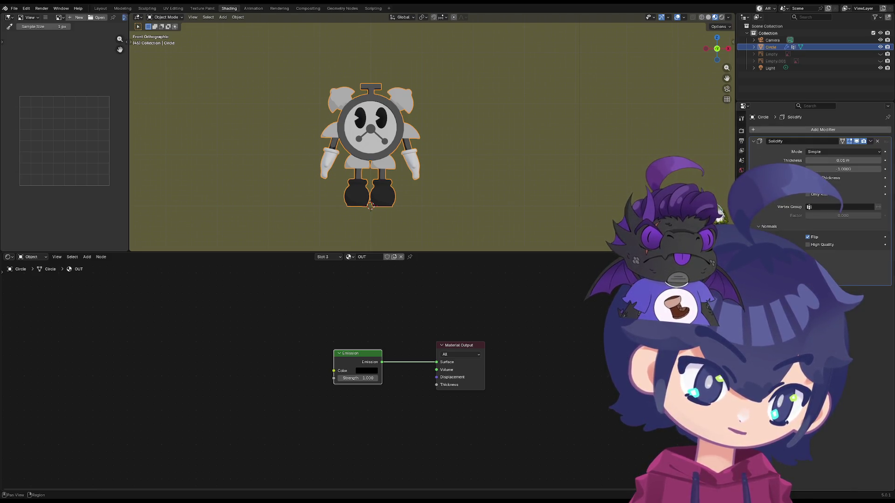
- Expand Solidify's material options and try several outline material offsets
click(836, 256)
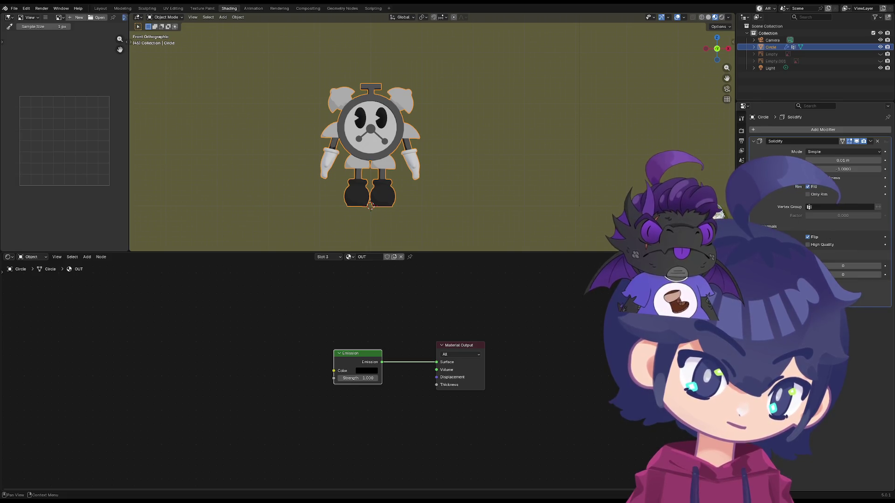
click(886, 269)
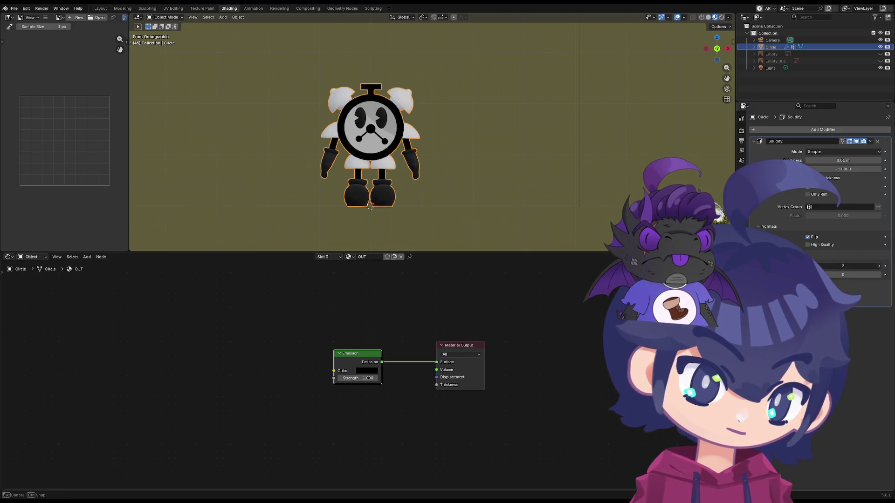
click(879, 269)
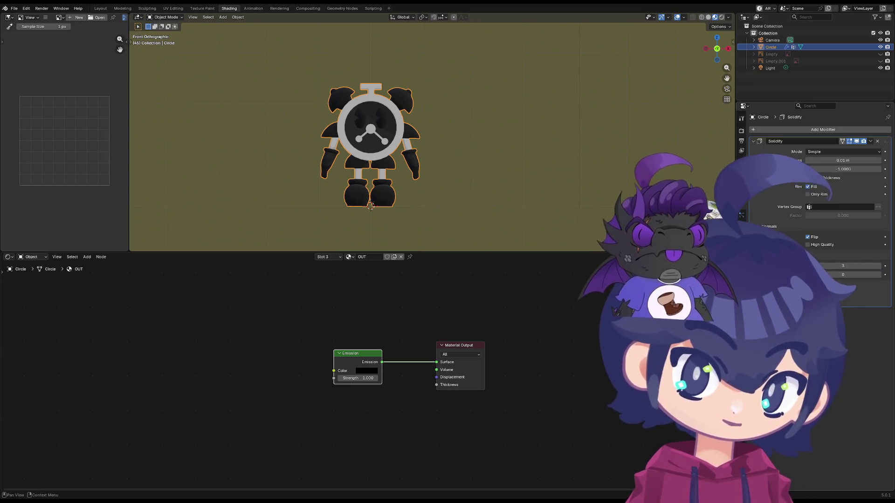
click(879, 268)
click(879, 269)
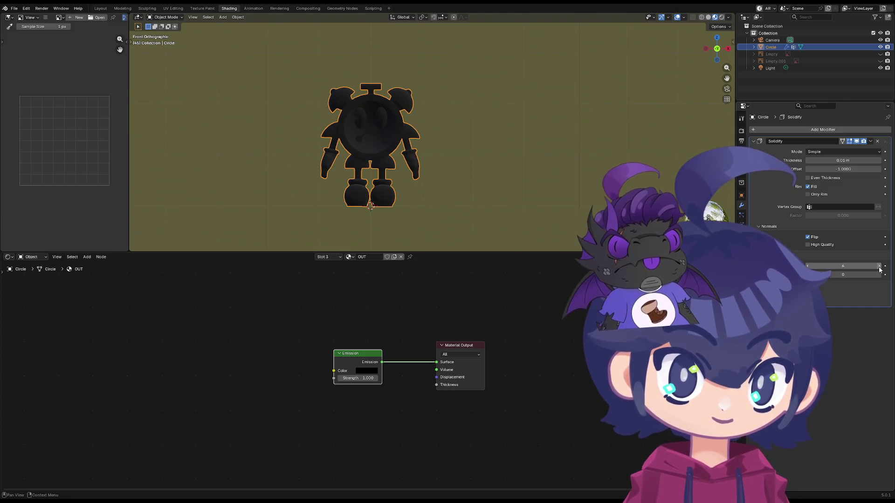
scroll(366, 140, up, 1)
scroll(317, 138, up, 3)
shift+middle_drag(317, 138, 433, 126)
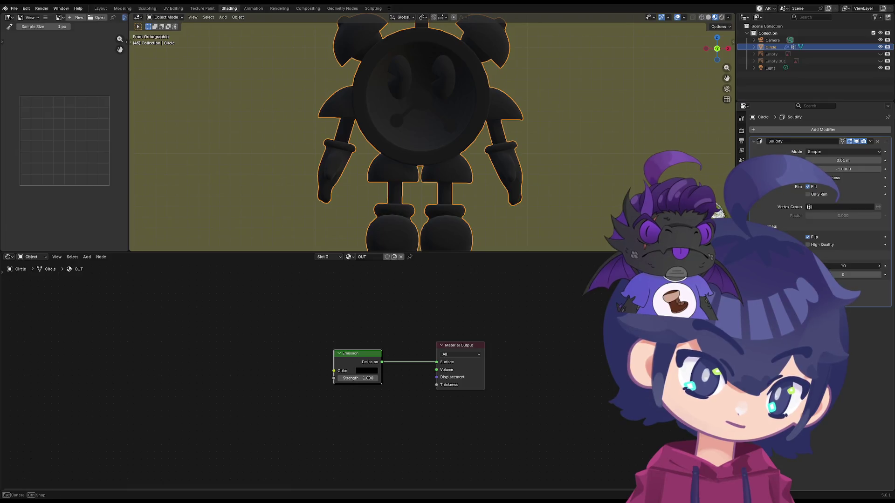
click(880, 266)
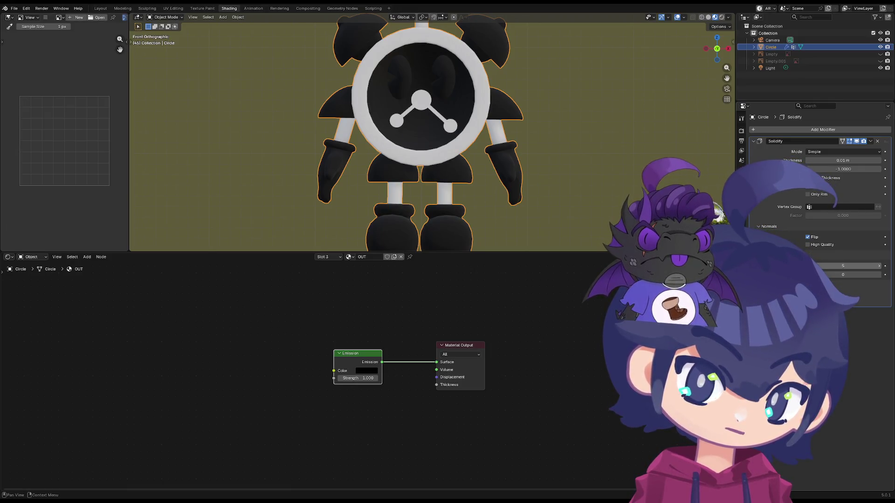
click(880, 266)
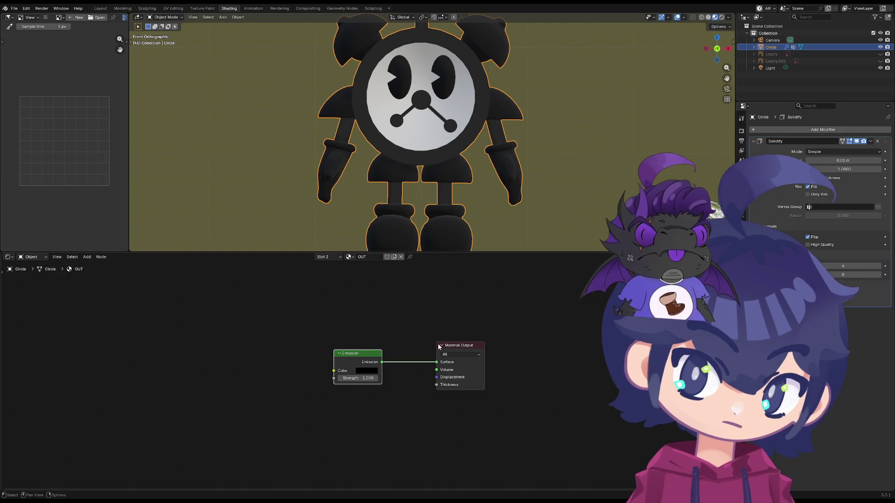
- Set the OUT emission colour to purple and settle the outline material offset at 3
click(362, 376)
drag(417, 302, 418, 267)
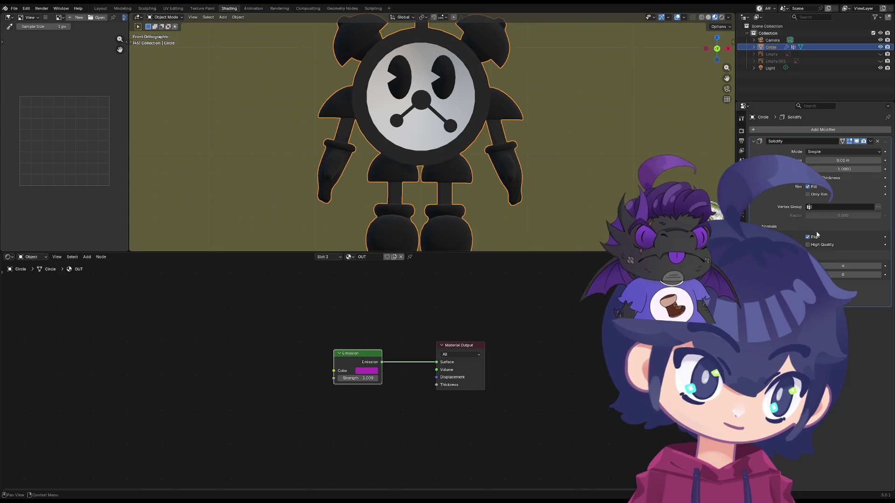
click(880, 267)
click(880, 267)
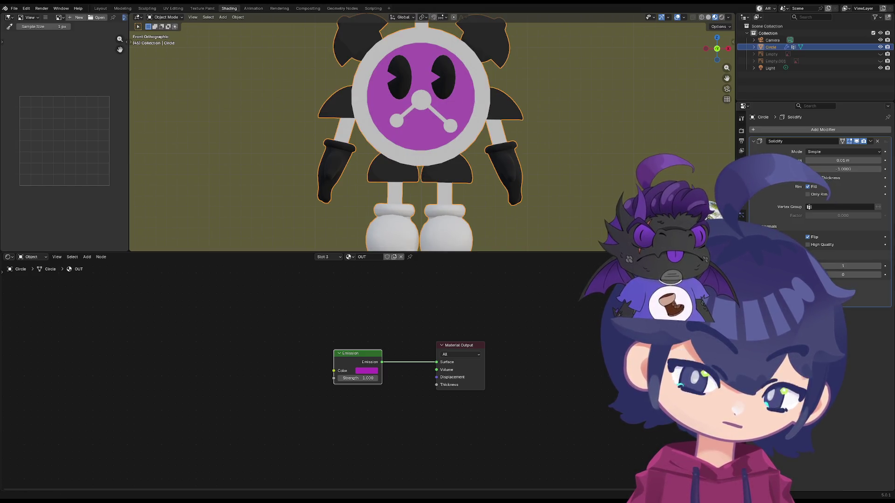
drag(880, 267, 867, 266)
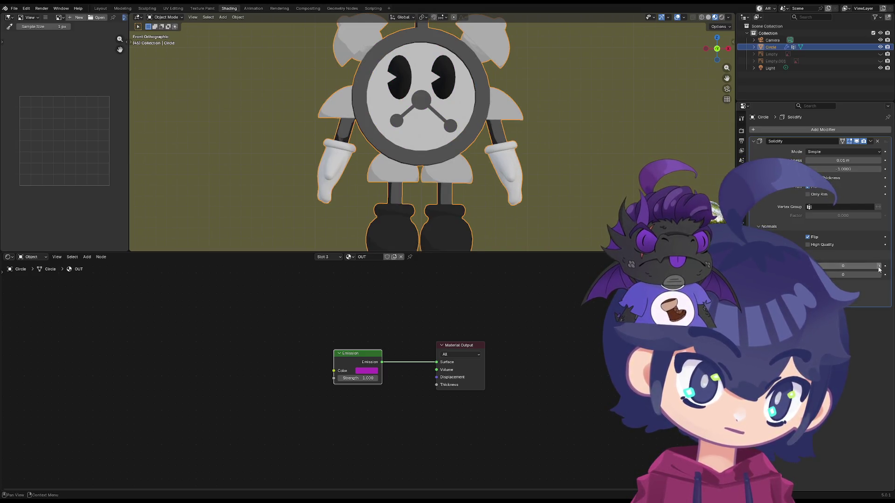
click(879, 266)
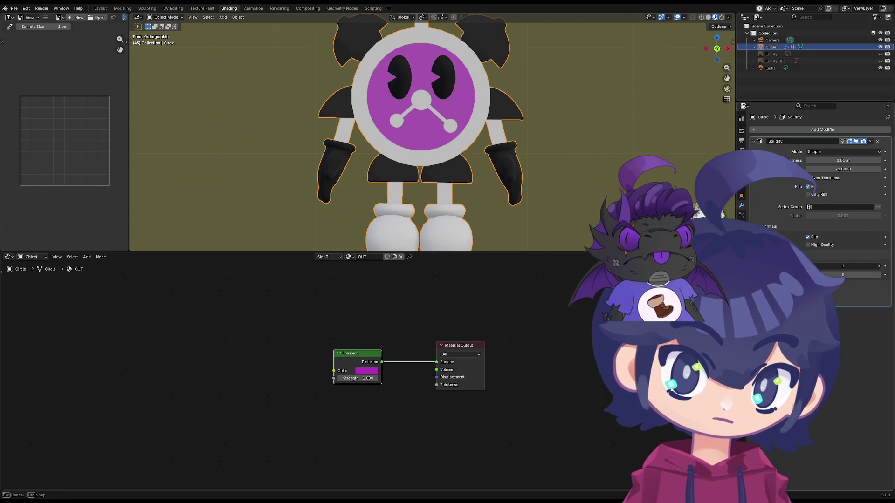
click(881, 267)
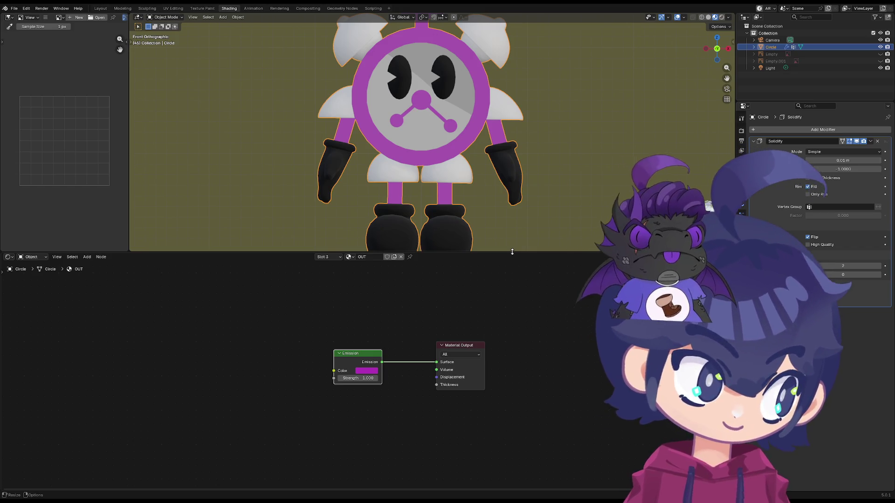
click(876, 266)
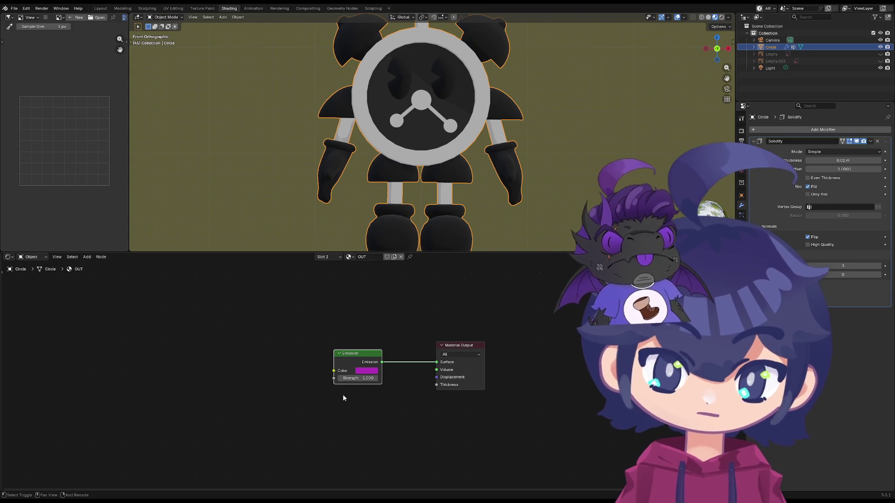
- Add a Translucent BSDF node beside the purple Emission in the OUT material
key(shift+a)
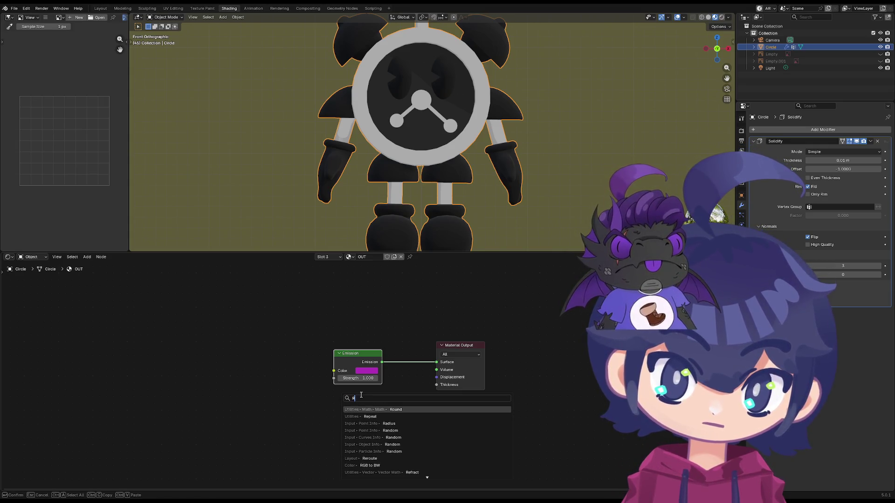
key(Escape)
key(shift+a)
key(Escape)
click(347, 404)
text(TRA)
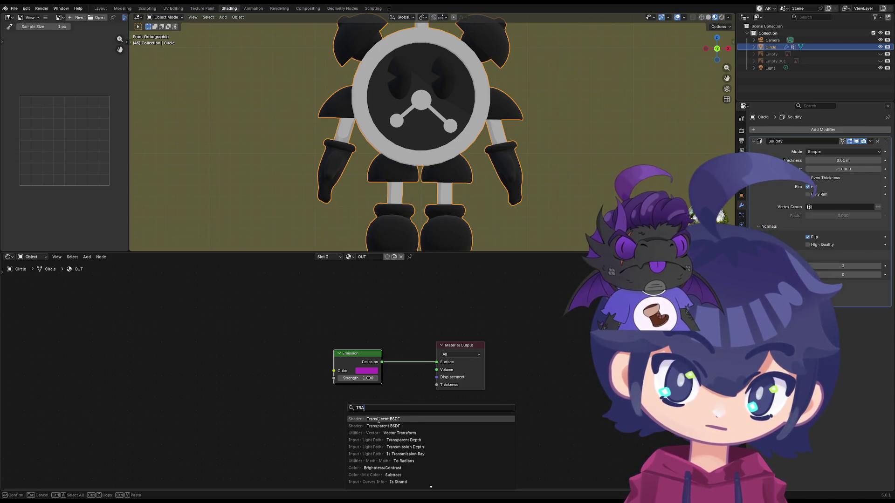
click(378, 419)
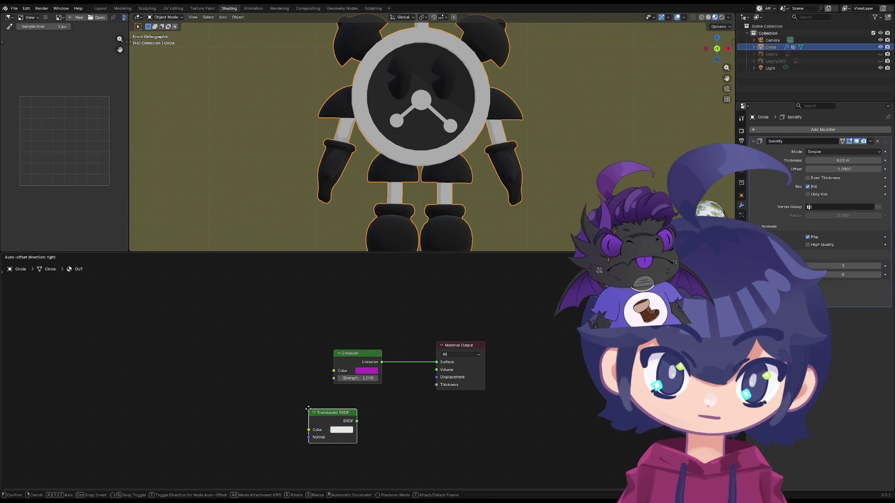
click(330, 406)
drag(378, 418, 437, 370)
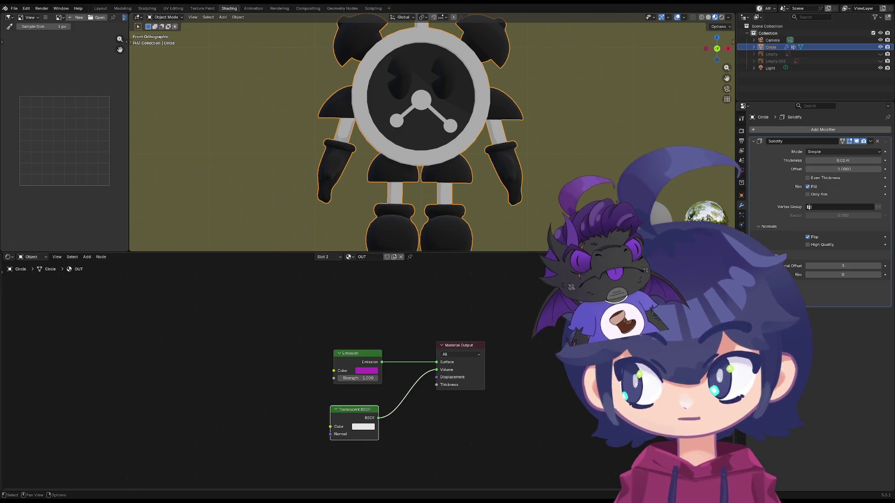
- Insert a Mix Shader between Emission and Material Output with Translucent BSDF as its second shader
key(shift+a)
text(M)
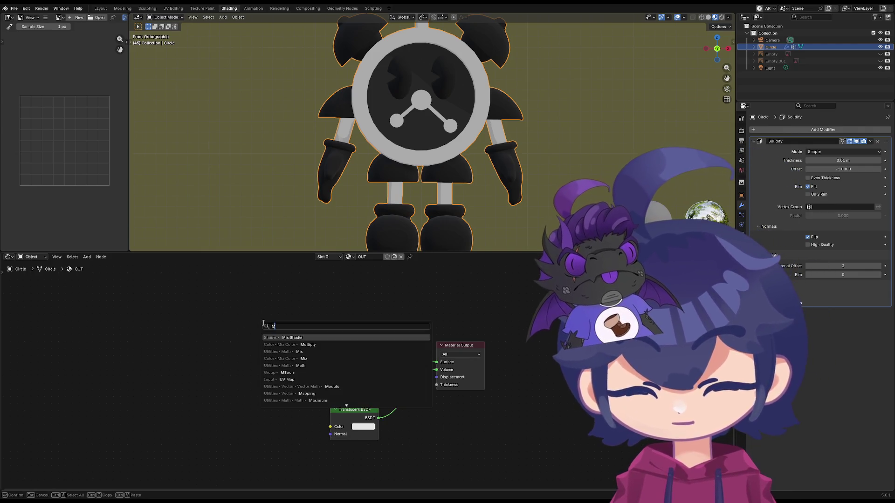
text(IXX S)
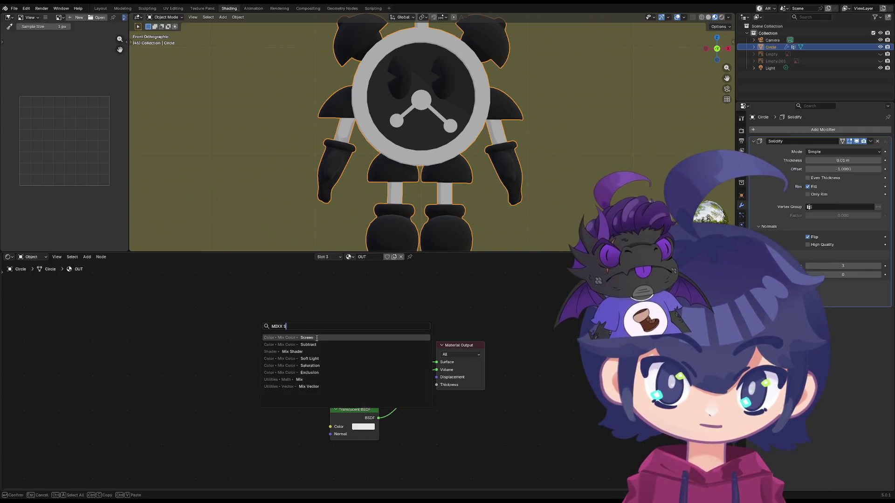
click(300, 351)
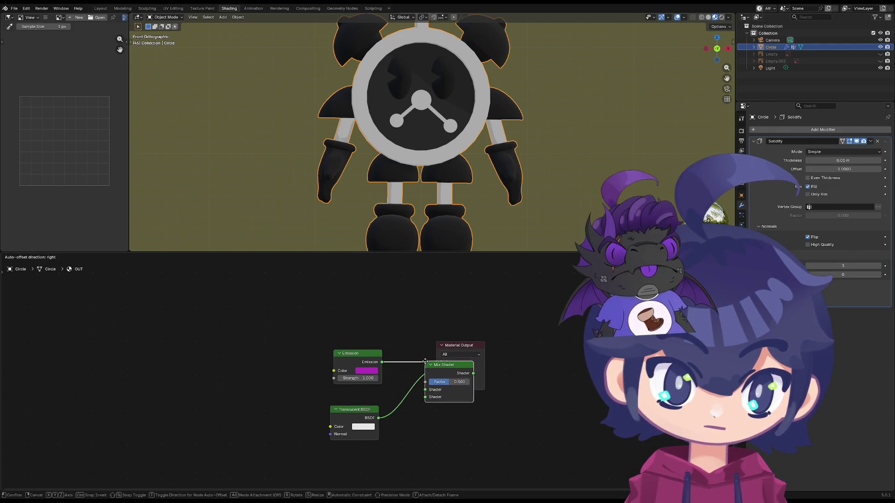
click(425, 362)
drag(424, 398, 435, 399)
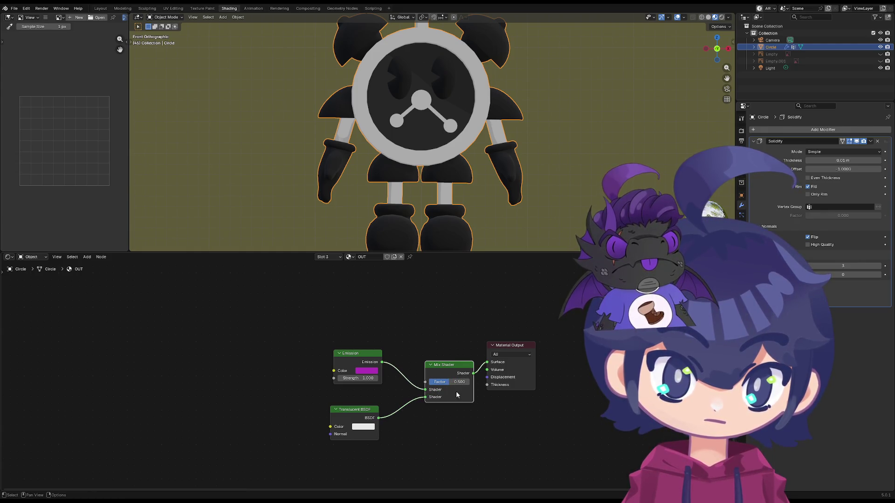
drag(500, 356, 516, 366)
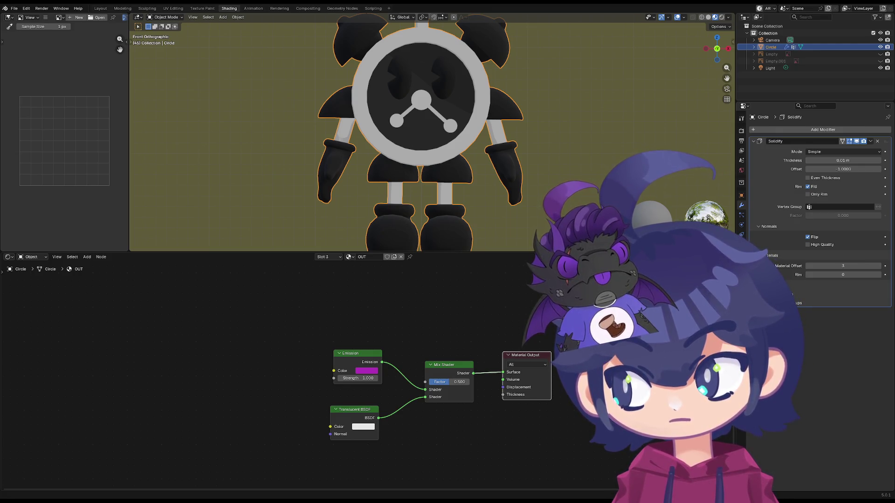
key(shift+a)
click(323, 319)
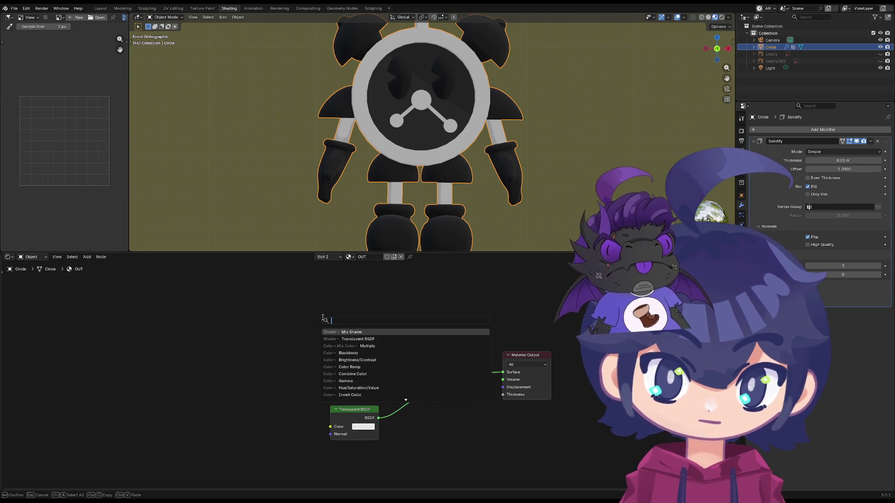
text(geometry)
- Add a Geometry node and drive the Mix Shader factor from its Backfacing output
key(Return)
click(319, 265)
middle_drag(320, 265, 274, 298)
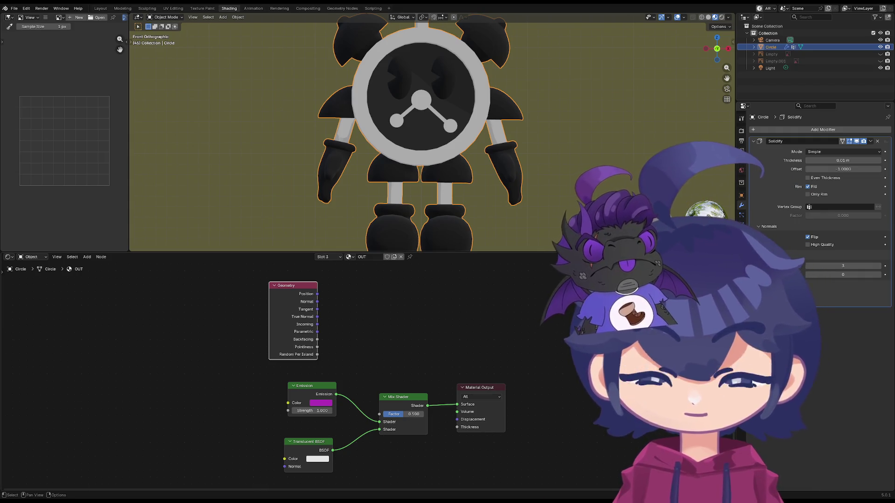
mouse_move(317, 339)
mouse_down()
mouse_move(383, 397)
mouse_move(380, 414)
mouse_up()
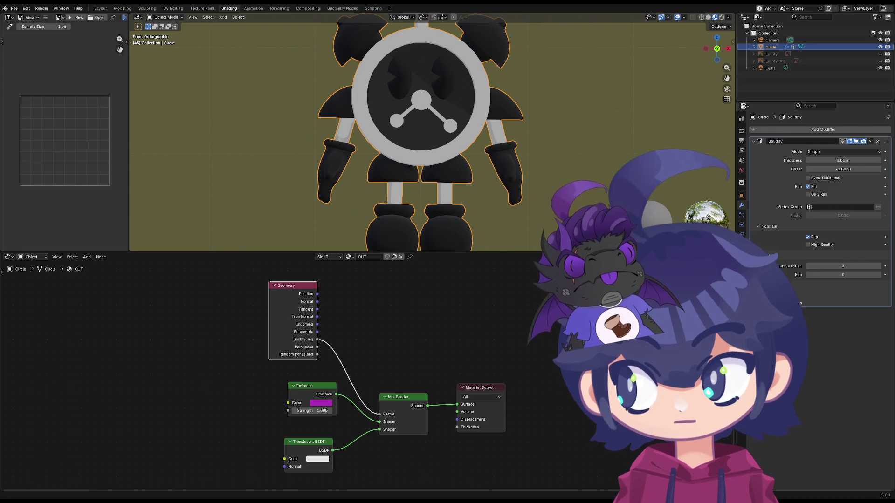
click(275, 286)
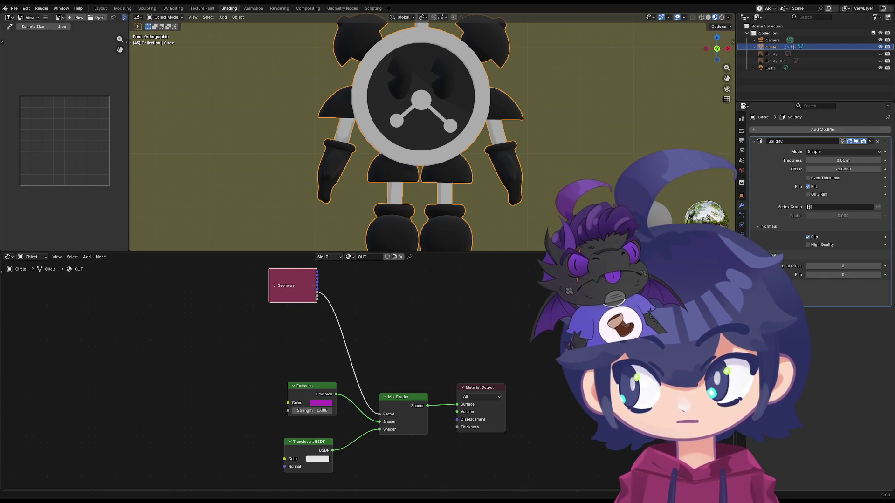
- Duplicate the Mix Shader before Material Output and feed Translucent BSDF into the second one
click(402, 398)
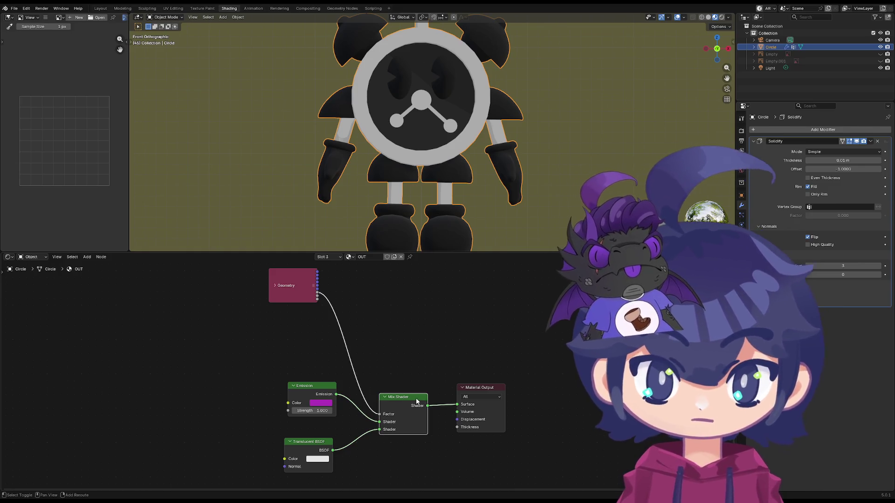
key(shift+d)
click(476, 393)
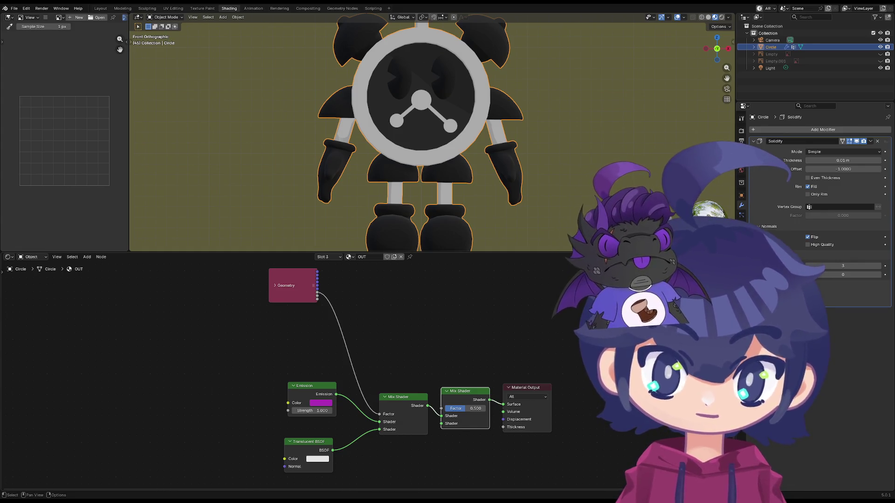
middle_drag(357, 461, 344, 447)
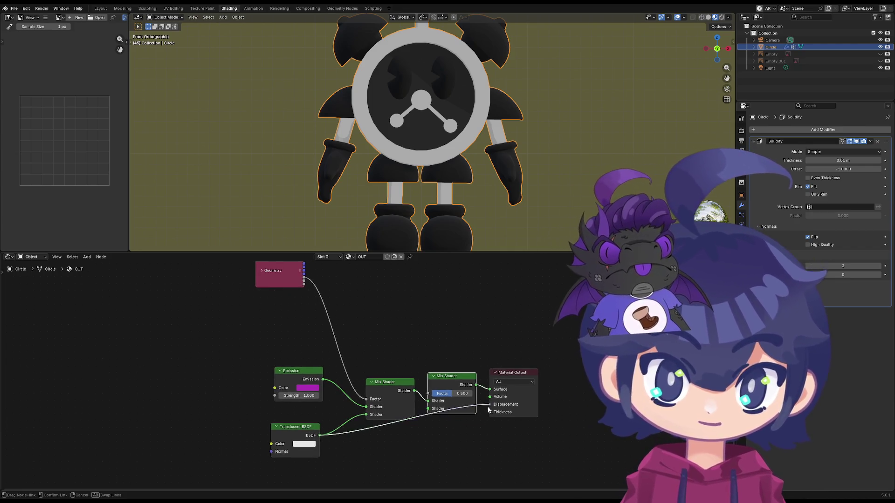
drag(319, 435, 428, 409)
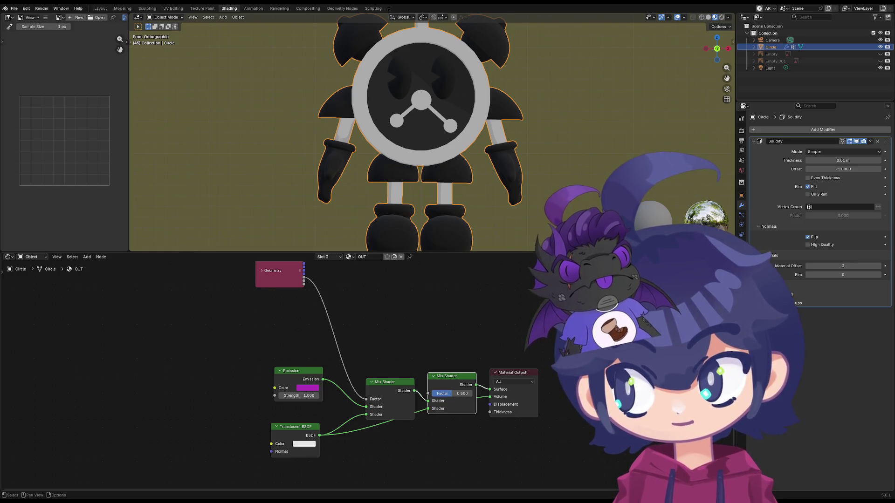
middle_drag(355, 321, 305, 343)
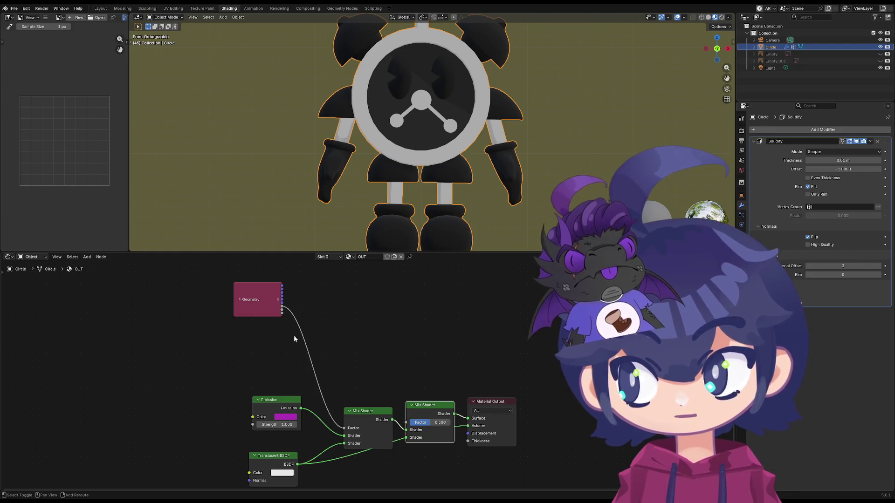
- Abandon a Light Path node search and undo the node edits back to a lone Material Output
key(shift+a)
click(297, 338)
text(light)
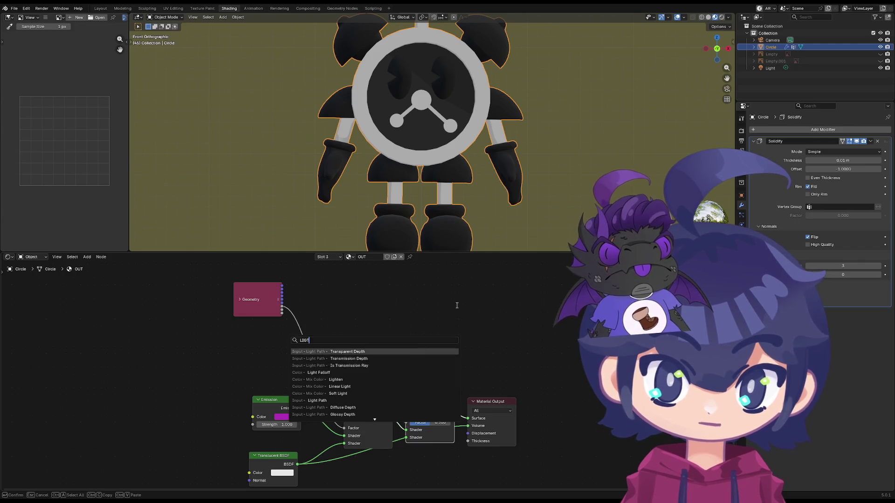
key(Escape)
key(ctrl+z)
key(ctrl+z)
key(ctrl+z)
key(ctrl+z)
key(ctrl+z)
key(ctrl+z)
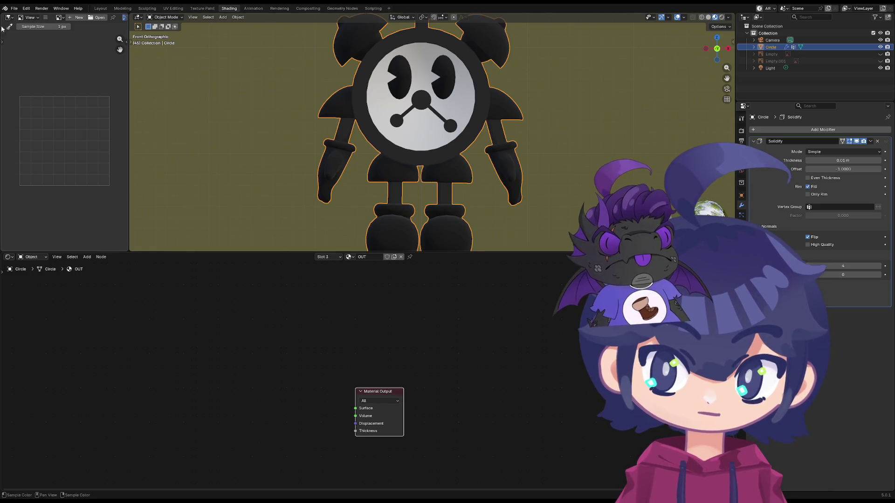
- Revert the file to its last saved version, discarding the Solidify outline
click(15, 8)
mouse_move(28, 44)
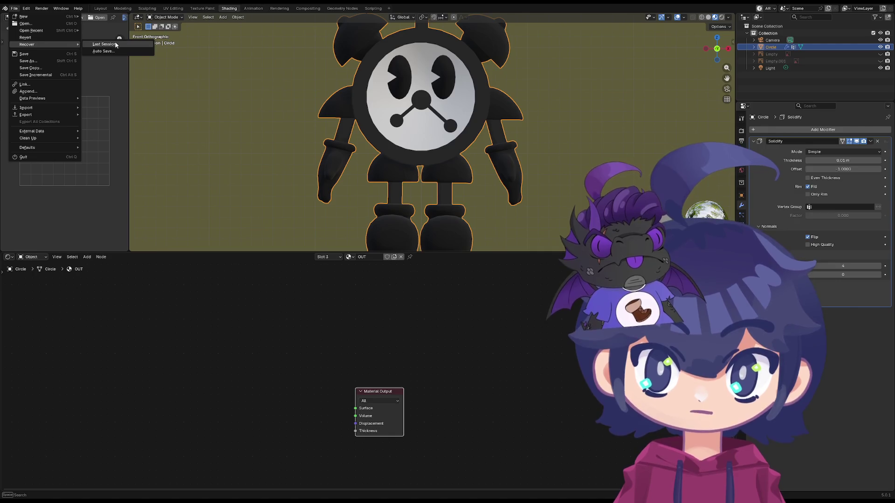
click(51, 36)
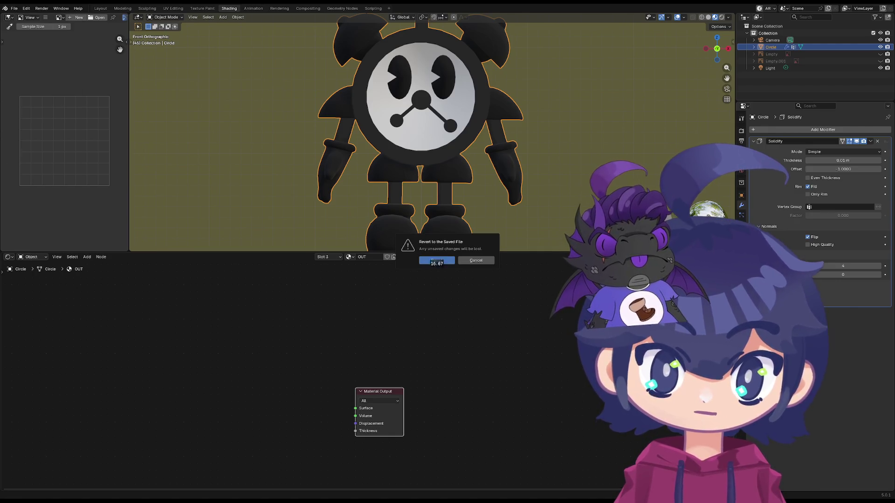
click(436, 260)
- Select all objects with Circle active and join them into one object
key(a)
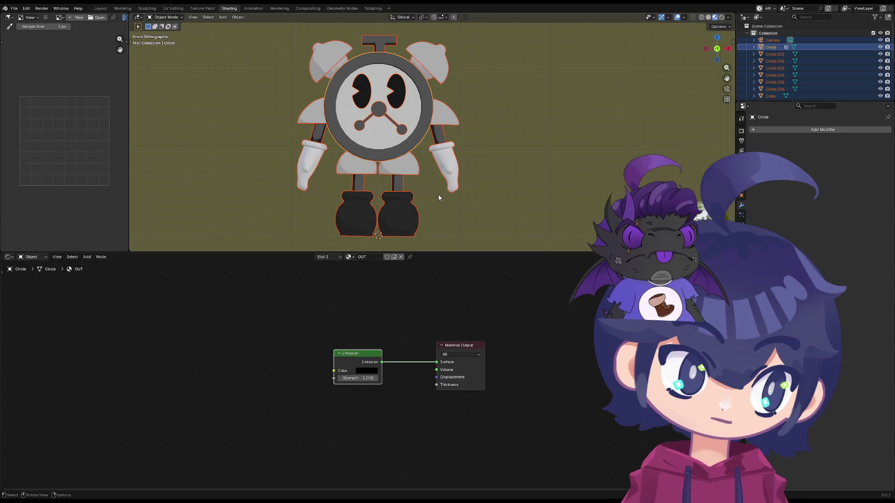
middle_drag(397, 142, 420, 161)
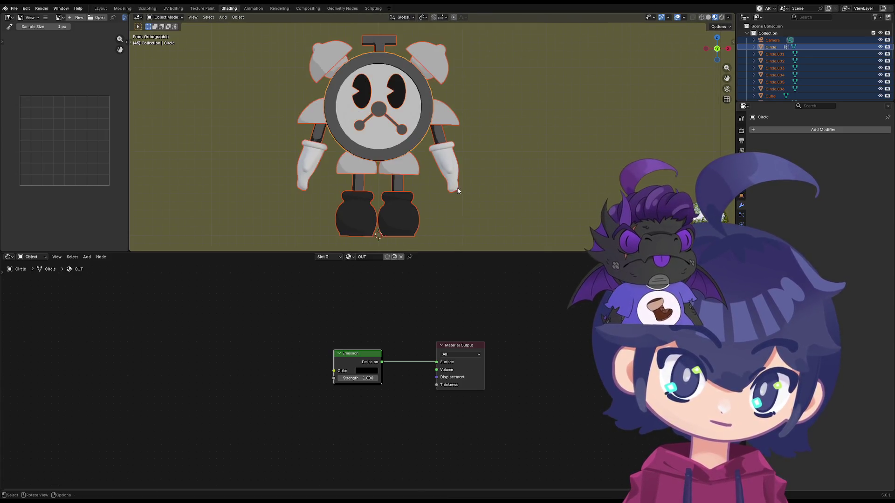
scroll(420, 161, down, 5)
middle_drag(480, 205, 422, 133)
click(423, 132)
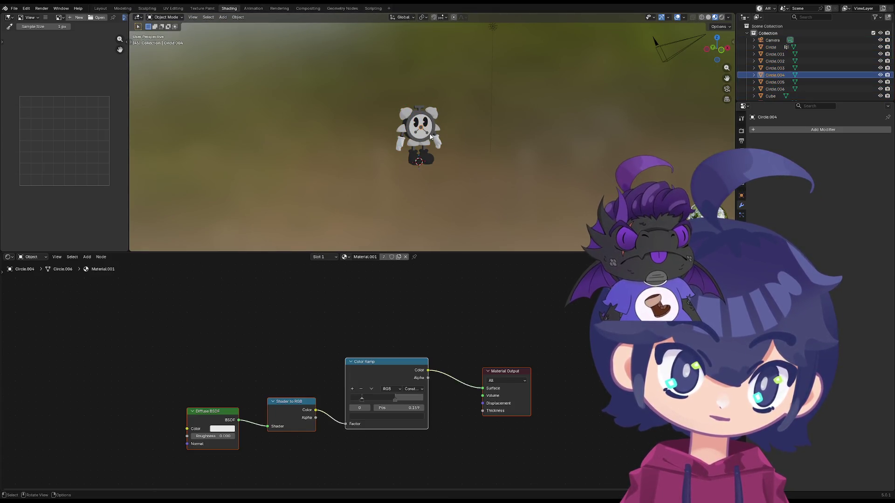
click(432, 137)
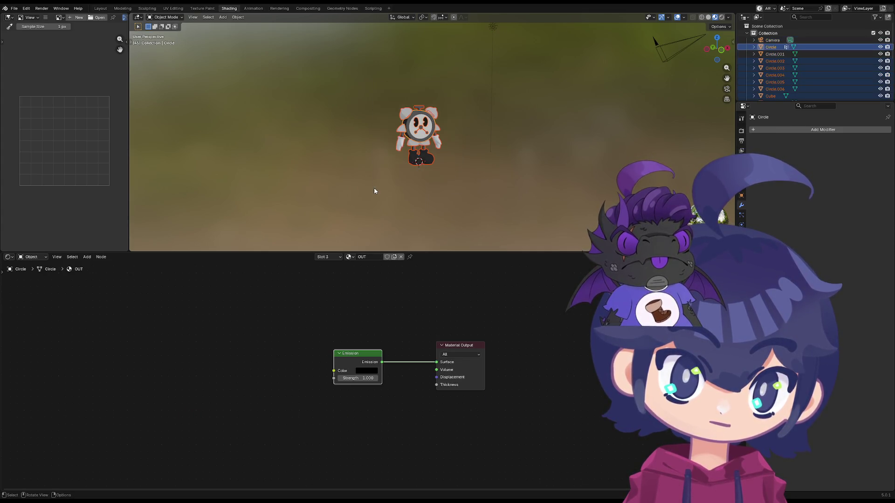
right_click(424, 151)
click(423, 149)
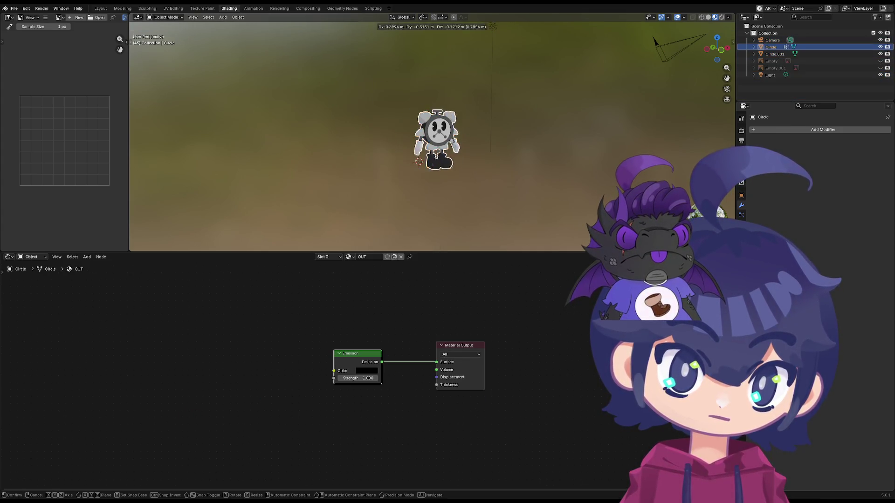
click(435, 148)
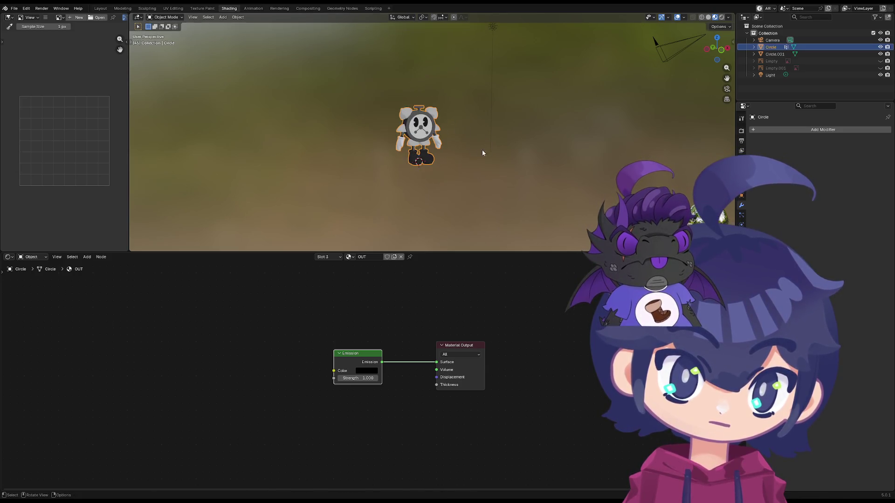
key(grave)
key(7)
scroll(317, 70, up, 2)
scroll(363, 98, up, 2)
scroll(410, 117, up, 2)
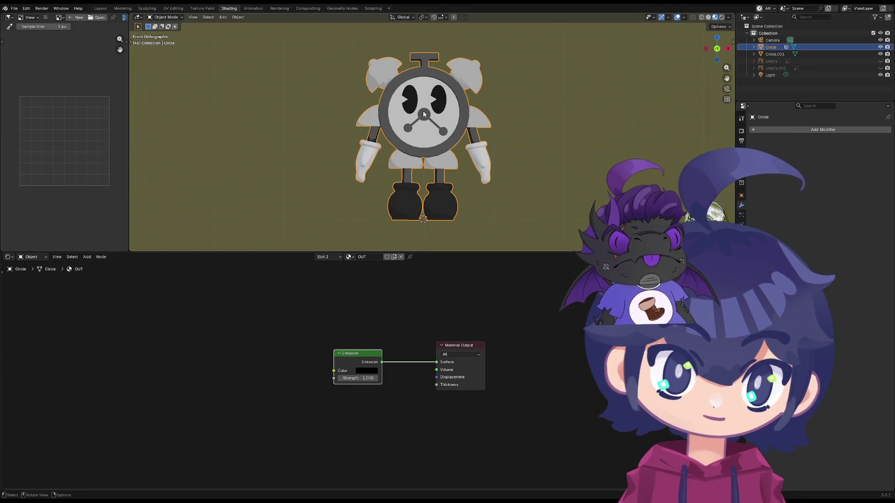
mouse_move(328, 93)
middle_down()
mouse_move(390, 88)
mouse_move(333, 85)
middle_up()
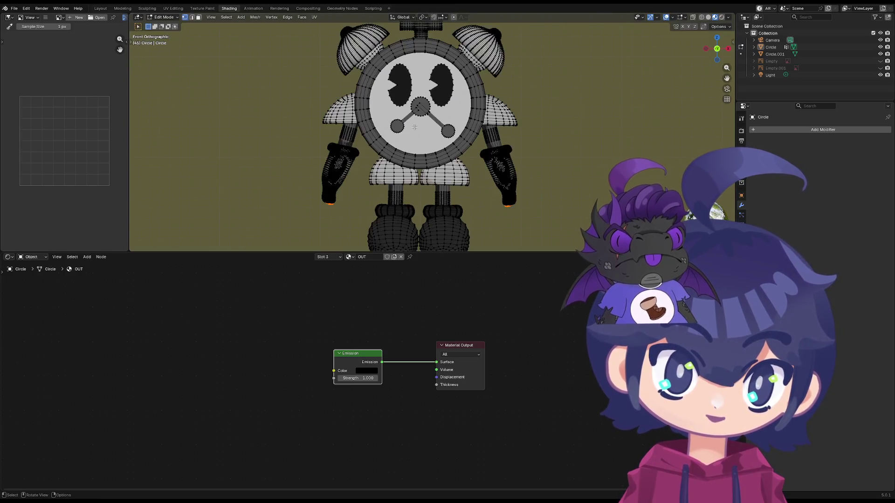
scroll(484, 166, up, 1)
mouse_move(485, 166)
middle_down()
mouse_move(408, 159)
mouse_move(423, 166)
middle_up()
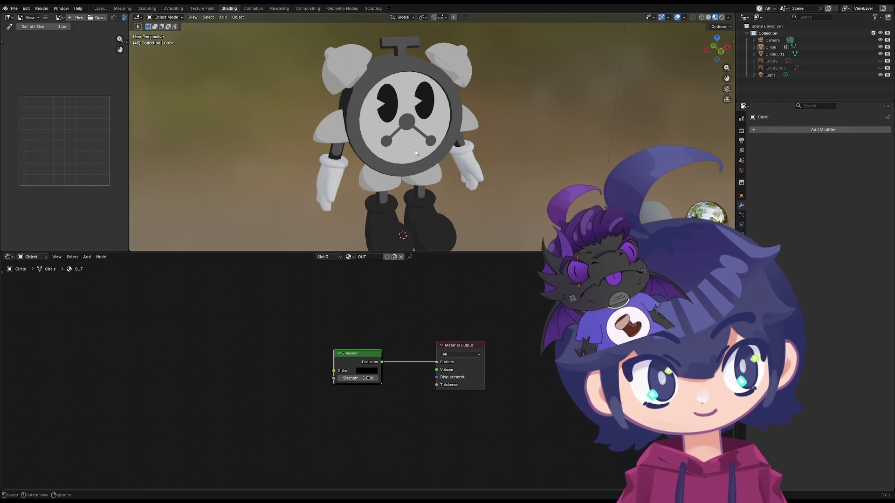
middle_drag(415, 149, 385, 163)
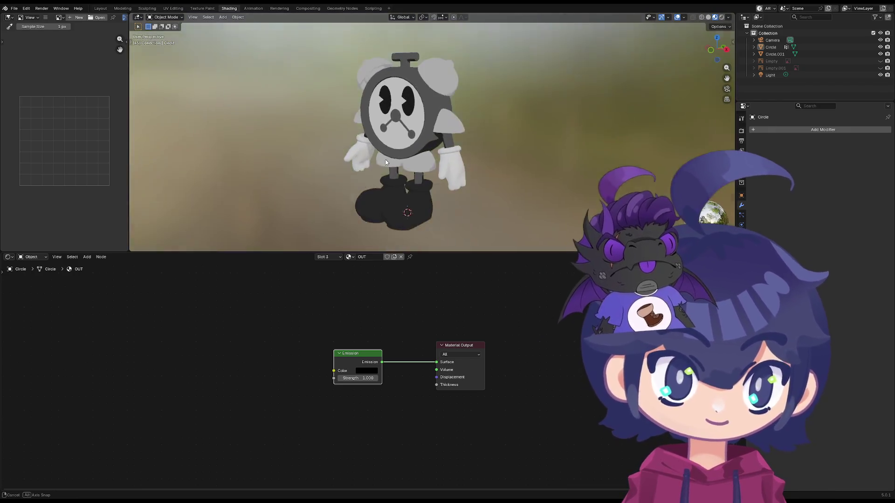
mouse_move(386, 163)
middle_down()
mouse_move(400, 149)
mouse_move(425, 157)
mouse_move(458, 144)
mouse_move(441, 144)
middle_up()
click(418, 183)
middle_drag(419, 183, 449, 200)
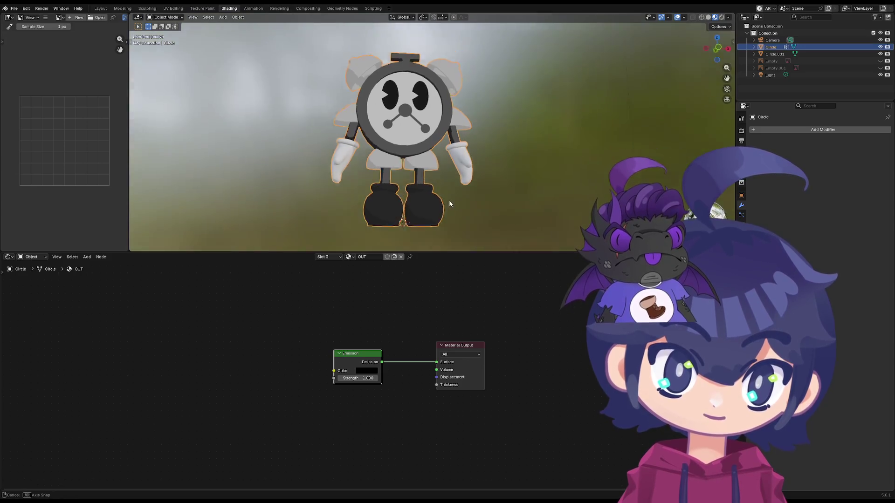
key(Tab)
key(Tab)
key(Tab)
key(Tab)
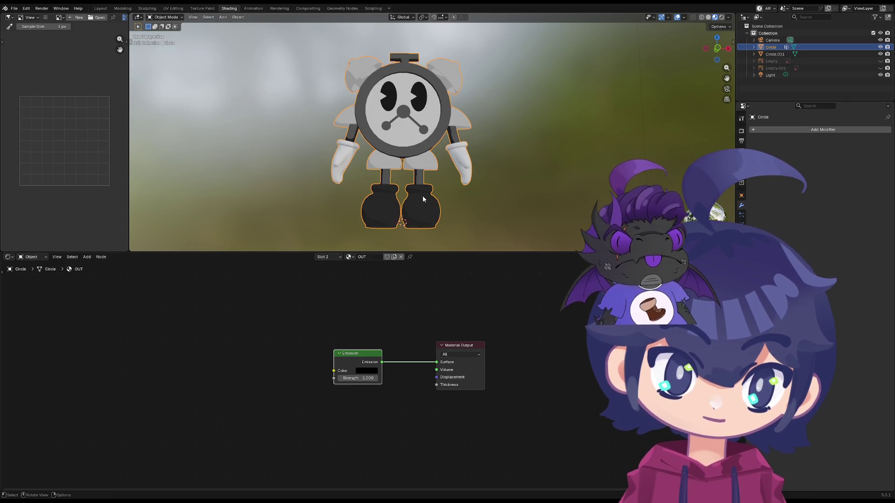
key(r)
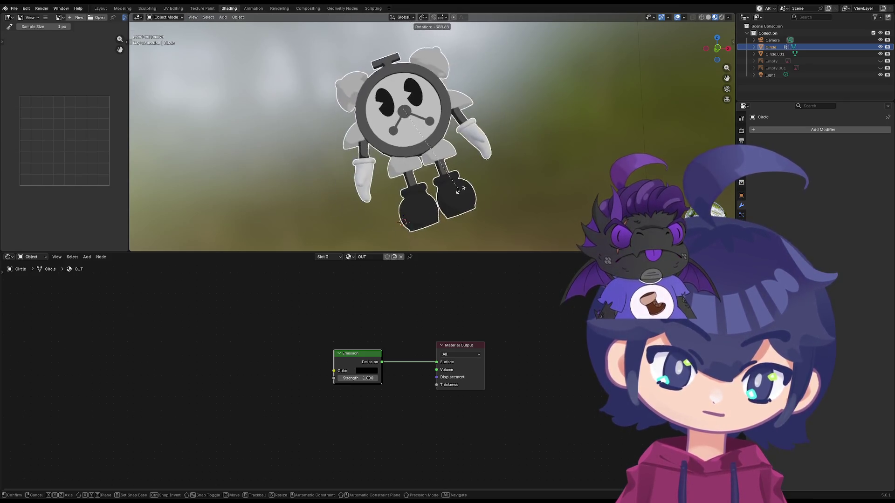
- Cancel the rotation and bring up the Add Modifier list for the joined Circle object
key(Escape)
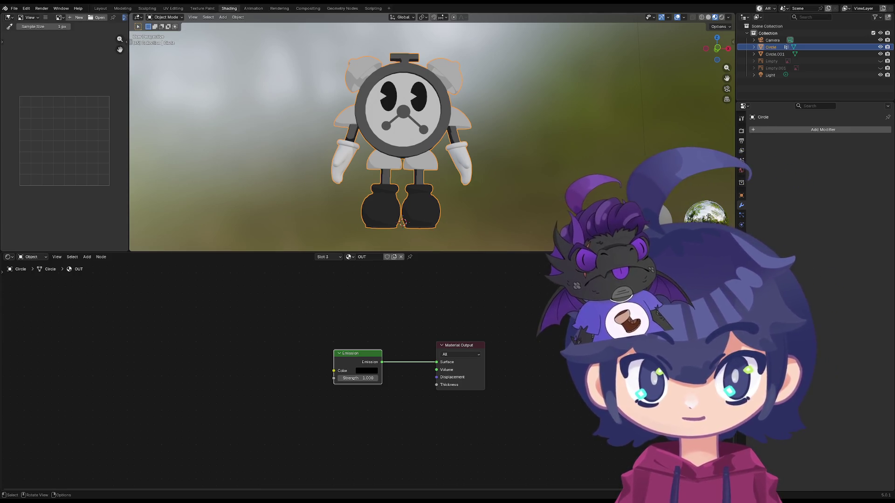
click(787, 130)
text(s)
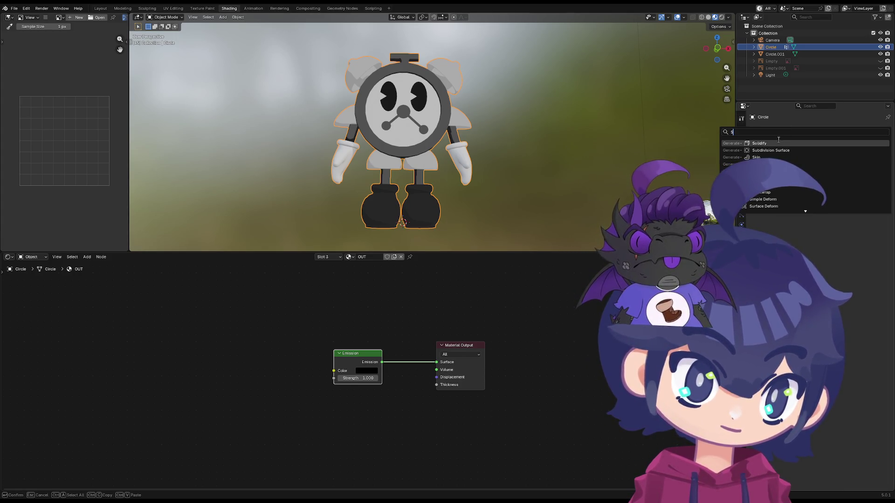
- Add a Solidify modifier to Circle with flipped, high-quality normals
click(778, 142)
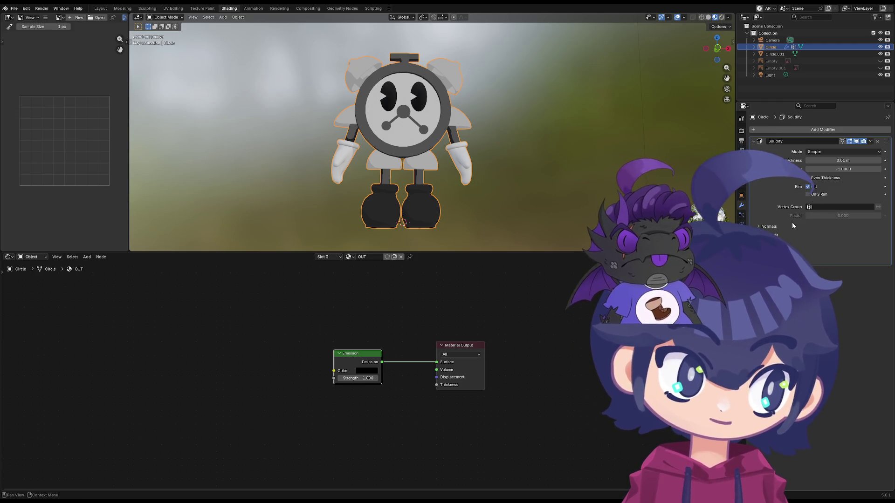
click(765, 228)
click(807, 238)
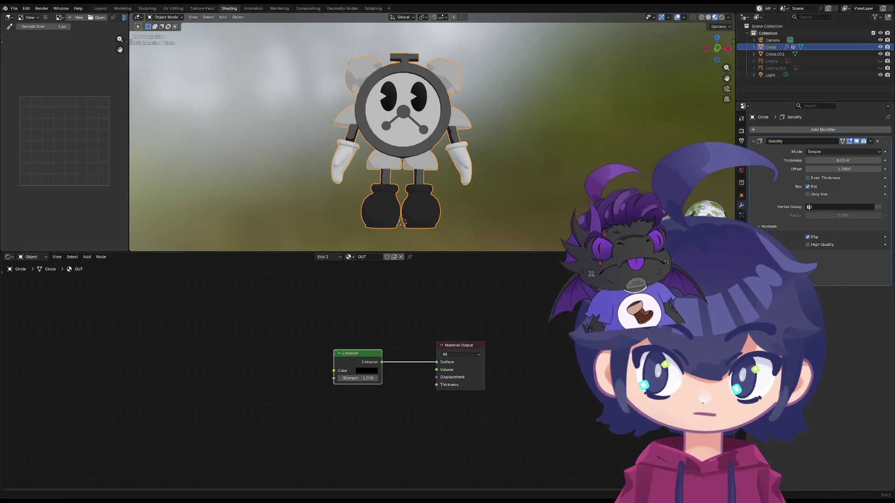
click(770, 253)
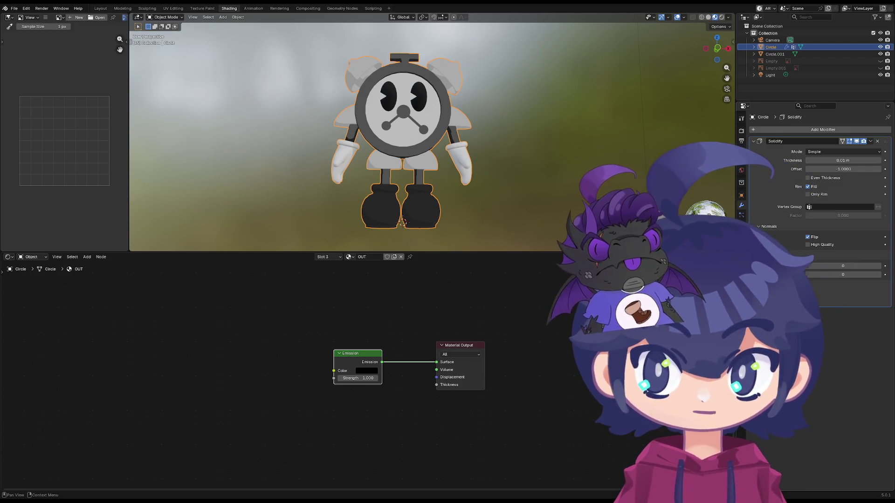
click(770, 287)
click(770, 286)
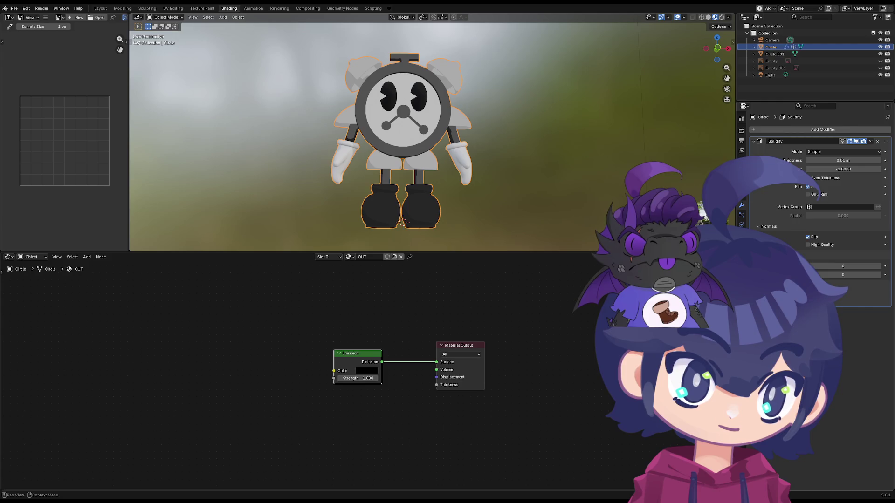
click(809, 245)
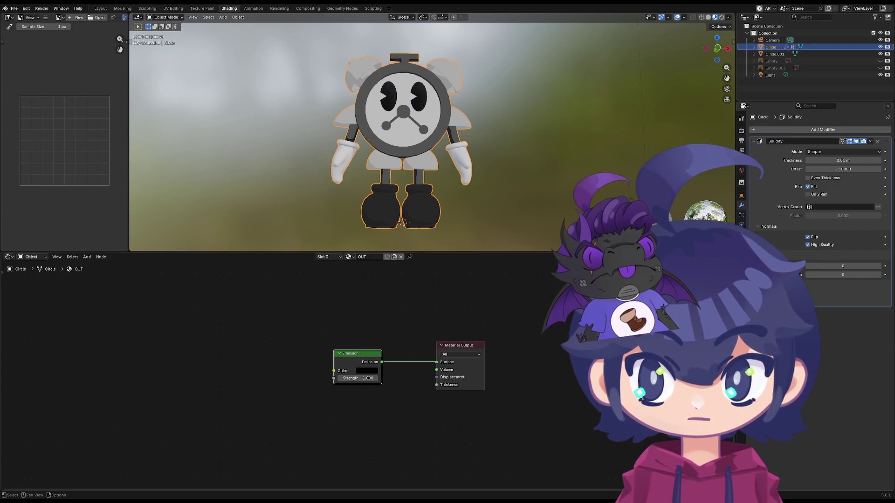
click(769, 285)
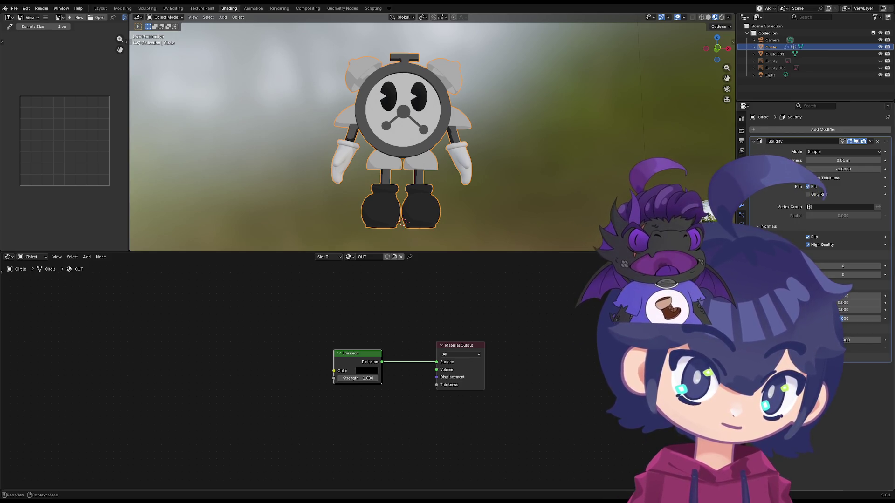
click(881, 267)
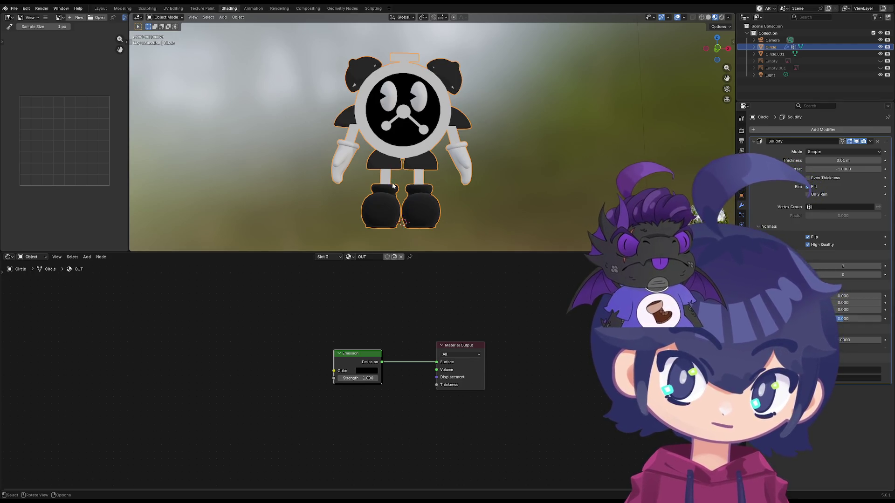
click(361, 257)
key(Return)
click(328, 257)
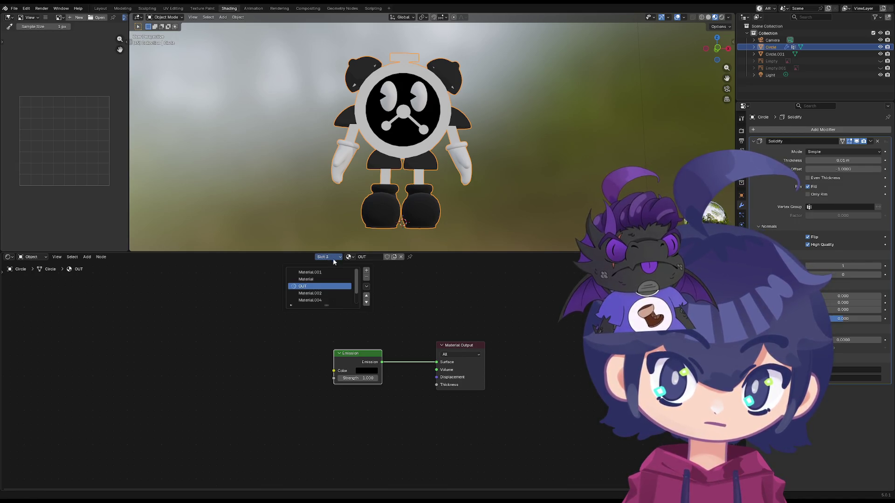
scroll(333, 283, up, 1)
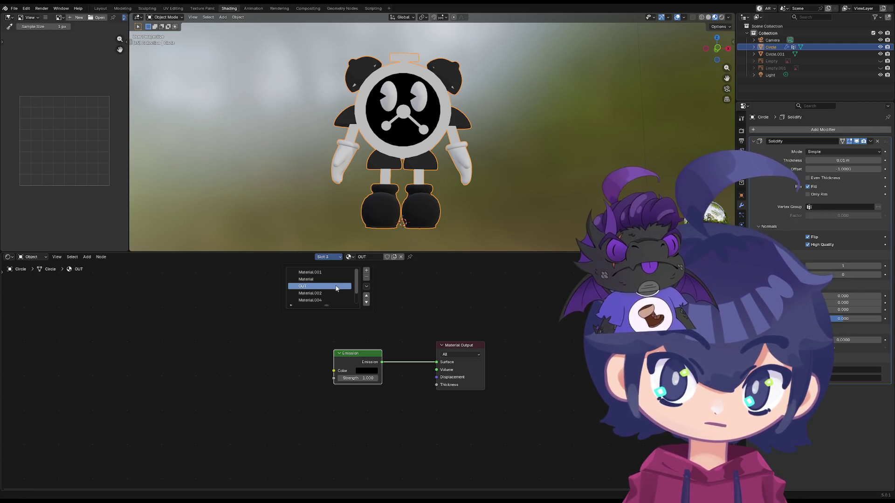
click(880, 266)
click(879, 267)
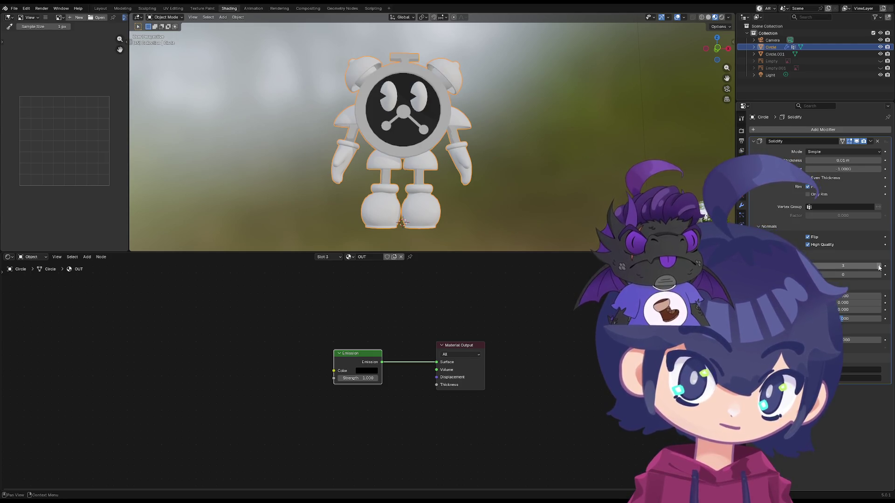
click(799, 266)
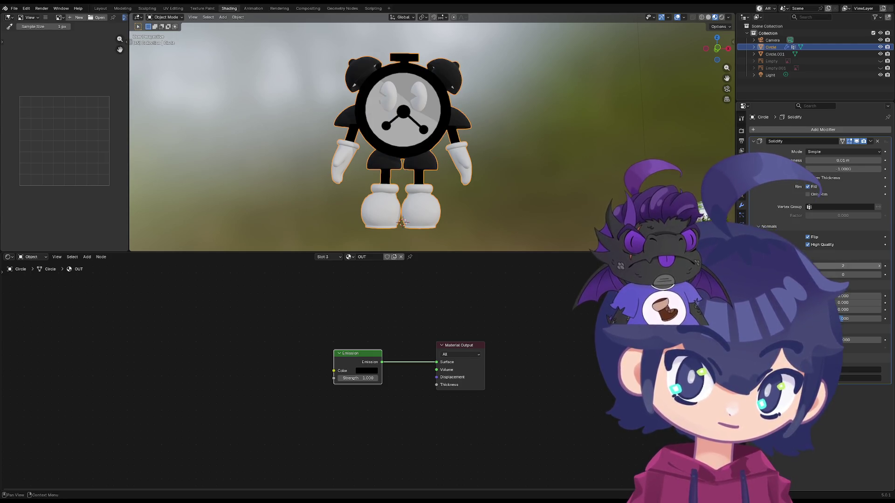
scroll(420, 142, up, 3)
scroll(371, 118, up, 3)
middle_drag(371, 118, 253, 32)
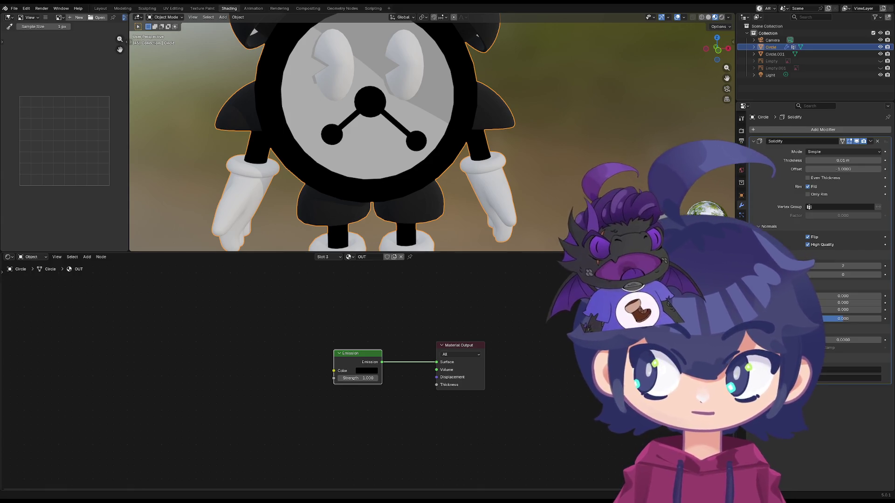
- Shrink the node editor so the 3D viewport gets more room, viewing the robot from the front
middle_drag(587, 314, 575, 321)
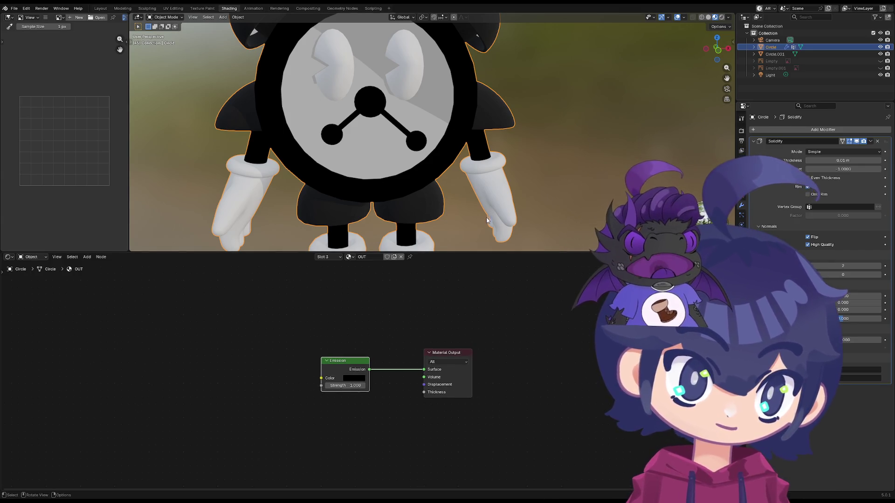
drag(480, 252, 419, 336)
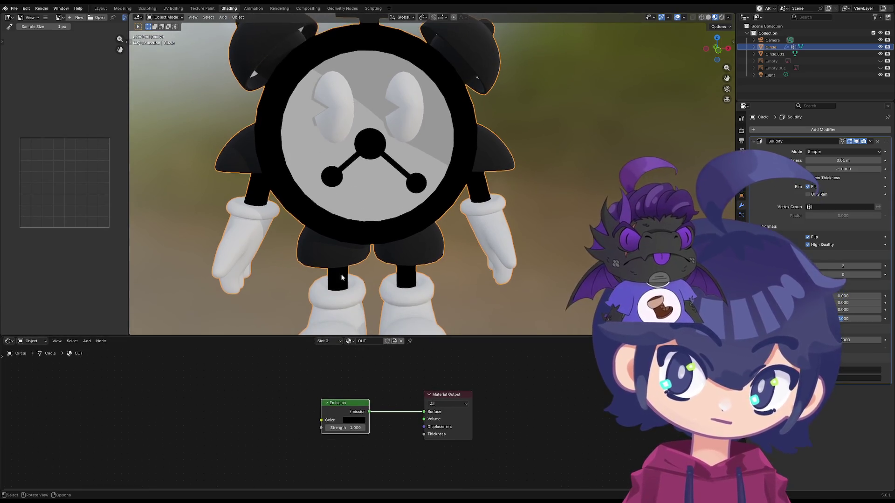
middle_drag(342, 277, 395, 270)
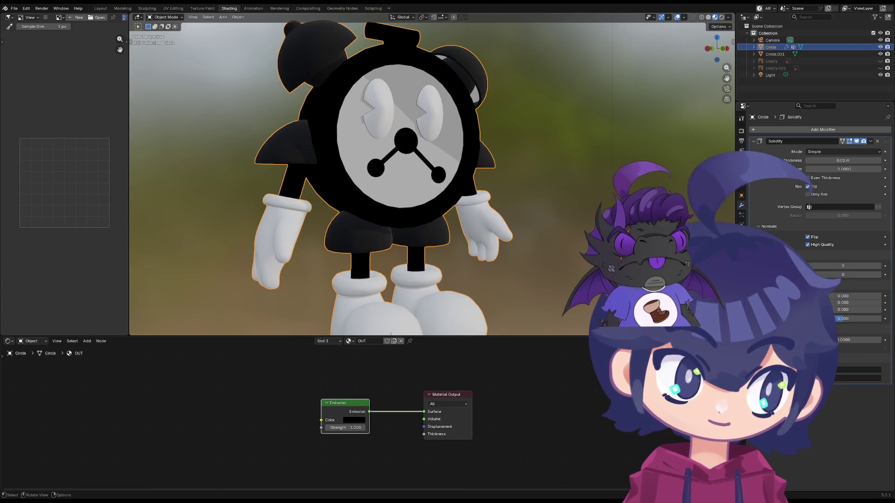
- Try larger Solidify thickness and offset values, ending around 0.03 m and offset 1
click(742, 215)
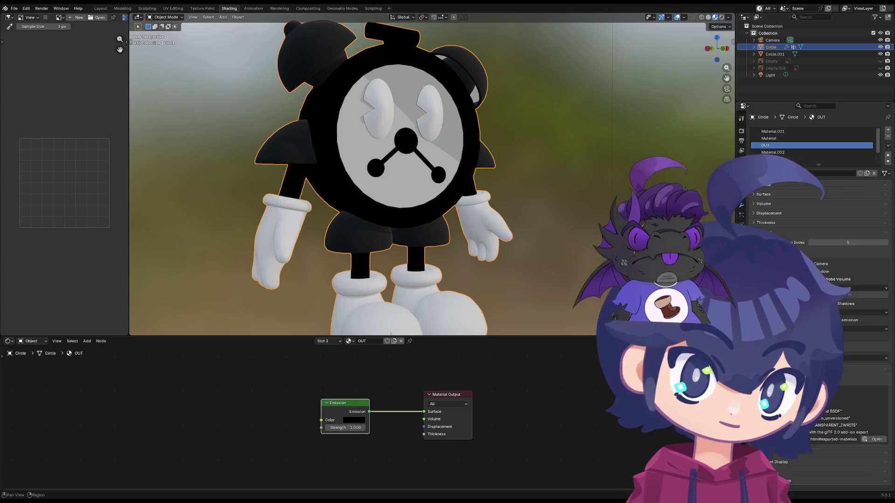
click(741, 205)
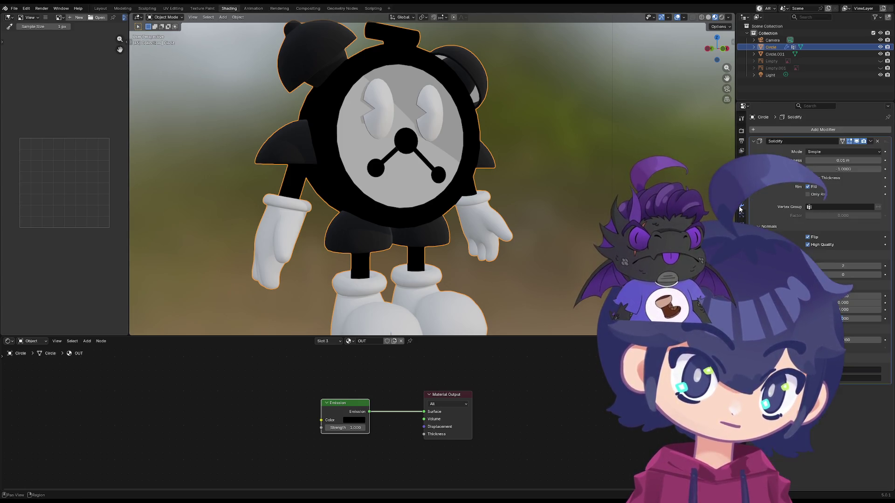
mouse_move(840, 160)
mouse_down()
mouse_move(881, 159)
mouse_move(826, 160)
mouse_move(847, 170)
mouse_up()
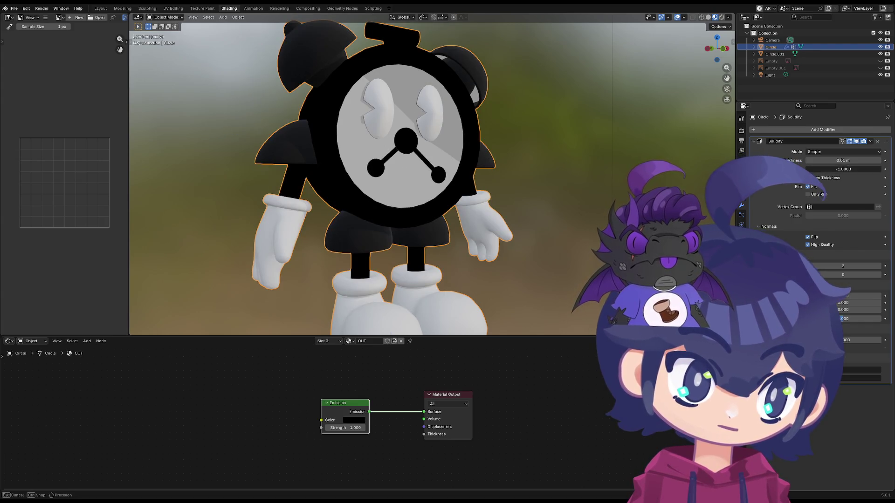
mouse_move(846, 170)
mouse_down()
mouse_move(861, 170)
mouse_move(823, 166)
mouse_up()
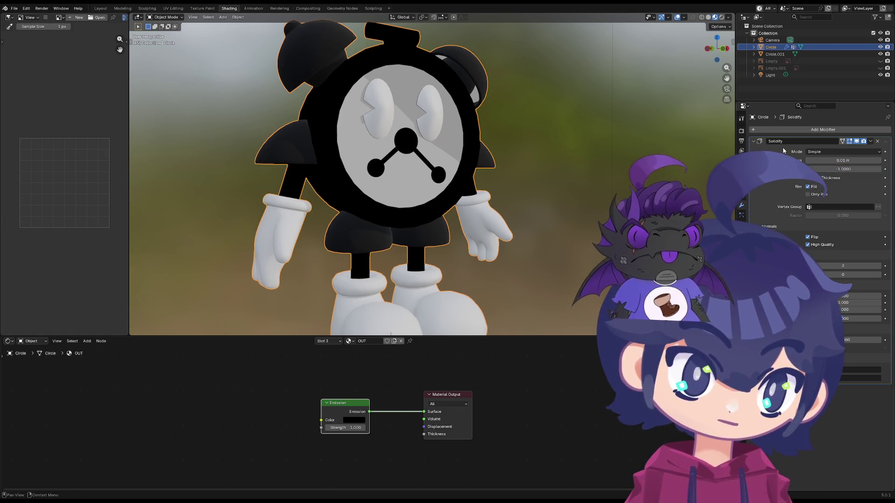
- Toggle the Solidify viewport display repeatedly to compare the robot with and without its outline
click(856, 142)
click(856, 142)
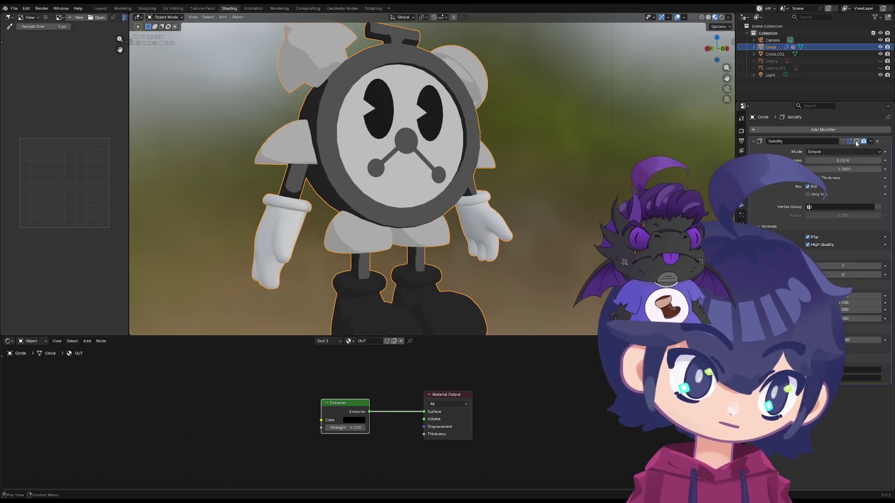
click(856, 142)
click(856, 143)
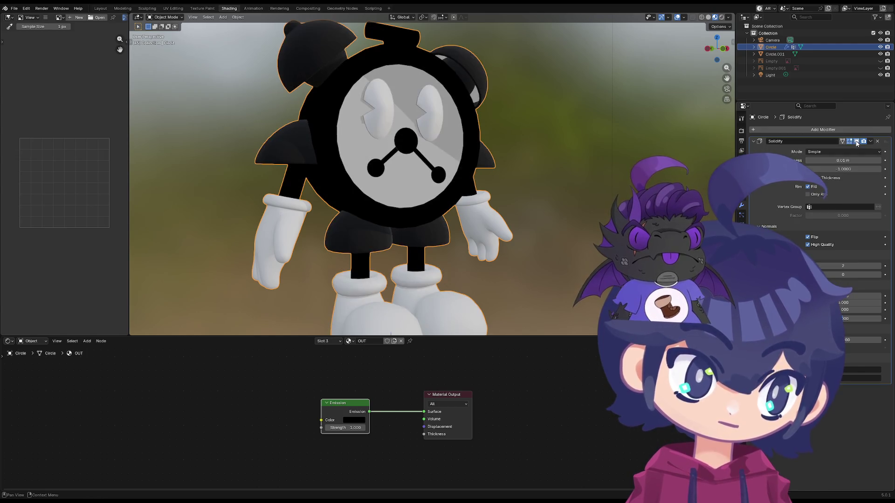
click(857, 142)
click(856, 142)
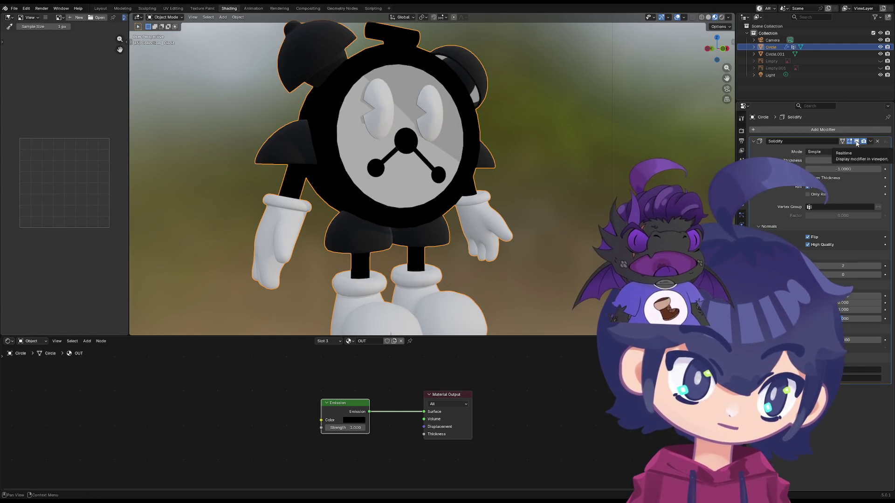
click(856, 142)
click(856, 142)
click(856, 142)
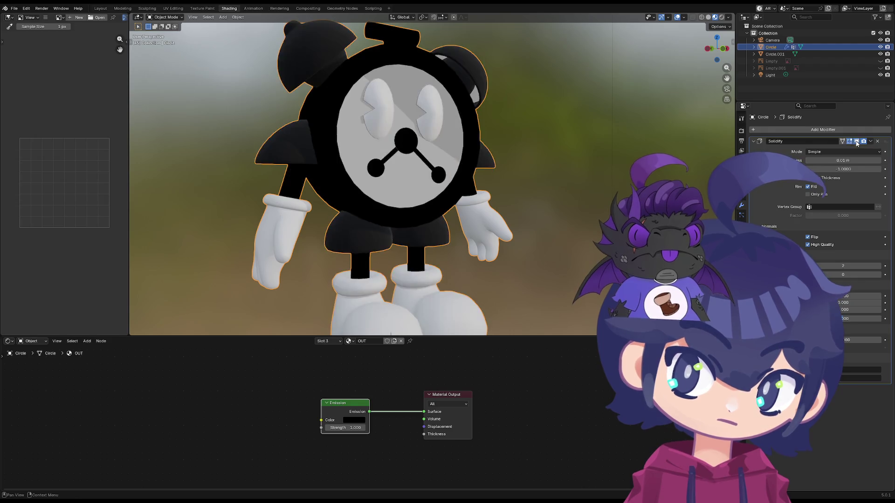
click(856, 142)
- Tweak the Solidify offset and step the material offset up to 4
mouse_move(843, 169)
mouse_down()
mouse_move(874, 169)
mouse_move(812, 169)
mouse_move(840, 169)
mouse_up()
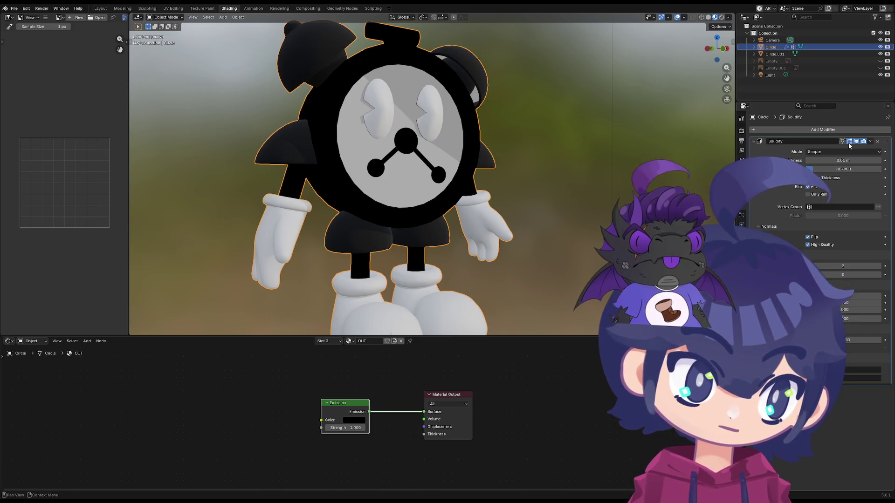
click(850, 142)
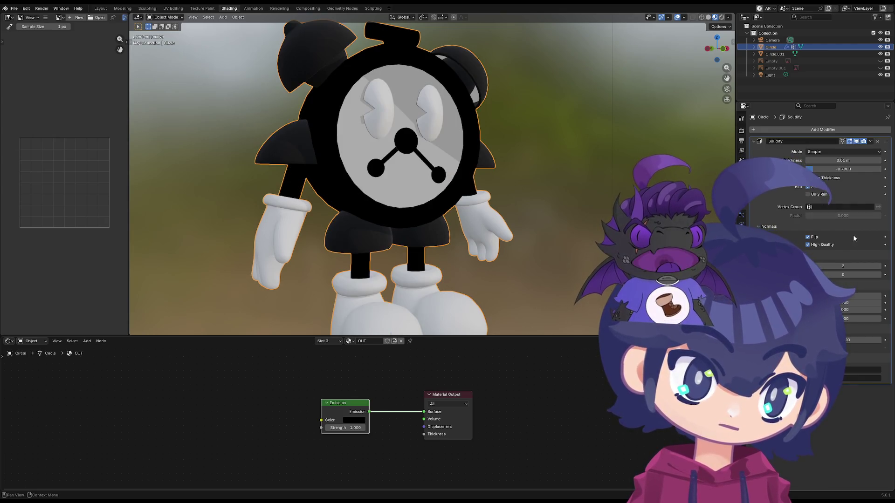
click(880, 266)
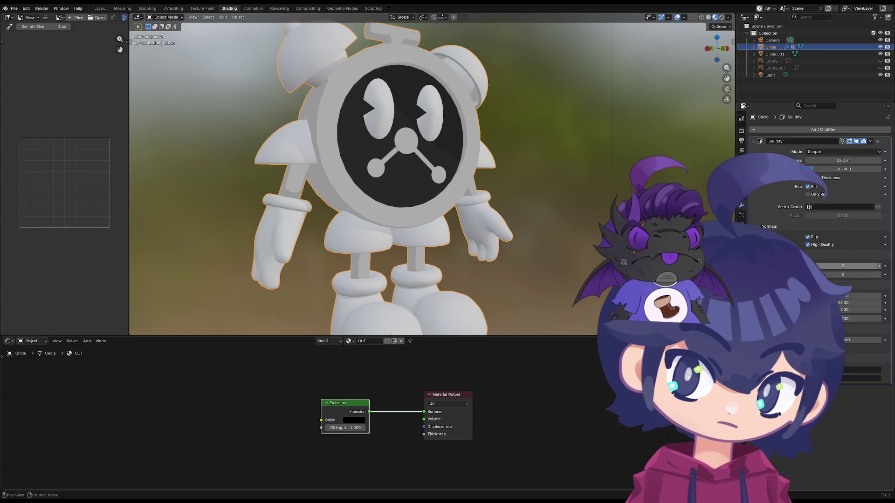
click(879, 266)
click(880, 267)
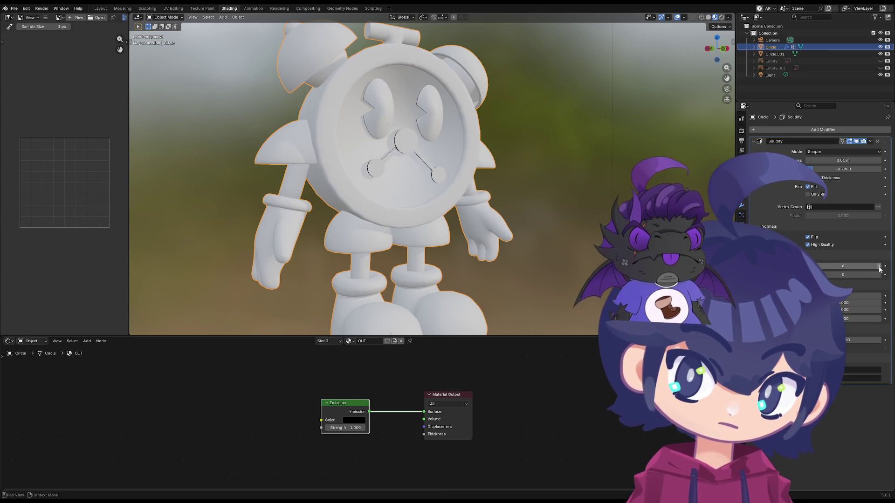
click(879, 267)
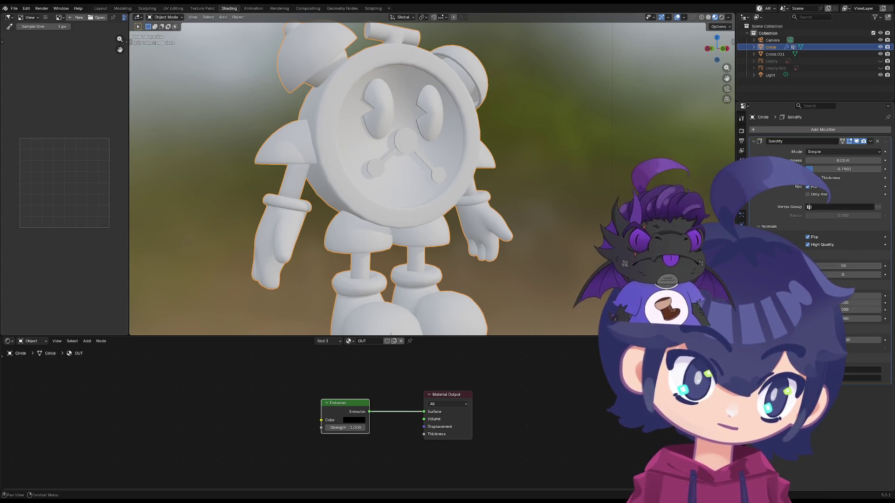
click(879, 266)
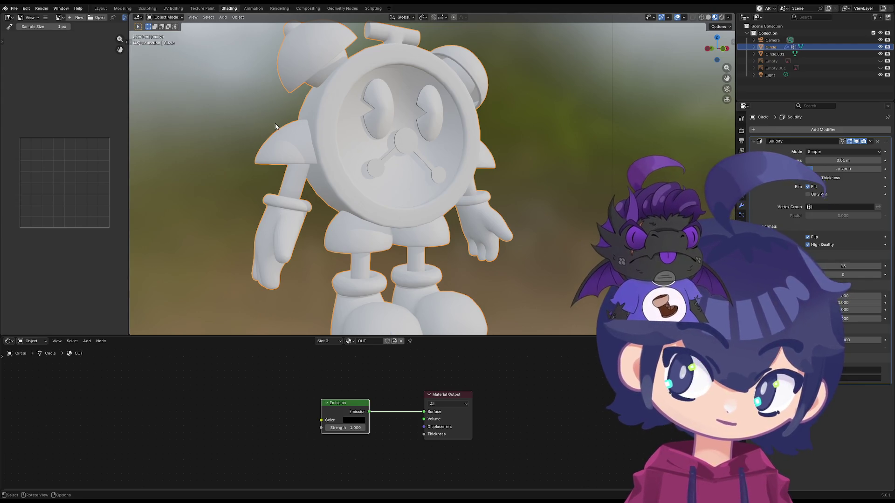
- Revert the file to its saved state and enter Edit Mode on the Circle ring
click(14, 8)
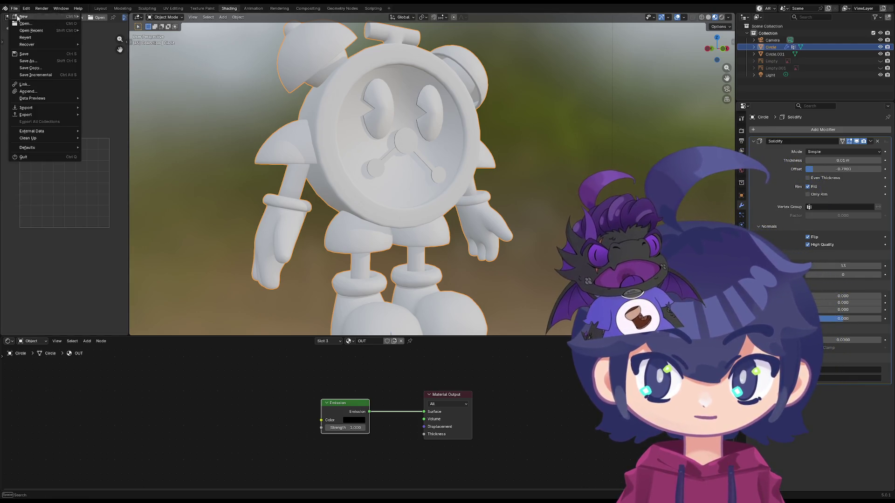
click(45, 37)
click(437, 260)
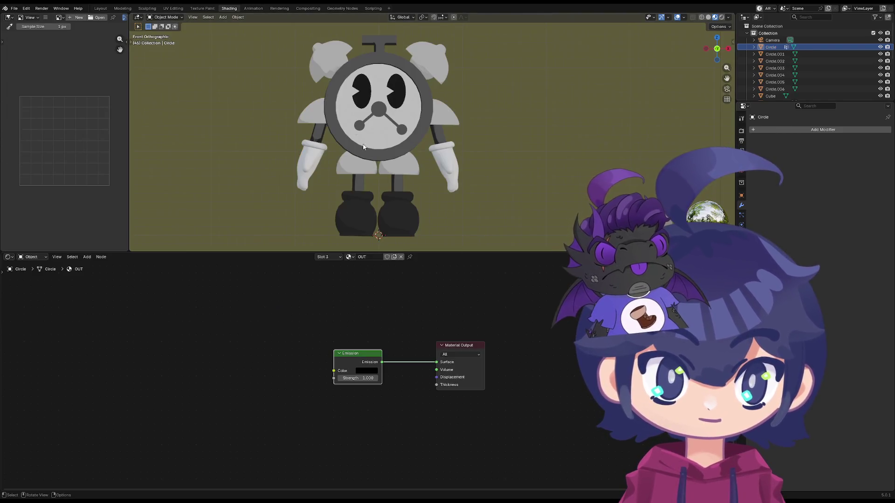
scroll(377, 130, up, 2)
scroll(377, 130, down, 5)
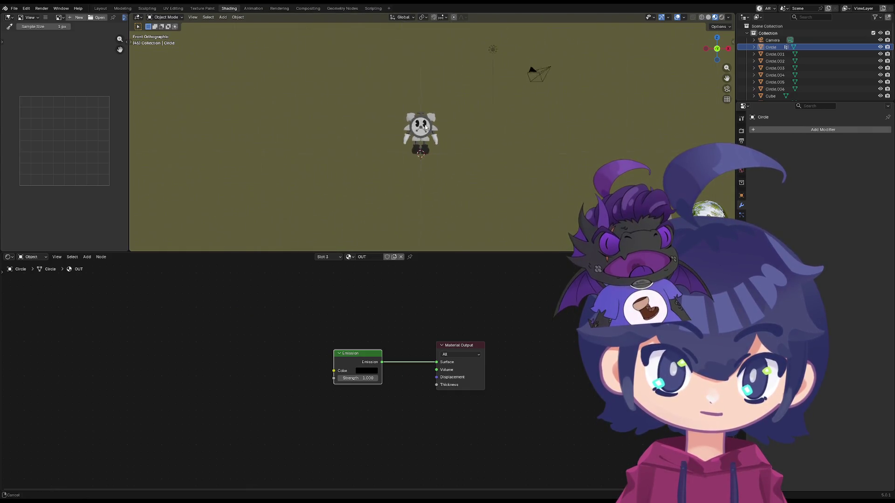
scroll(392, 84, up, 5)
scroll(396, 58, up, 2)
key(z)
middle_drag(397, 59, 401, 65)
key(Tab)
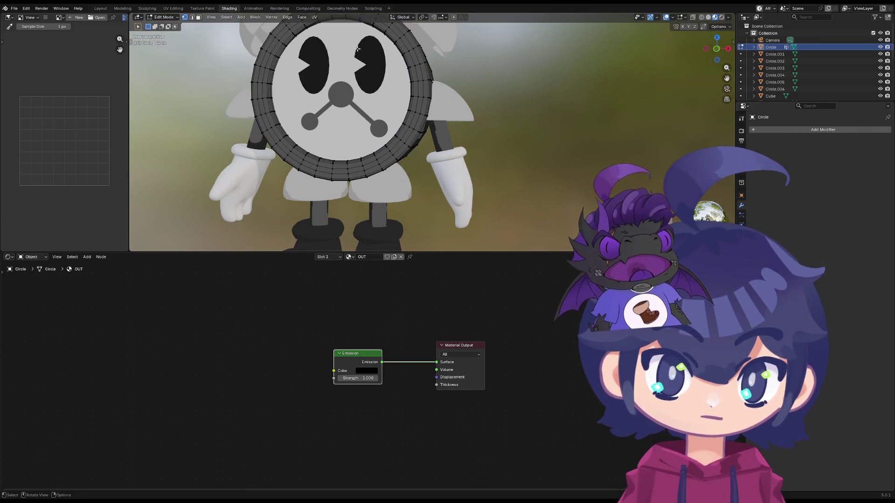
- Return to Object Mode, switch to Front view and select the T-shaped key Cube.002
key(Tab)
key(grave)
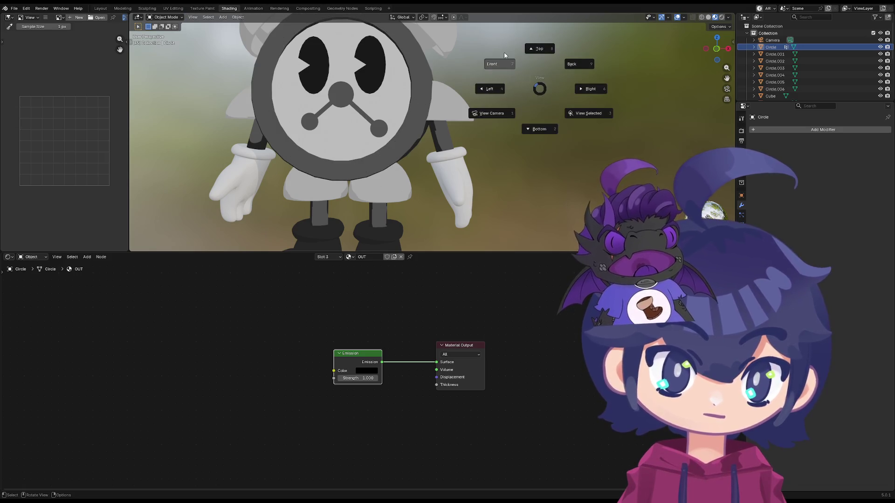
click(490, 61)
shift+middle_drag(506, 70, 604, 141)
scroll(524, 98, up, 1)
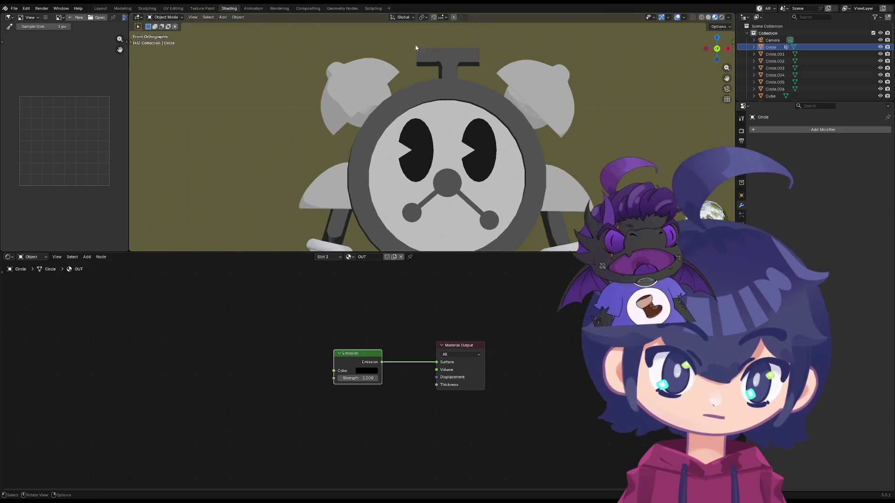
scroll(442, 51, up, 2)
shift+middle_drag(383, 46, 385, 85)
click(453, 84)
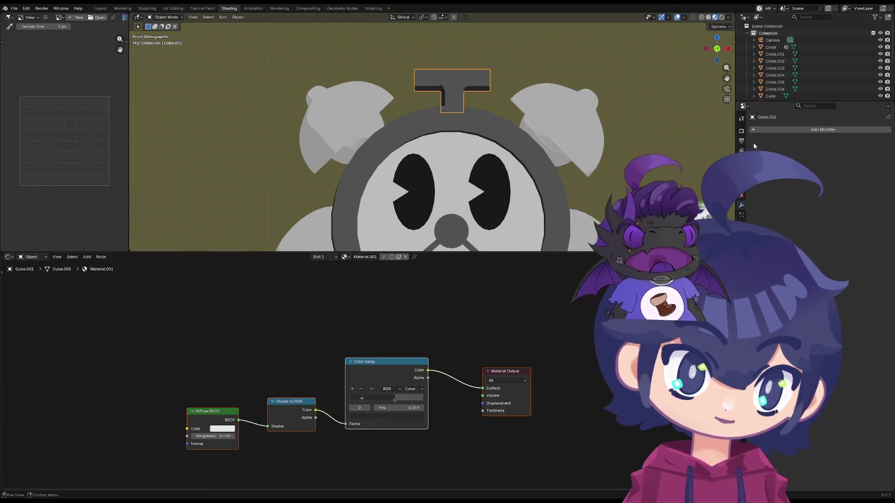
- Add a second material slot to the key and assign the OUT material to it
click(742, 253)
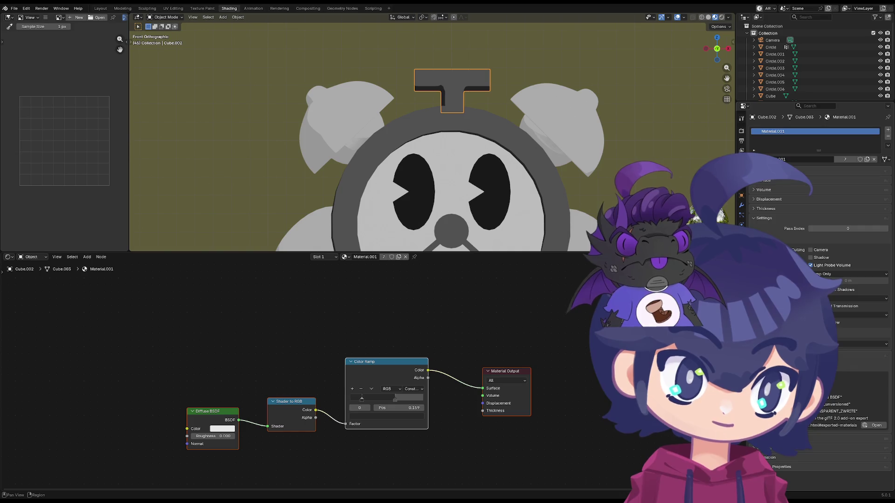
click(888, 130)
click(755, 172)
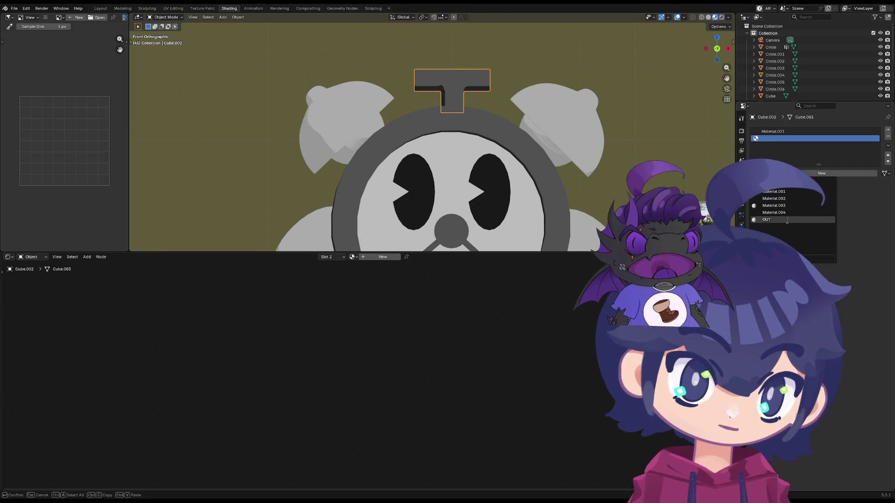
click(767, 219)
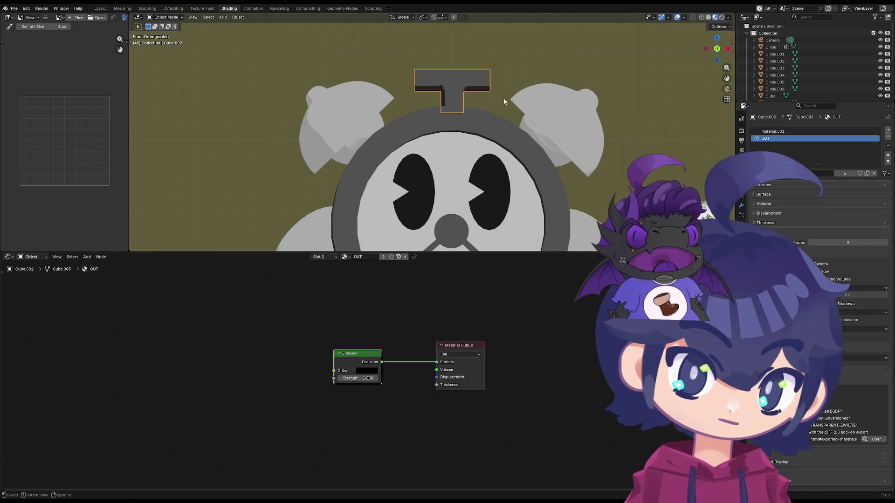
click(742, 205)
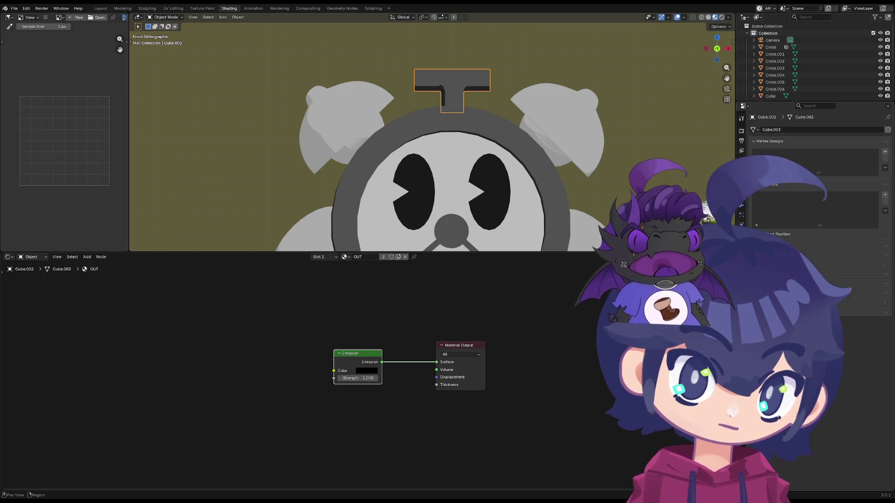
- Give the key a Solidify modifier with flipped high-quality normals, material offset 1 and thickness -0.24 m
click(773, 131)
text(s)
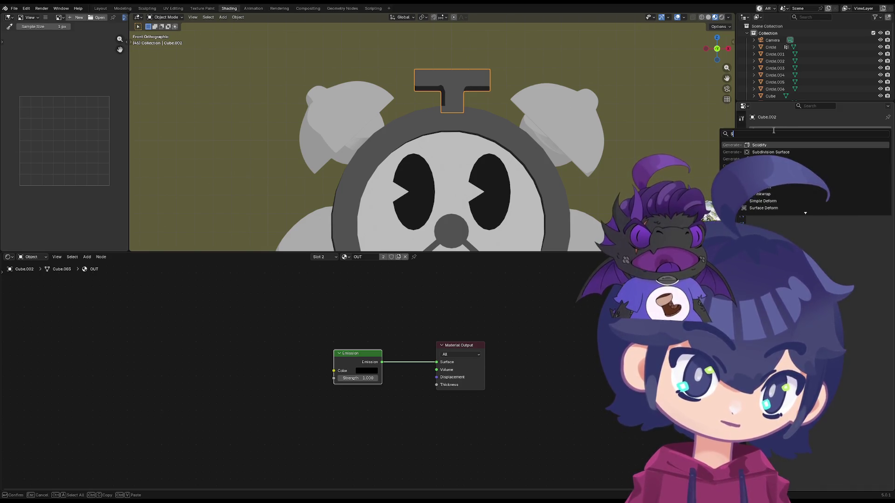
click(769, 144)
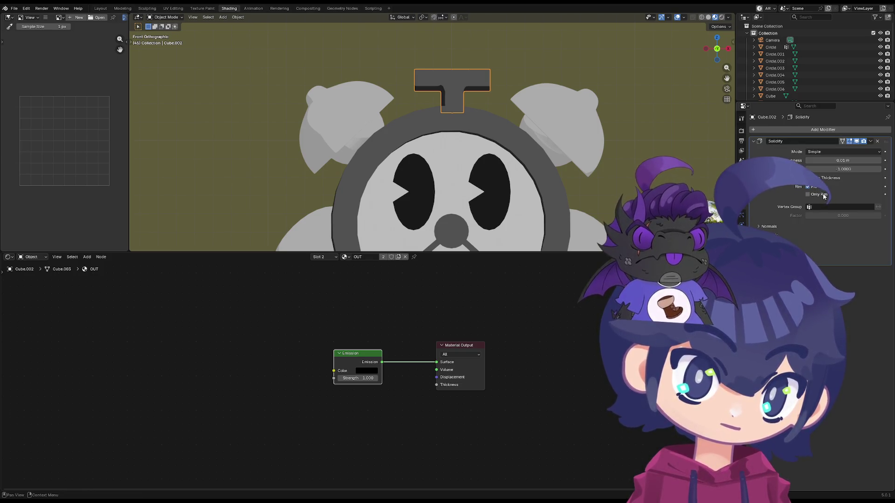
click(813, 227)
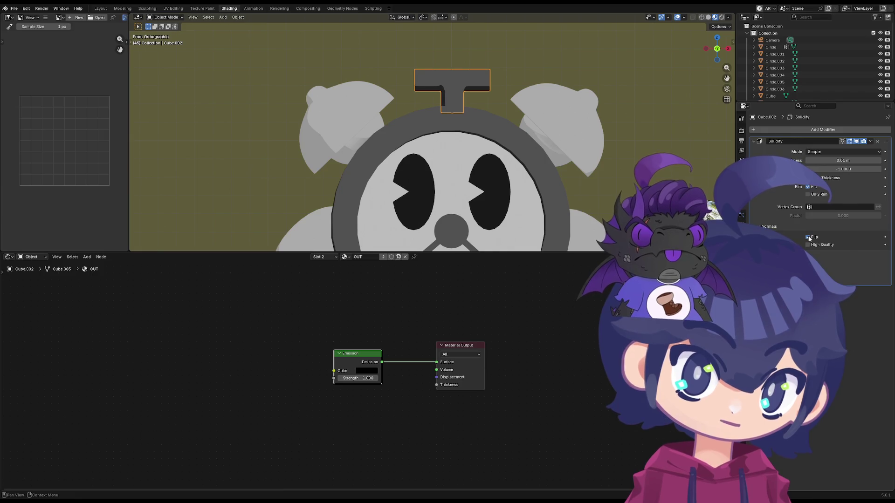
click(769, 254)
click(810, 245)
click(840, 283)
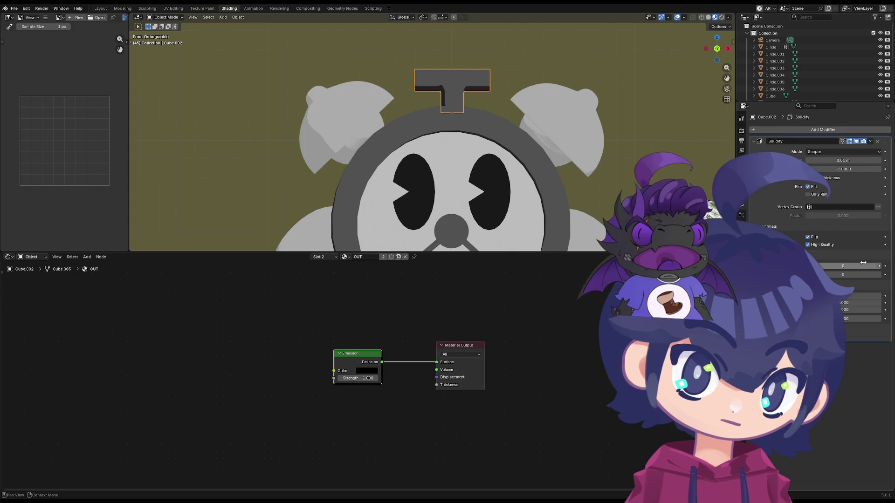
click(876, 266)
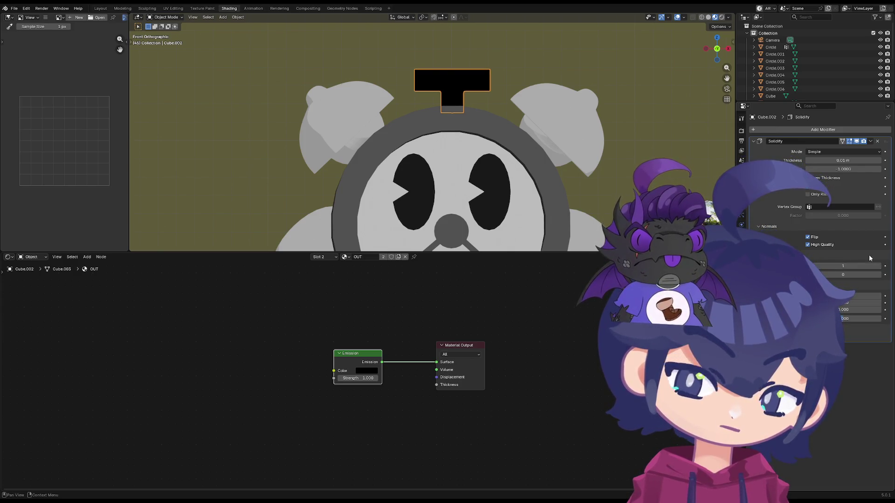
click(807, 237)
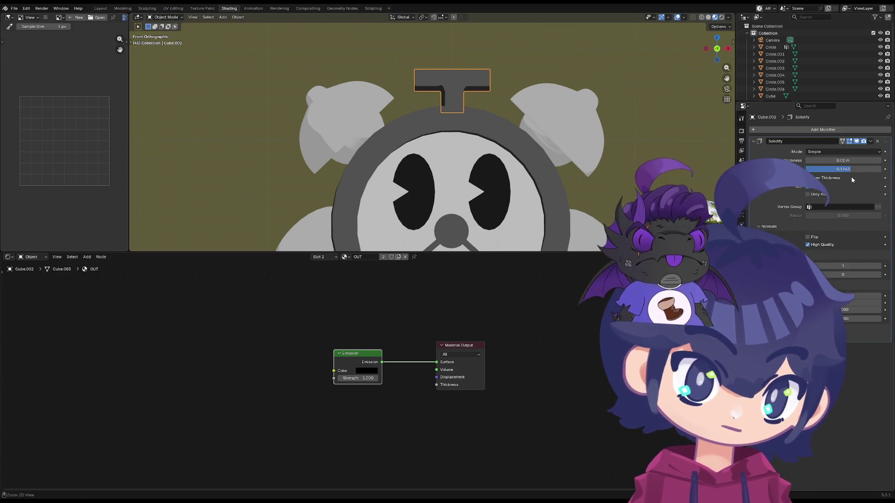
mouse_move(843, 159)
mouse_down()
mouse_move(812, 160)
mouse_move(828, 160)
mouse_up()
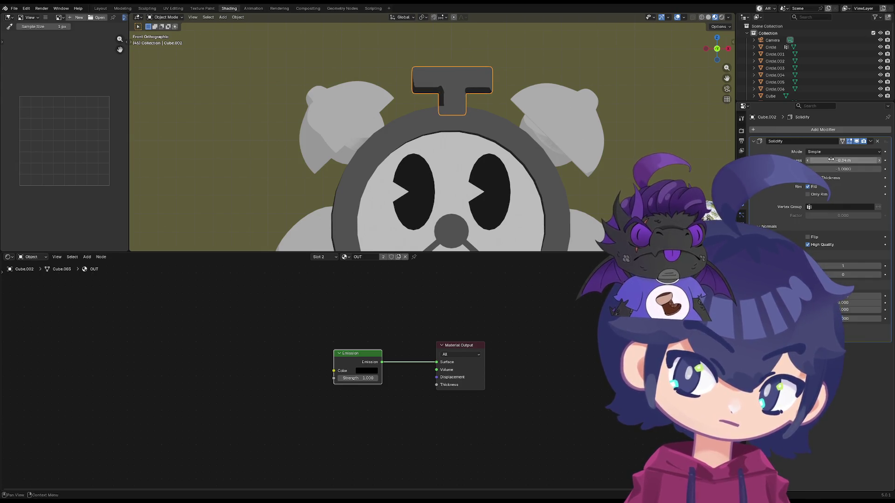
click(808, 236)
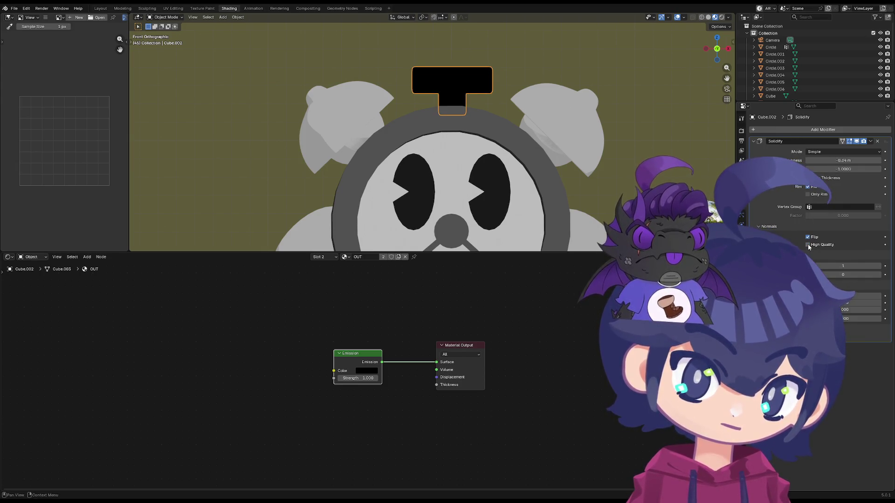
- Add a Translucent BSDF by mistake, wire it to Volume, then delete it
key(shift+a)
text(t)
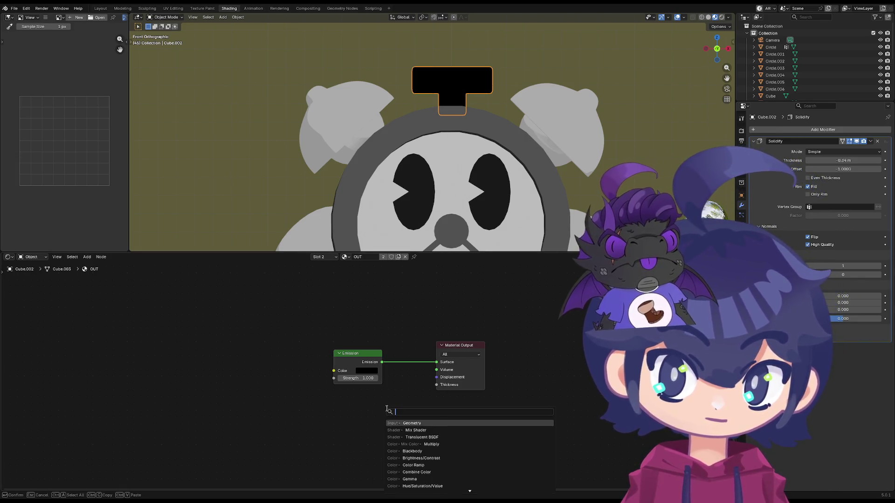
key(Return)
click(330, 410)
mouse_move(393, 422)
mouse_down()
mouse_move(437, 369)
mouse_move(512, 342)
mouse_up()
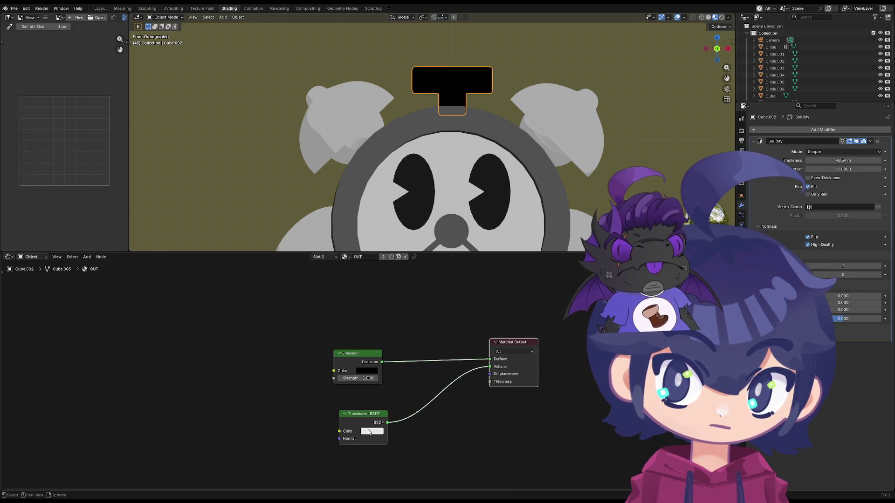
click(374, 416)
key(x)
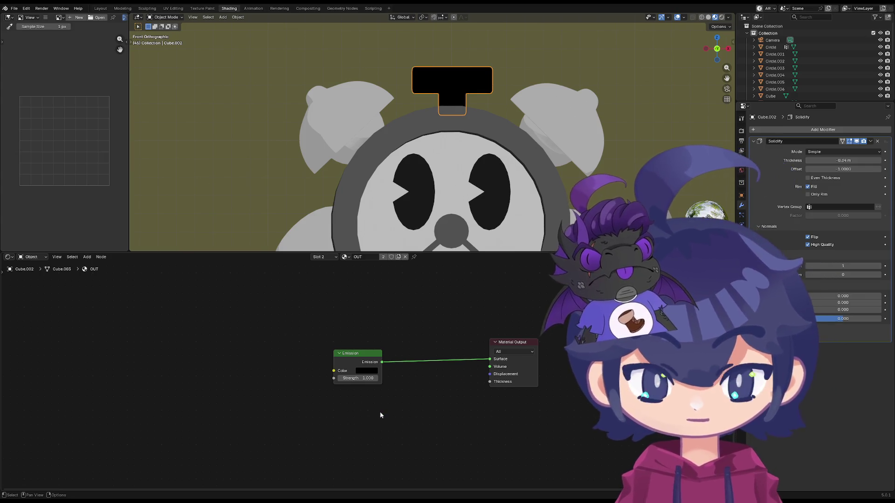
- Add a Transparent BSDF node and link it to the Material Output's Volume input
key(shift+a)
text(T)
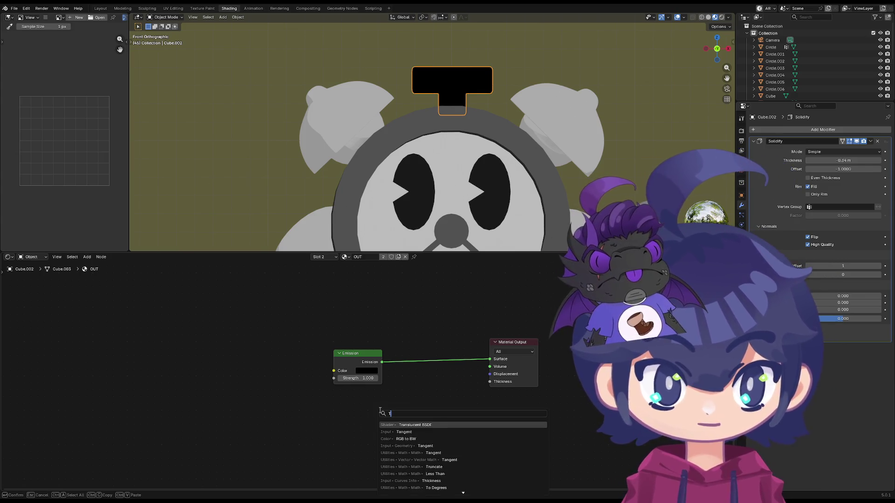
text(RASP)
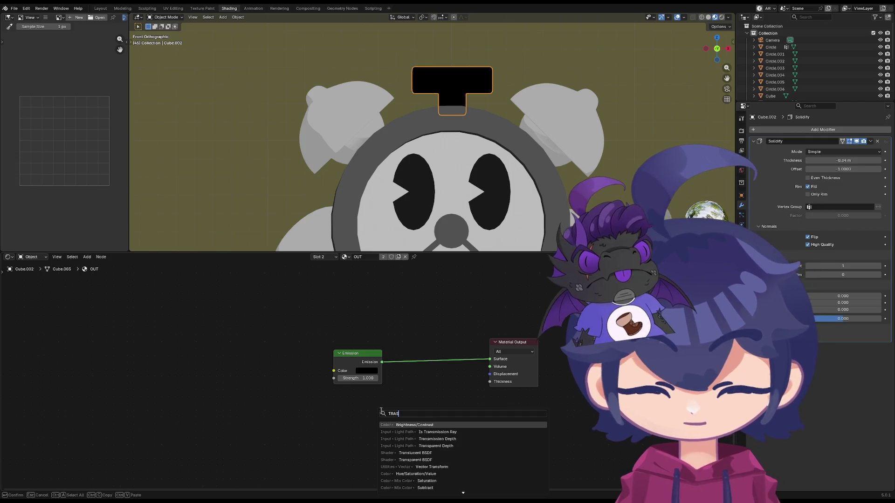
key(Return)
click(368, 413)
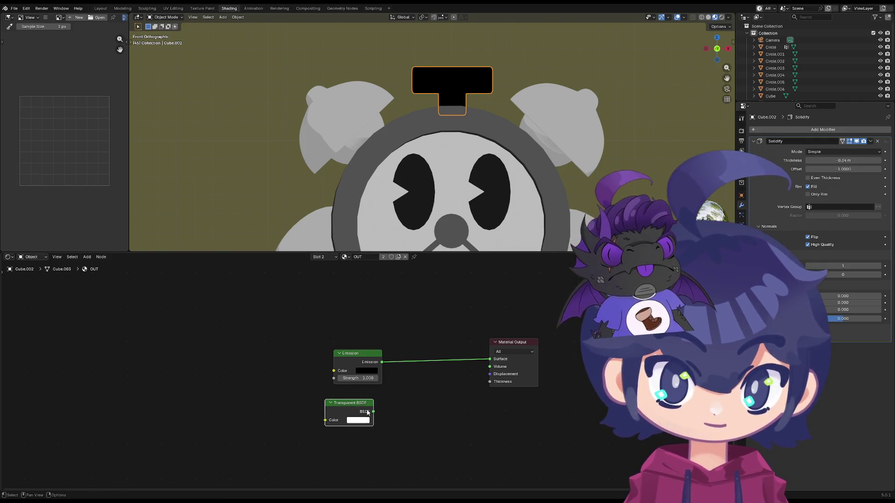
drag(486, 367, 489, 367)
drag(350, 404, 360, 403)
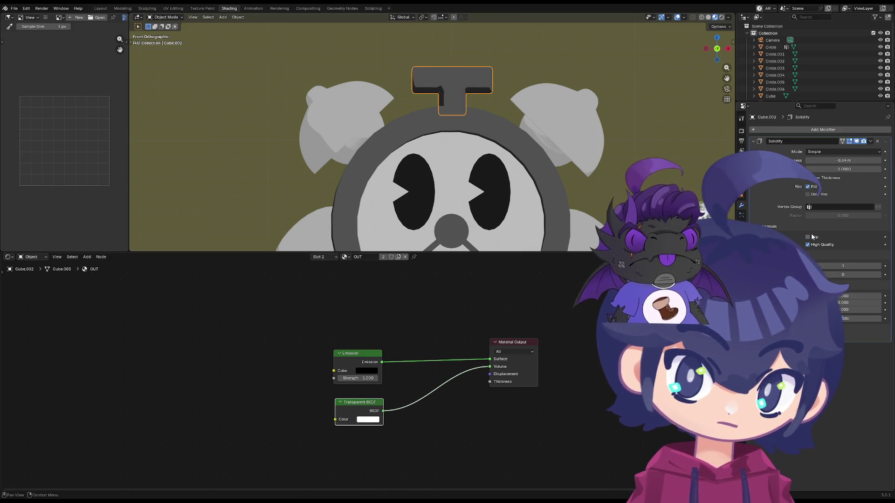
- Adjust the Solidify shell thickness and bring its Material Offset back to 1
mouse_move(826, 160)
mouse_down()
mouse_move(849, 168)
mouse_move(810, 193)
mouse_up()
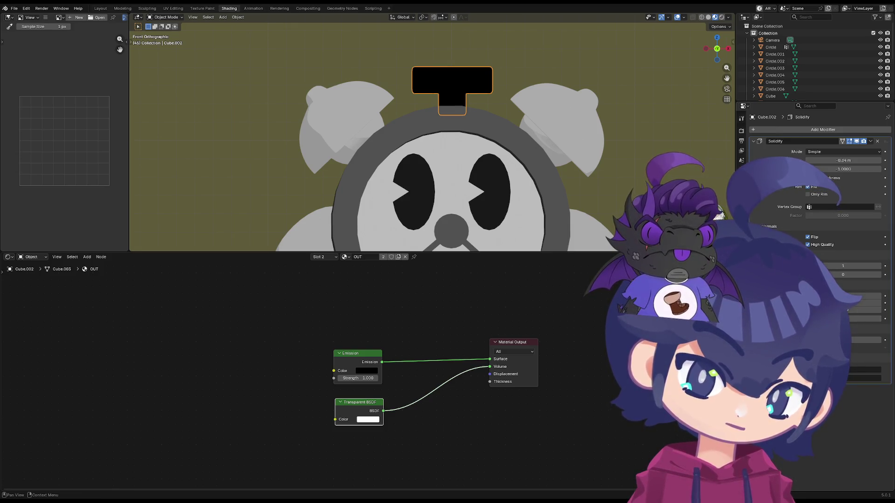
click(882, 266)
click(885, 266)
click(885, 266)
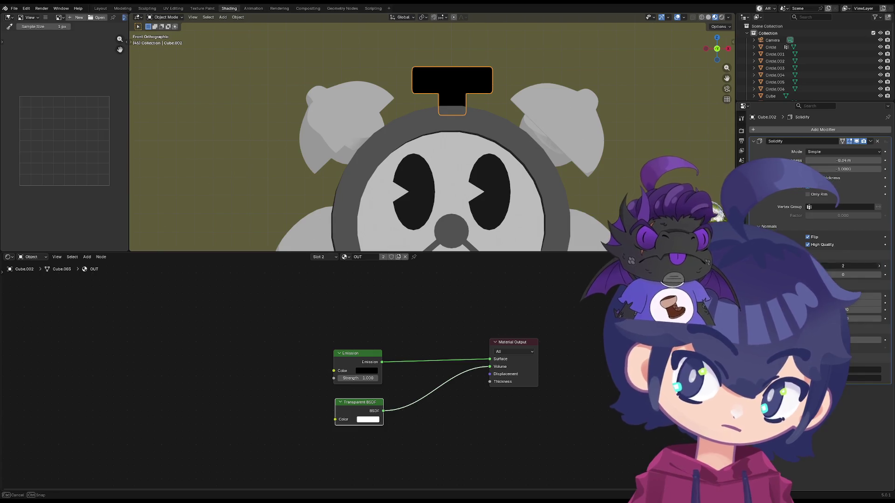
drag(842, 265, 860, 266)
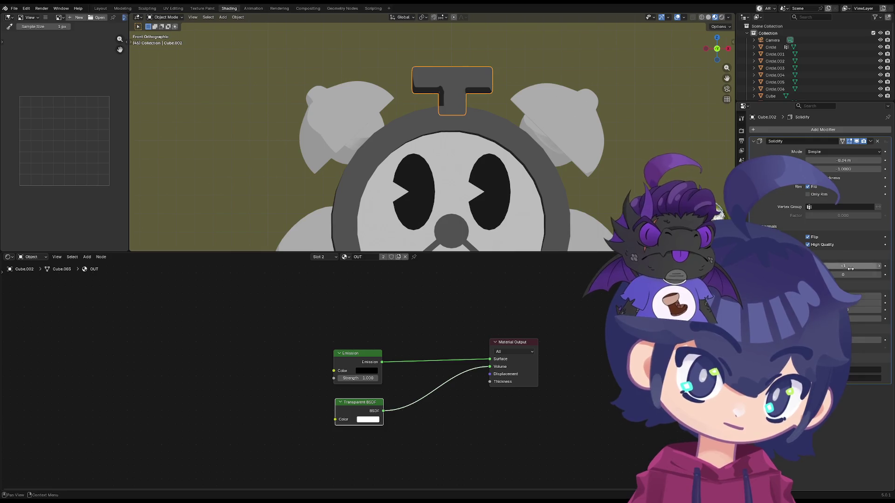
drag(860, 266, 877, 266)
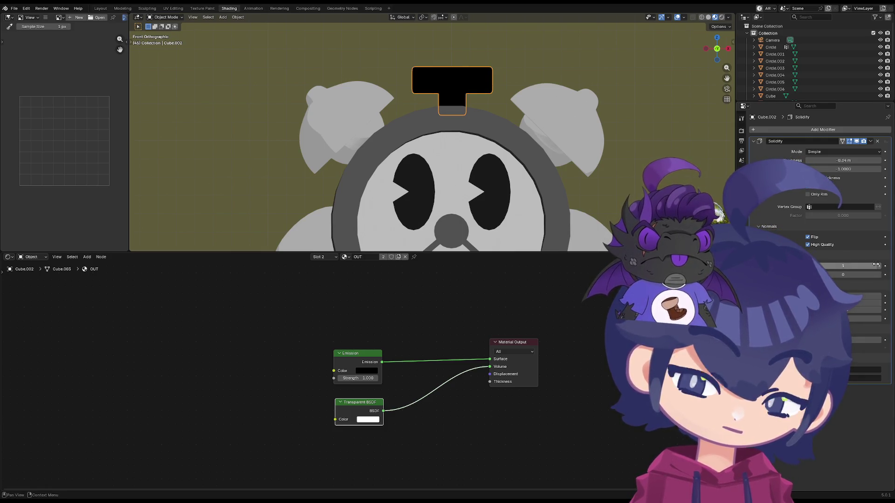
drag(846, 318, 846, 318)
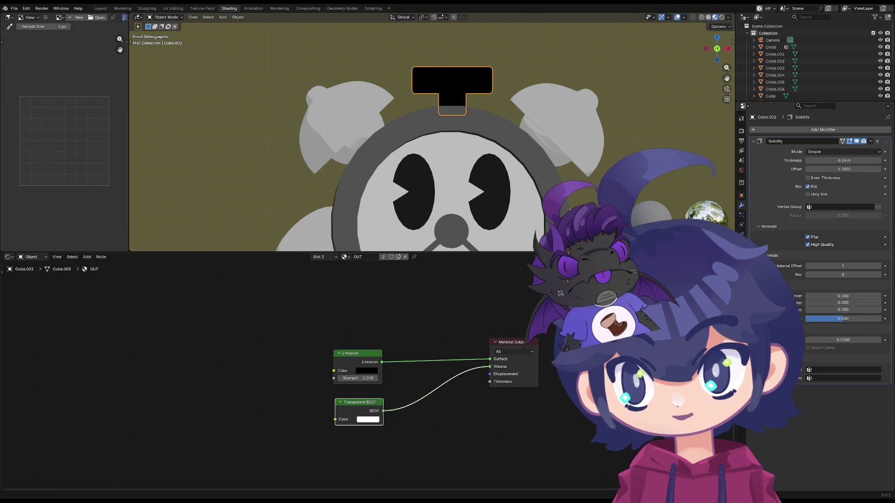
key(shift+a)
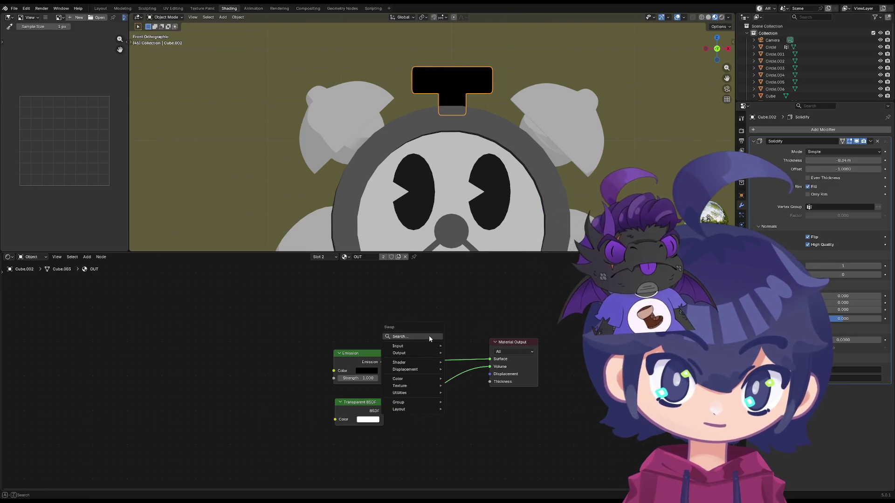
- Insert a Mix Shader routing Emission and Transparent BSDF into the output's Surface
click(429, 336)
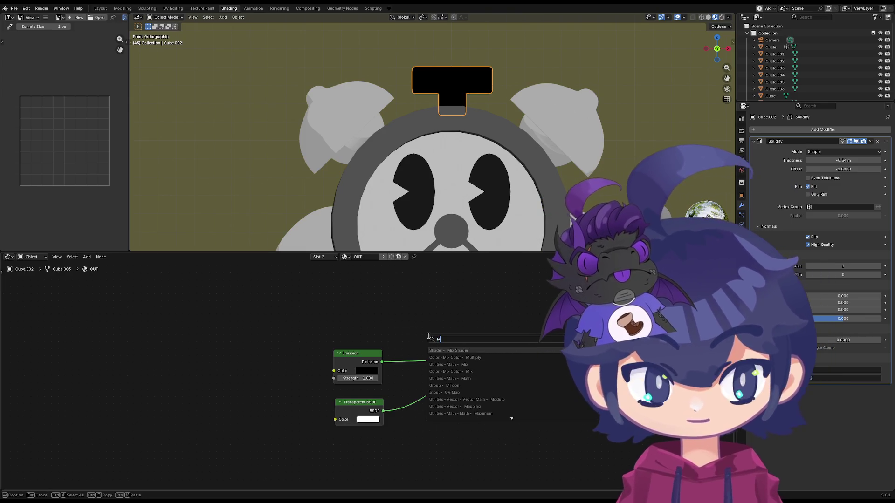
text(m)
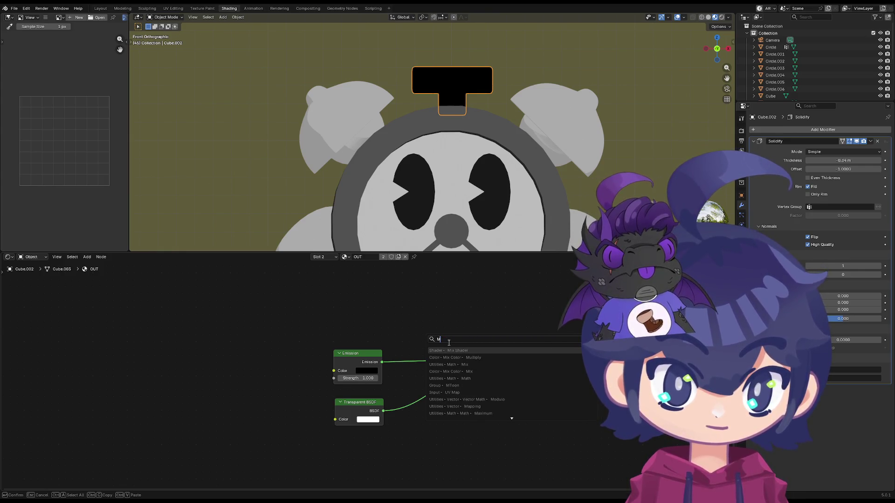
key(Escape)
scroll(434, 329, down, 1)
mouse_move(472, 361)
mouse_down()
mouse_move(404, 343)
mouse_move(400, 355)
mouse_up()
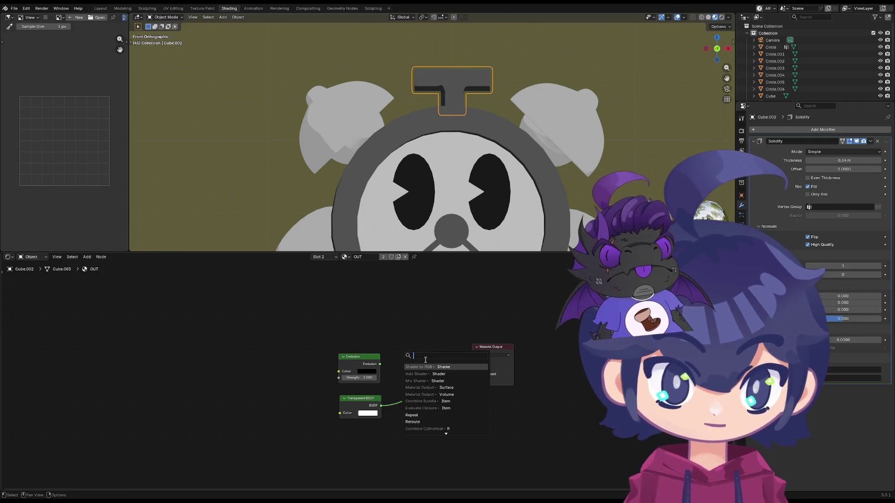
click(427, 380)
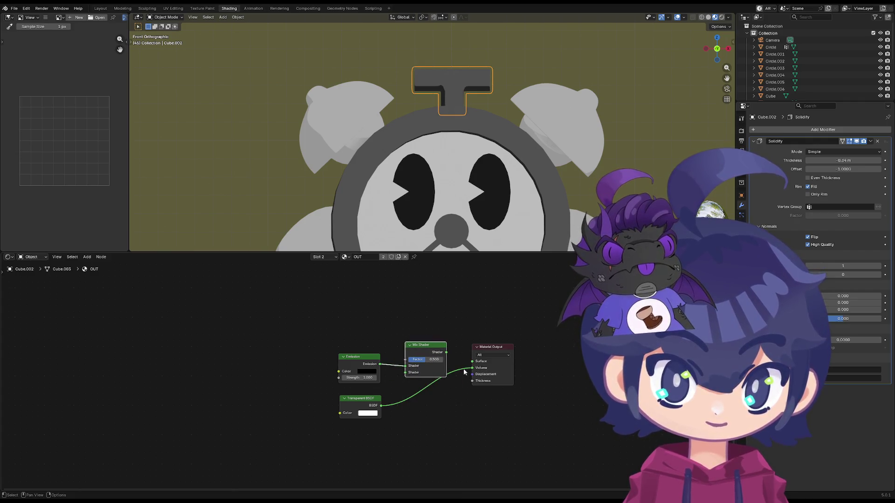
mouse_move(381, 406)
mouse_down()
mouse_move(407, 373)
mouse_move(473, 361)
mouse_move(494, 349)
mouse_up()
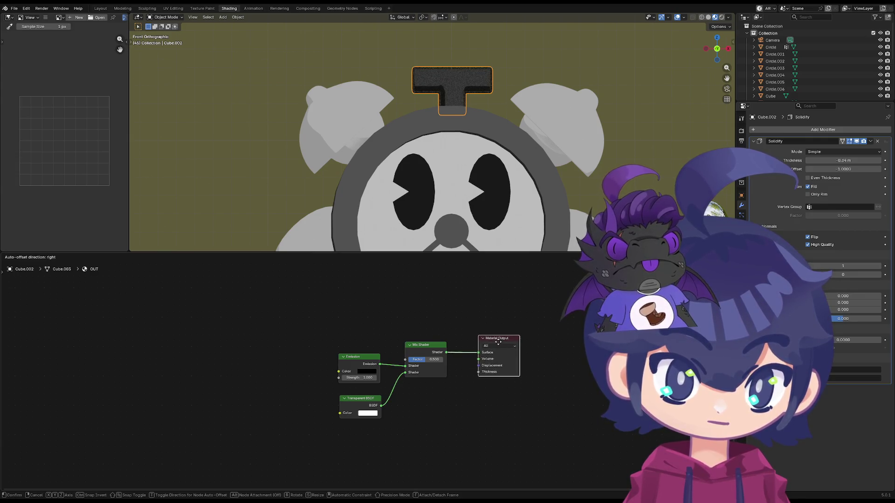
drag(372, 399, 360, 386)
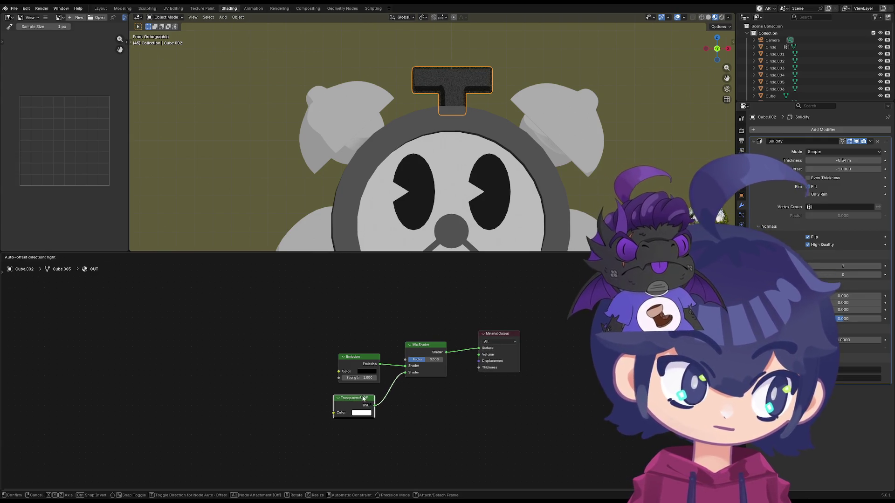
middle_drag(433, 113, 437, 121)
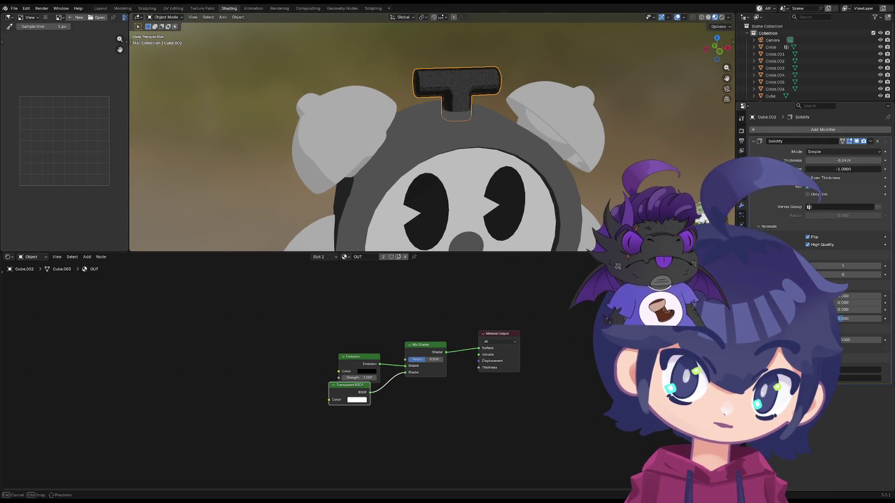
- Greatly thicken the key's Solidify outline and centre the view on the T-handle
mouse_move(844, 160)
mouse_down()
mouse_move(769, 160)
mouse_move(836, 160)
mouse_up()
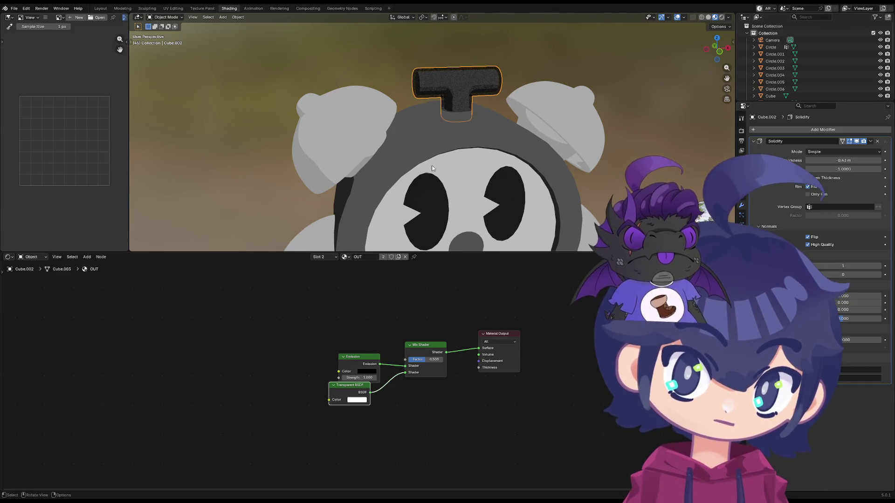
drag(352, 389, 362, 393)
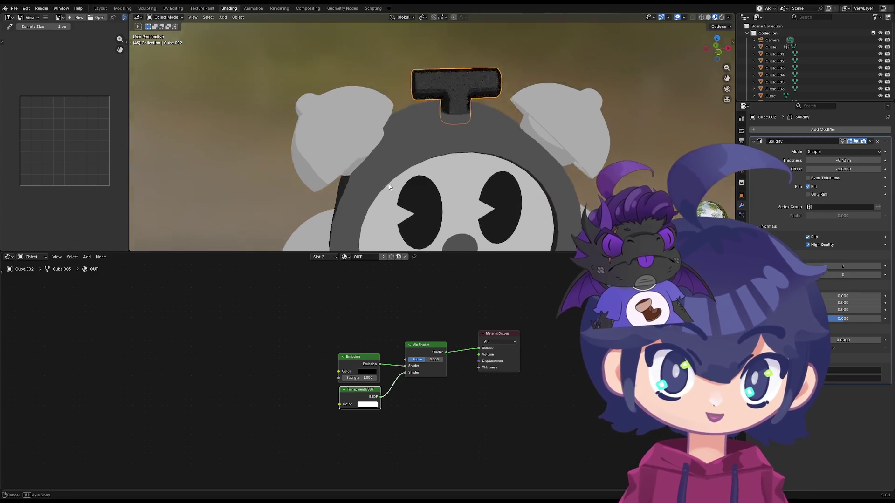
scroll(389, 185, up, 5)
scroll(424, 117, up, 4)
shift+middle_drag(433, 66, 379, 104)
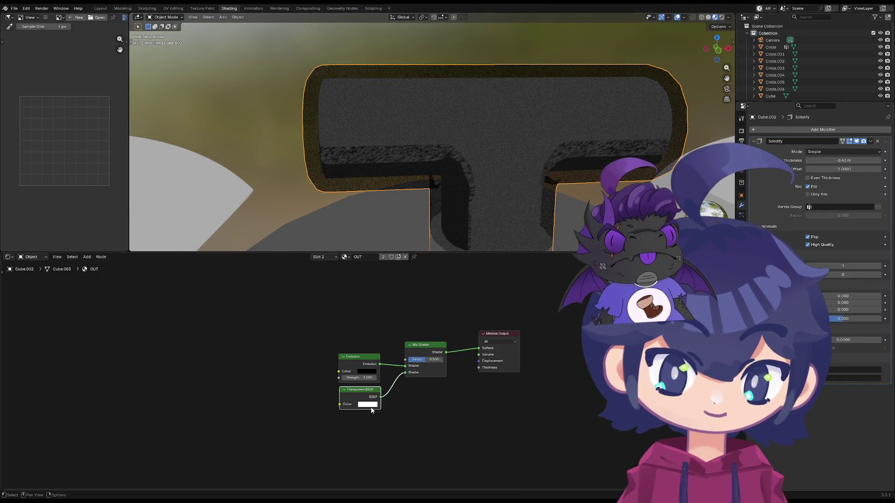
- Darken the Transparent BSDF colour from white to mid grey via its Value slider
click(370, 405)
mouse_move(413, 330)
mouse_down()
mouse_move(411, 347)
mouse_move(412, 304)
mouse_move(410, 321)
mouse_up()
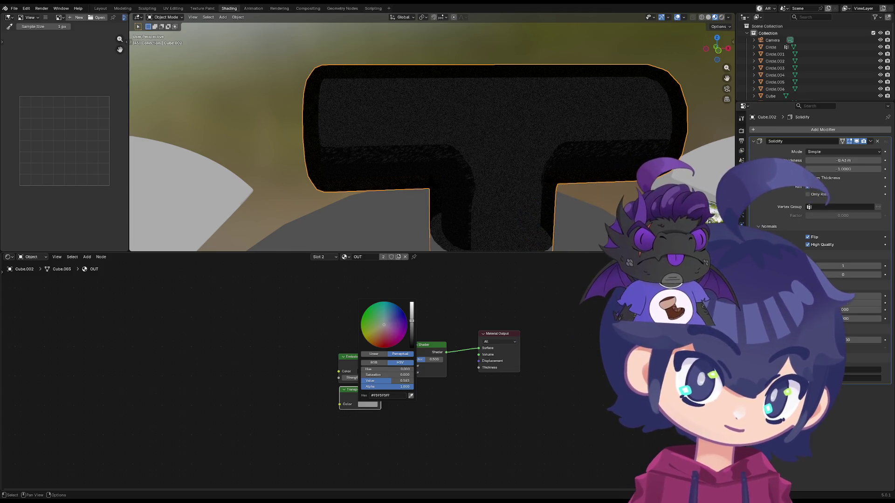
click(809, 238)
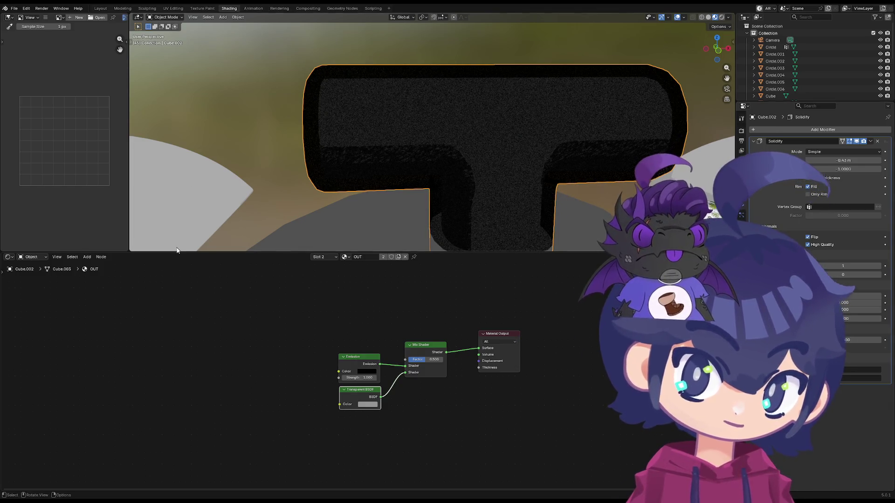
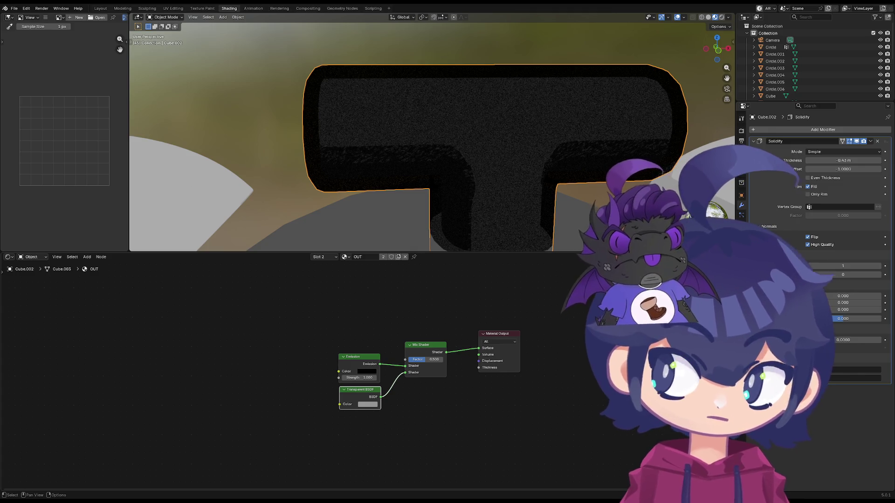
- Delete the Mix Shader and Transparent BSDF nodes and wire Emission straight into the surface output
click(498, 336)
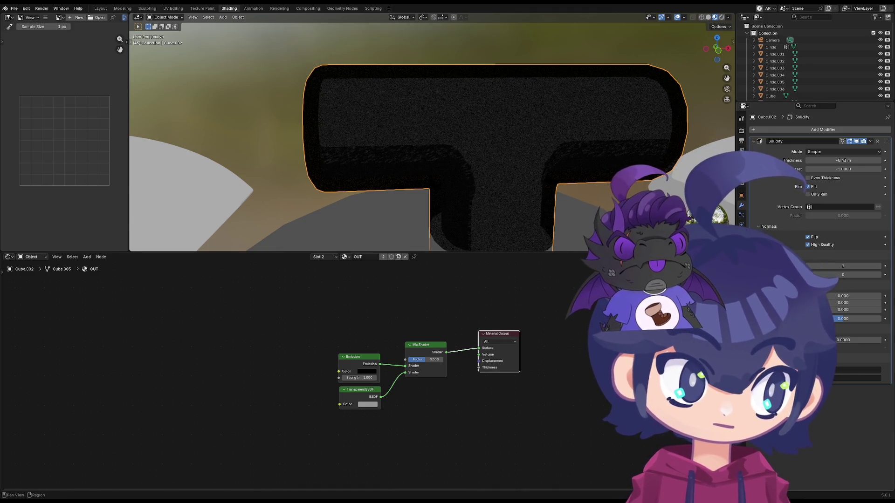
click(741, 231)
click(414, 352)
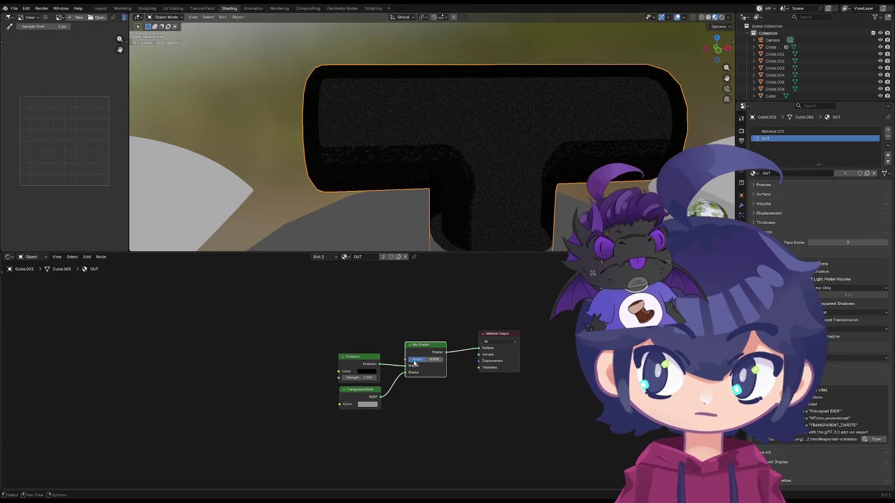
key(x)
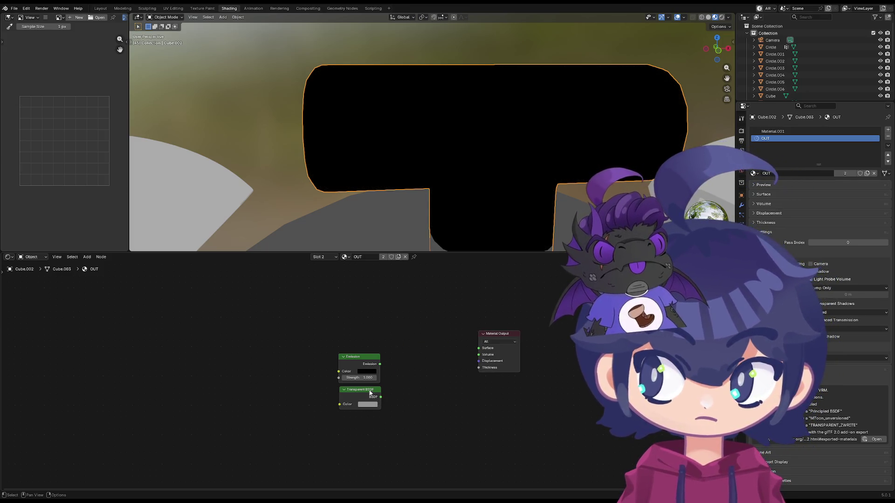
click(370, 394)
key(x)
drag(378, 364, 479, 348)
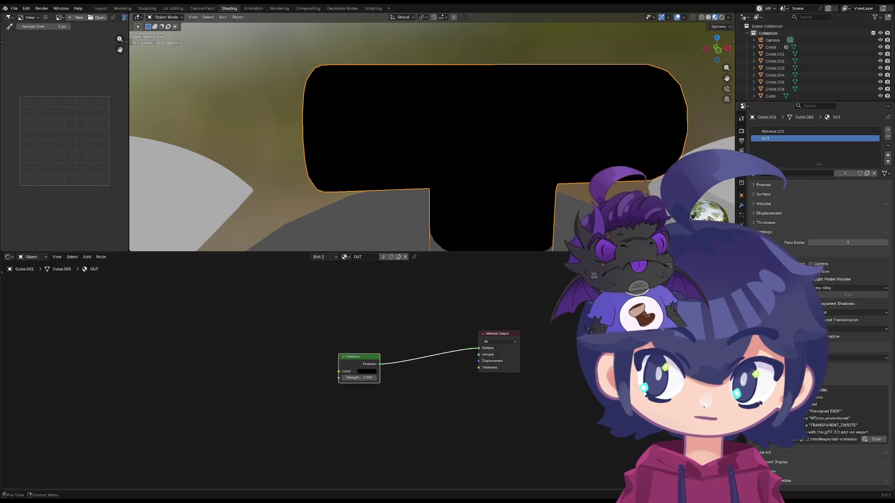
- Remove the remaining Emission and Material Output nodes and start replacing the OUT material with a fresh one
click(765, 231)
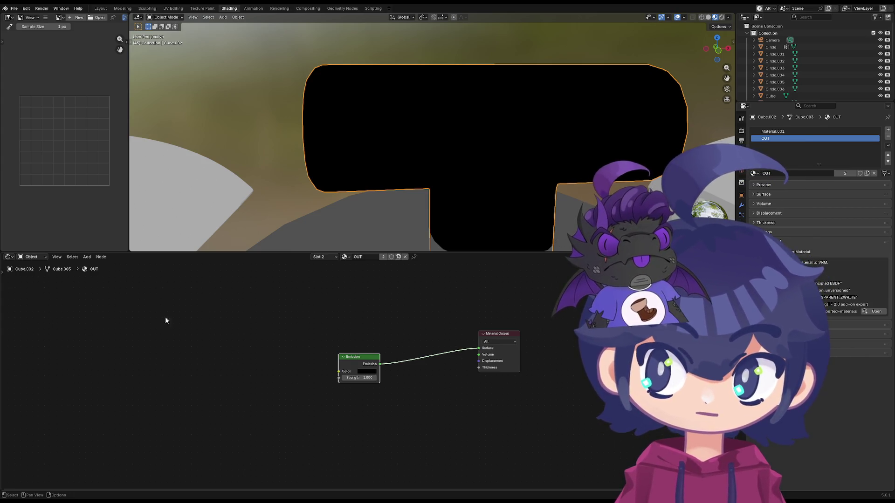
click(498, 334)
click(354, 359)
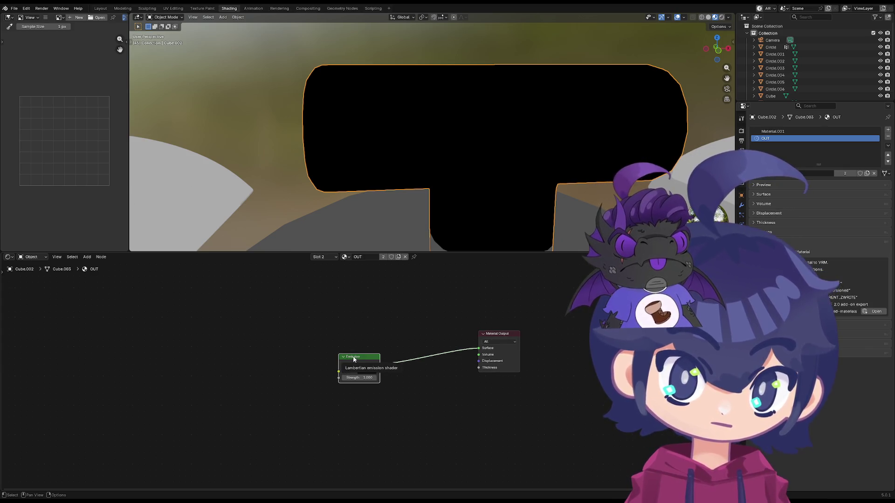
click(500, 336)
key(x)
click(405, 257)
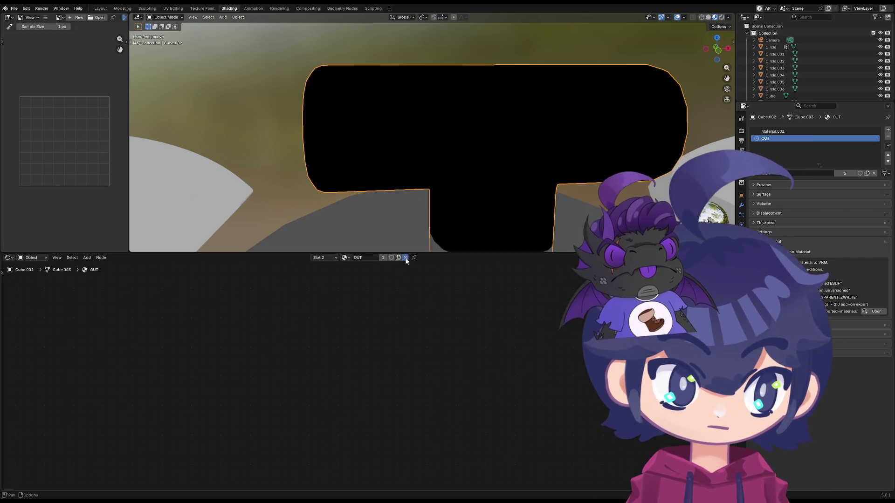
- Rename the new material OUT, enable Backface Culling and turn its base colour black
double_click(371, 257)
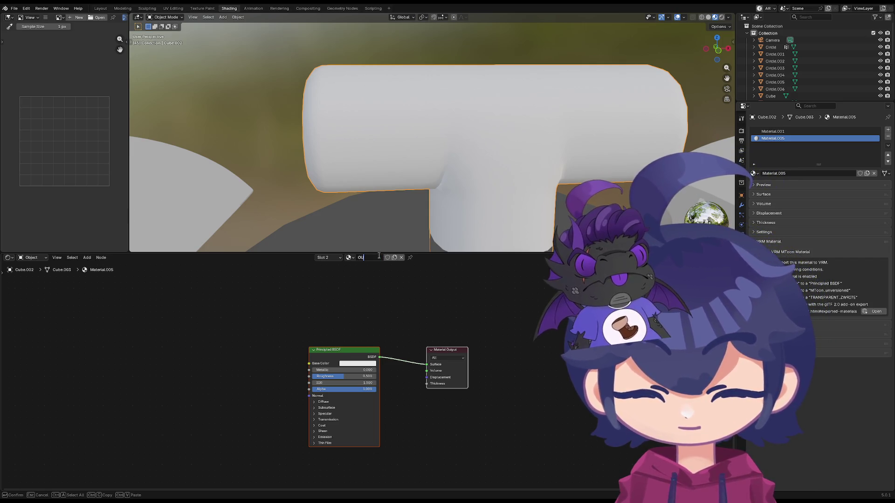
text(OUT)
key(Return)
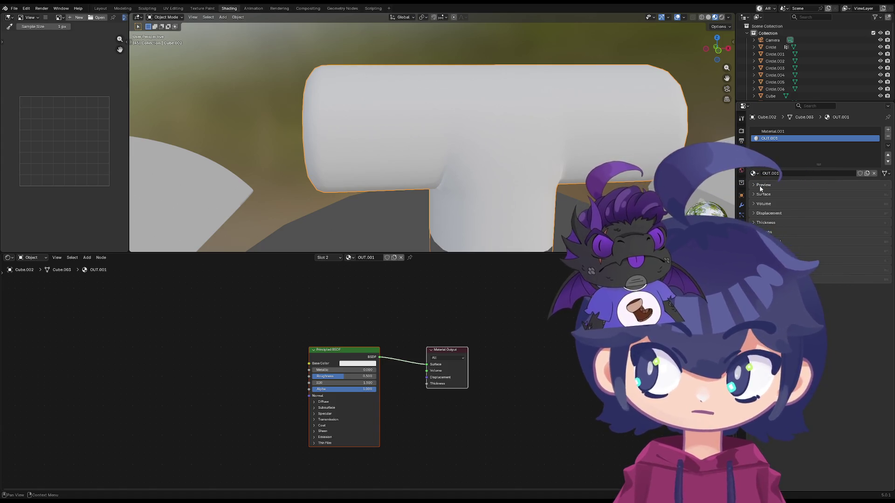
click(760, 193)
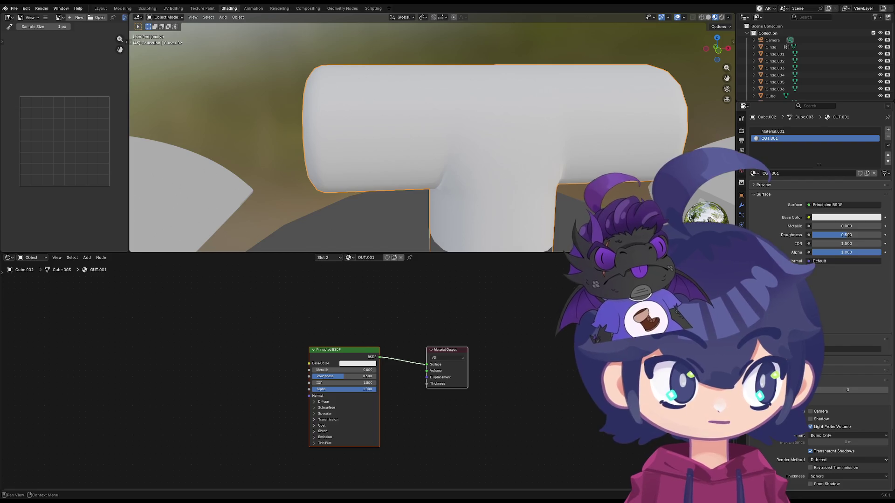
click(813, 417)
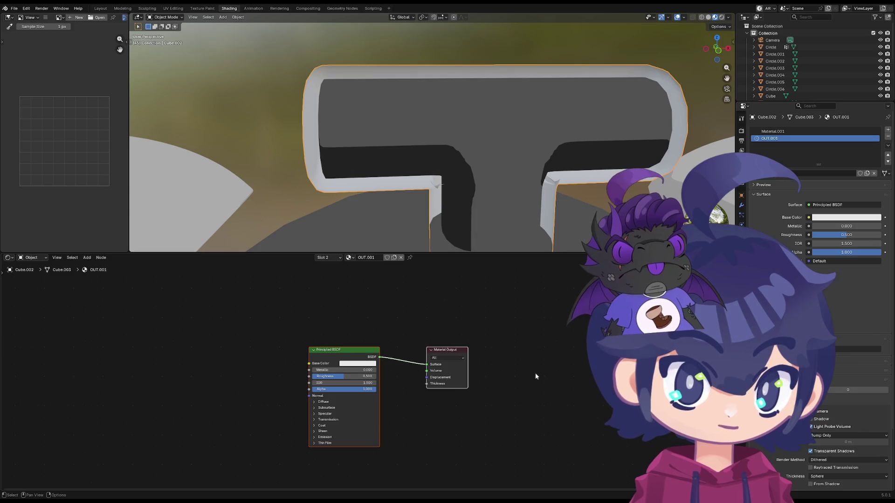
click(343, 365)
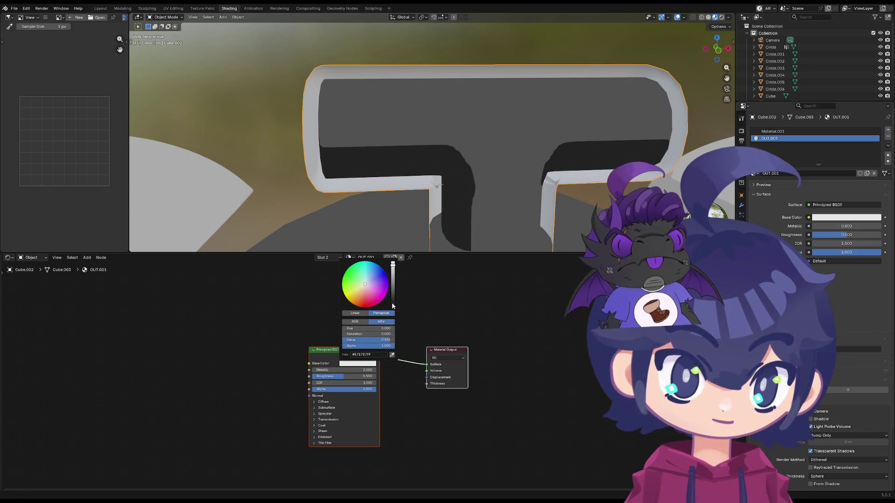
drag(393, 292, 392, 307)
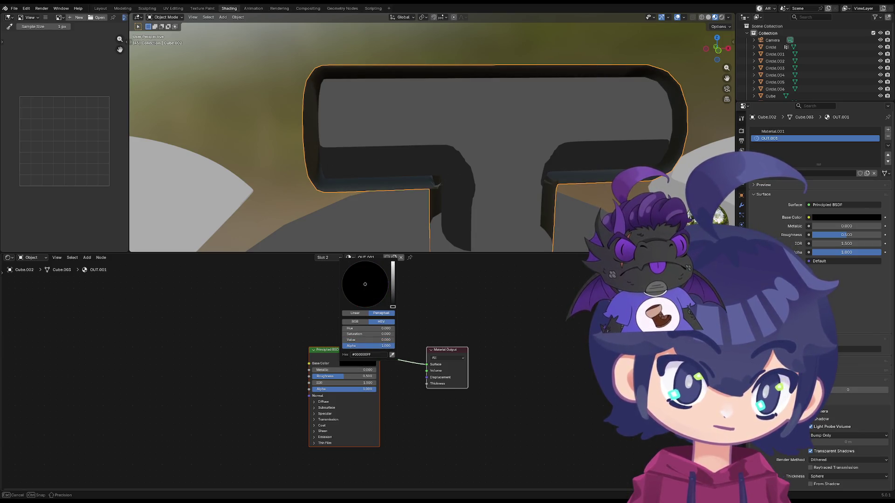
middle_drag(404, 242, 346, 181)
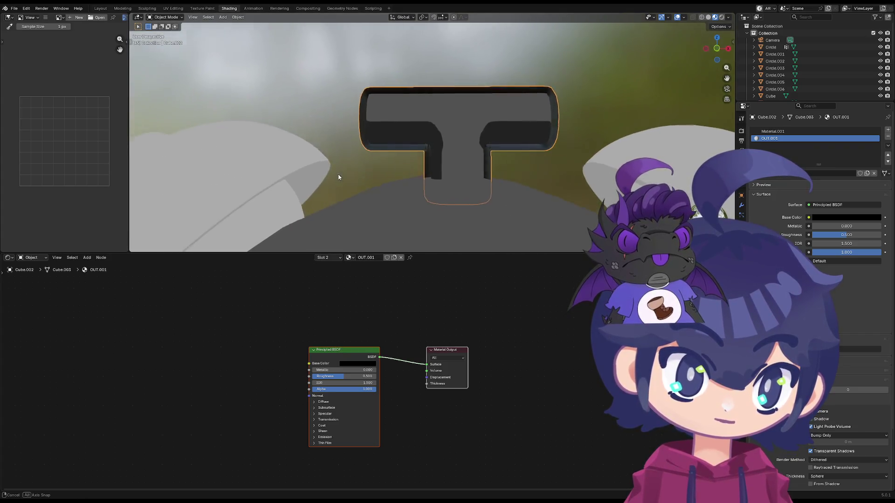
- Swap the Principled BSDF for a black Emission node connected to the surface output
key(x)
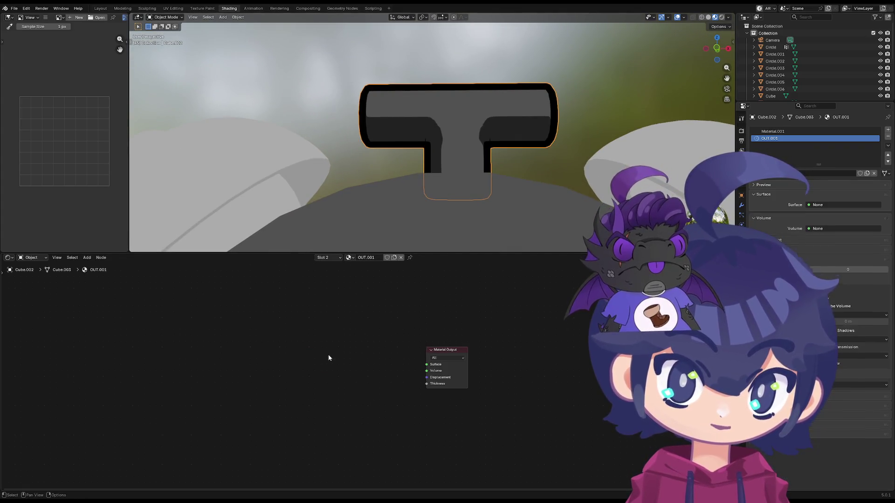
key(shift+a)
click(335, 342)
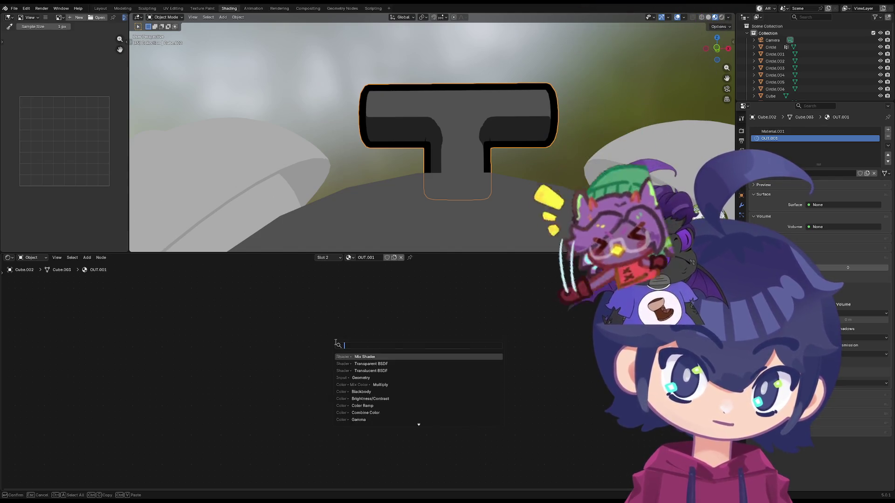
text(emission)
key(Return)
drag(393, 370, 427, 365)
click(378, 377)
drag(422, 288, 423, 320)
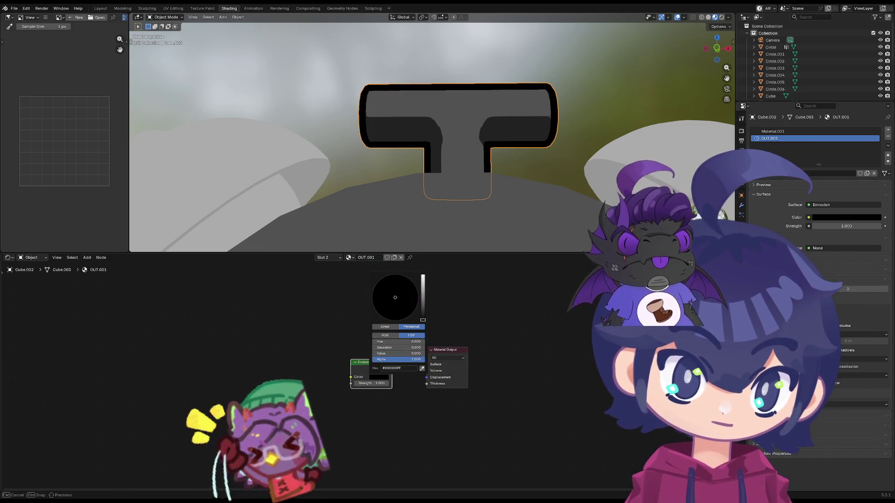
key(Tab)
key(Tab)
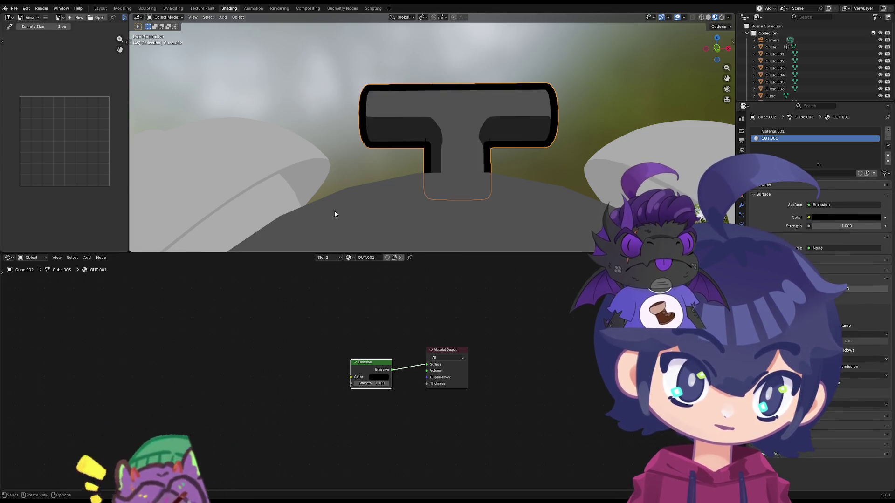
scroll(356, 180, down, 4)
mouse_move(356, 180)
middle_down()
mouse_move(444, 235)
mouse_move(391, 235)
middle_up()
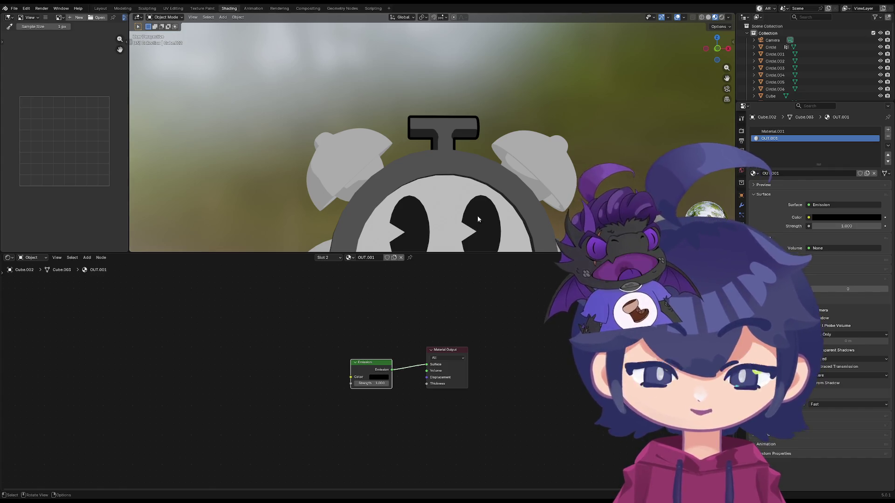
scroll(477, 215, down, 2)
scroll(455, 221, down, 2)
- From front view, assign OUT.001 to the Circle's outline material slot
key(KP_7)
scroll(441, 160, up, 3)
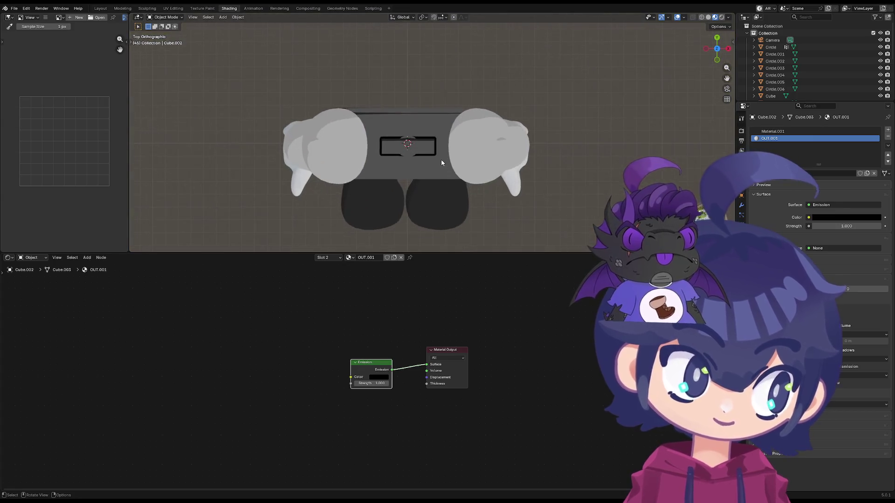
key(KP_1)
click(435, 127)
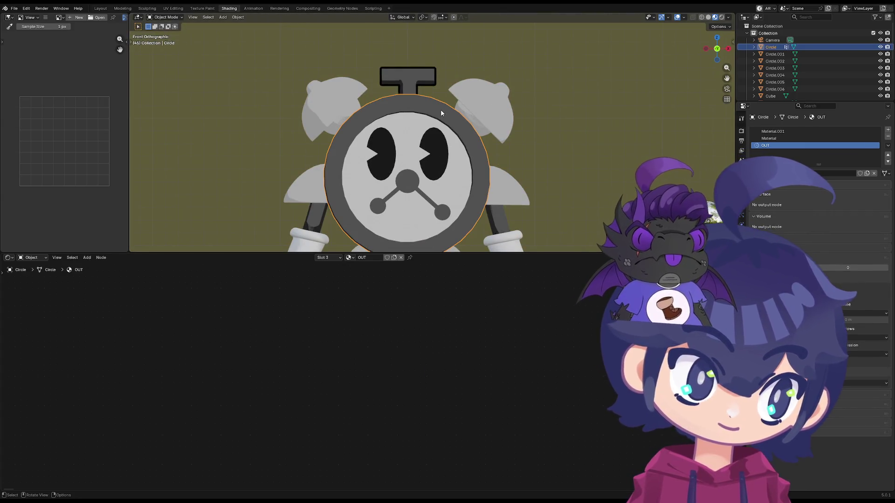
click(881, 146)
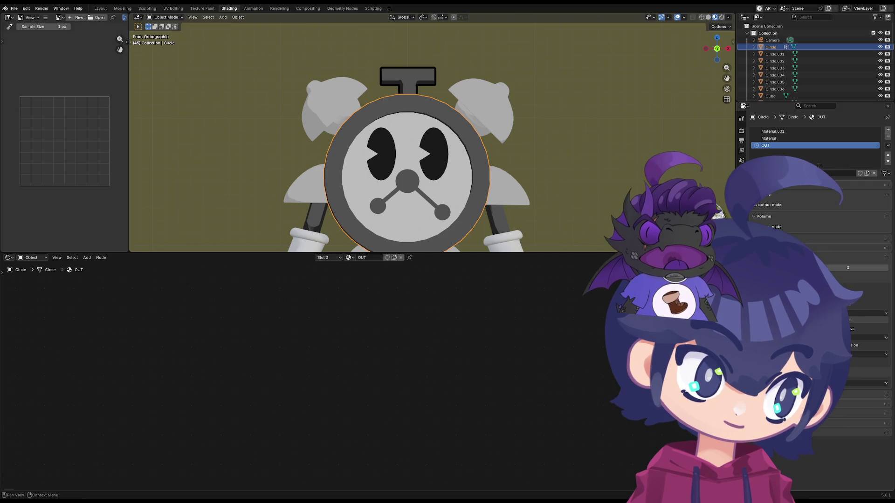
click(758, 173)
click(771, 227)
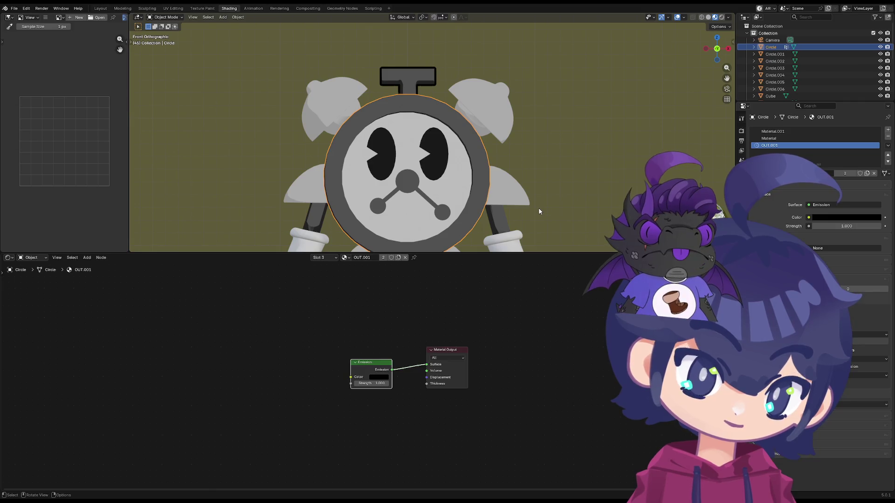
- Select every object in the scene while browsing the modifier and constraint panels
click(741, 170)
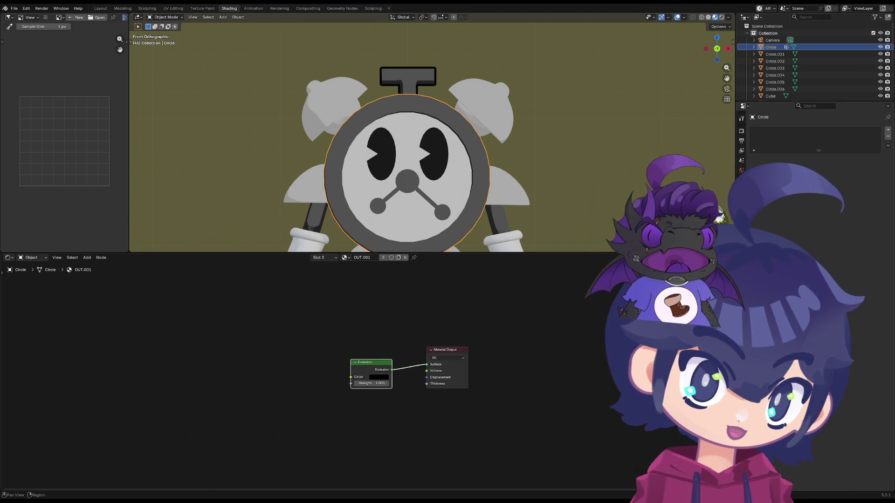
click(741, 206)
click(742, 227)
click(742, 206)
key(a)
scroll(458, 176, down, 2)
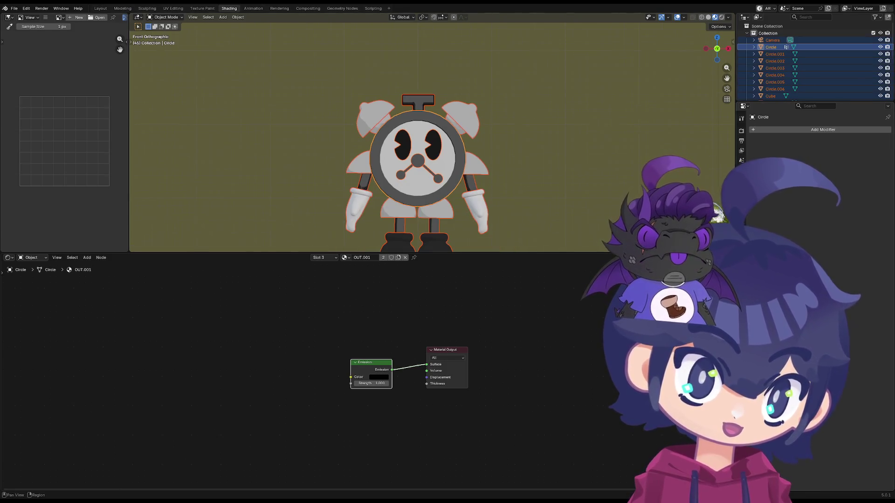
click(742, 170)
drag(737, 140, 740, 140)
click(744, 203)
click(782, 131)
text(s)
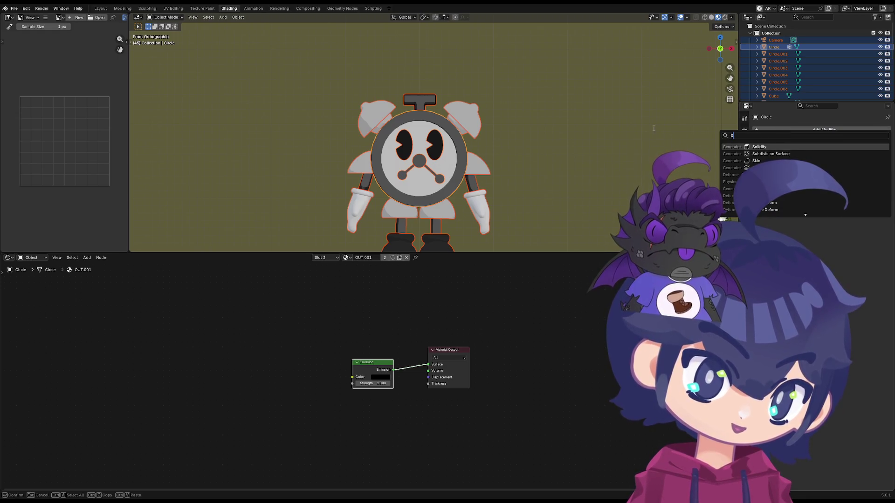
- Join all the clock character's parts into the single Circle object
right_click(474, 152)
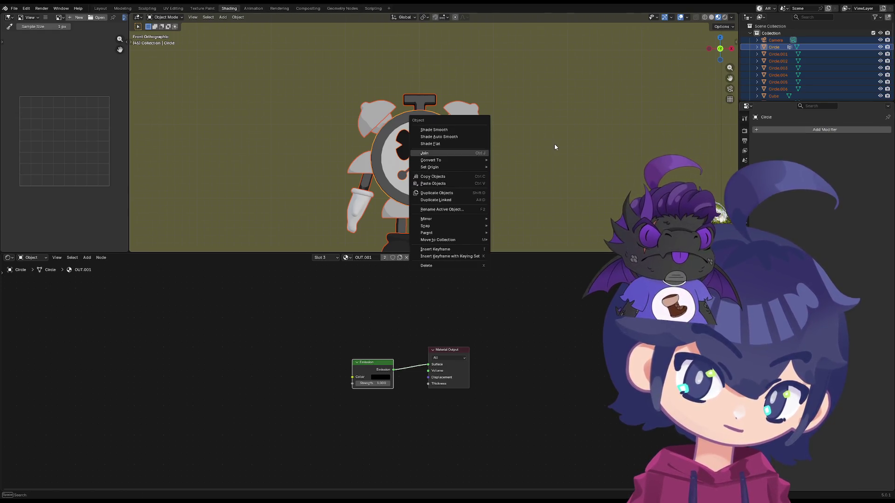
key(ctrl+m)
key(x)
right_click(415, 157)
click(420, 157)
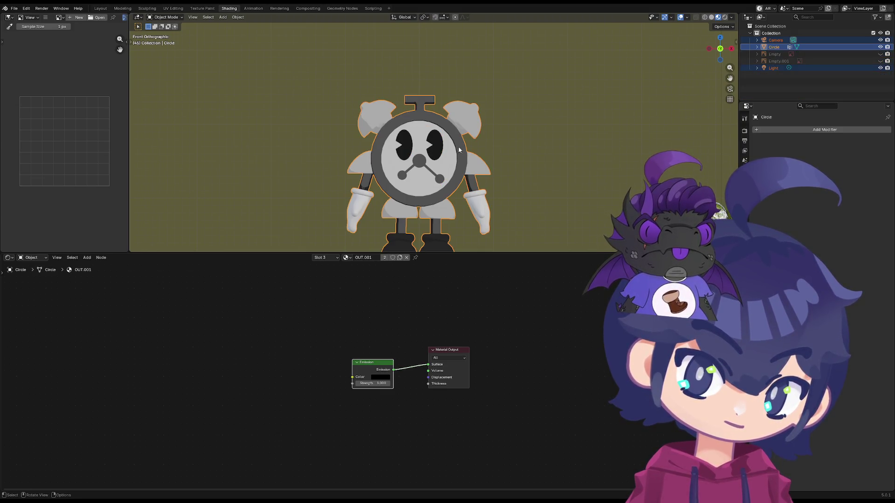
click(429, 102)
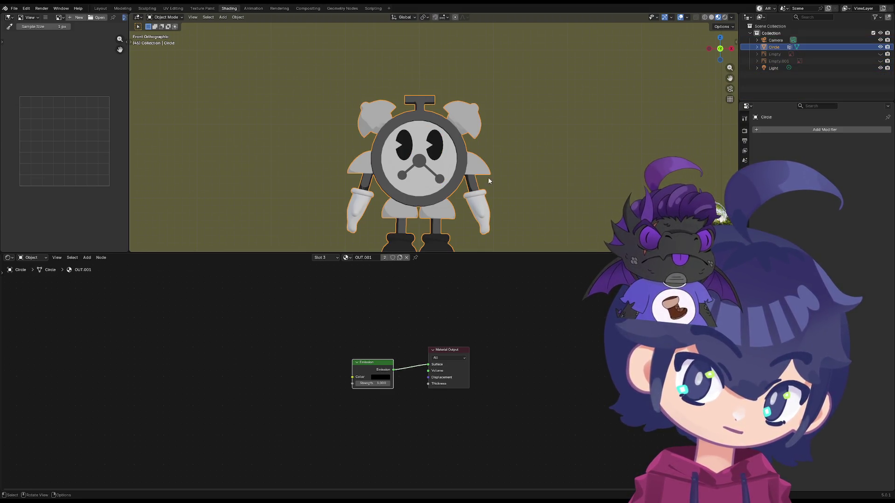
- Add a Solidify modifier to the Circle and preview it with materials from the front view
click(778, 129)
text(s)
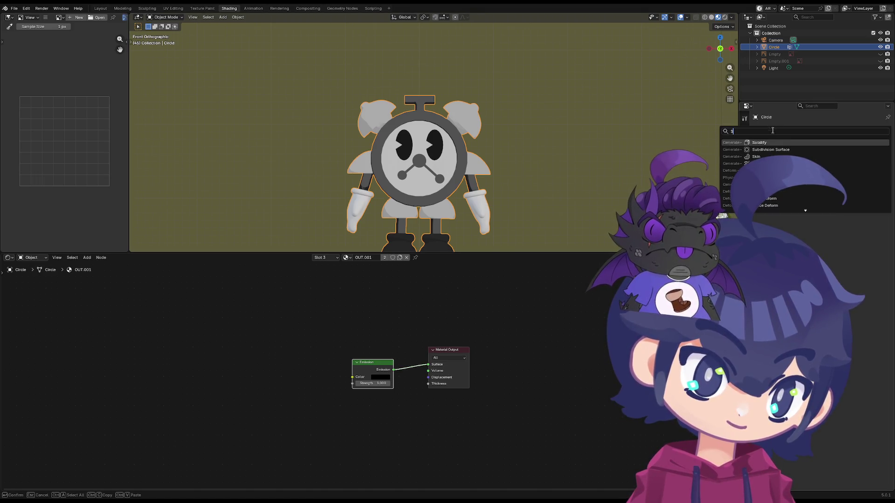
click(774, 143)
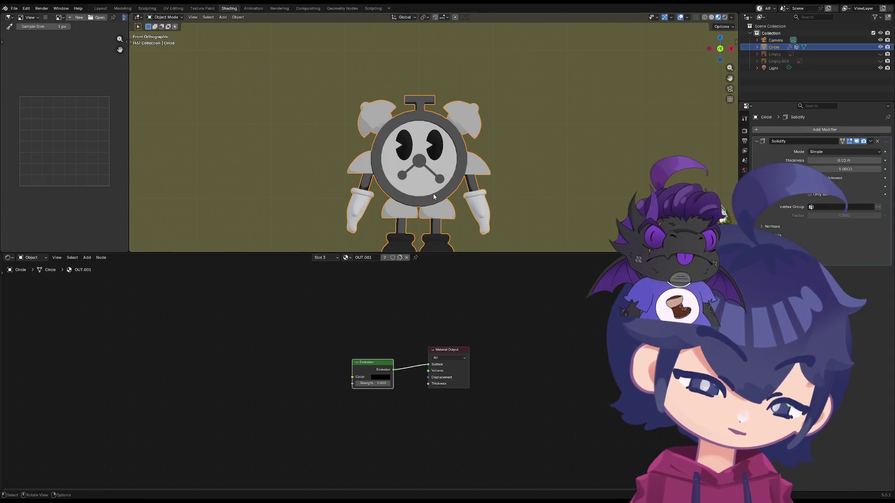
scroll(412, 213, up, 2)
key(z)
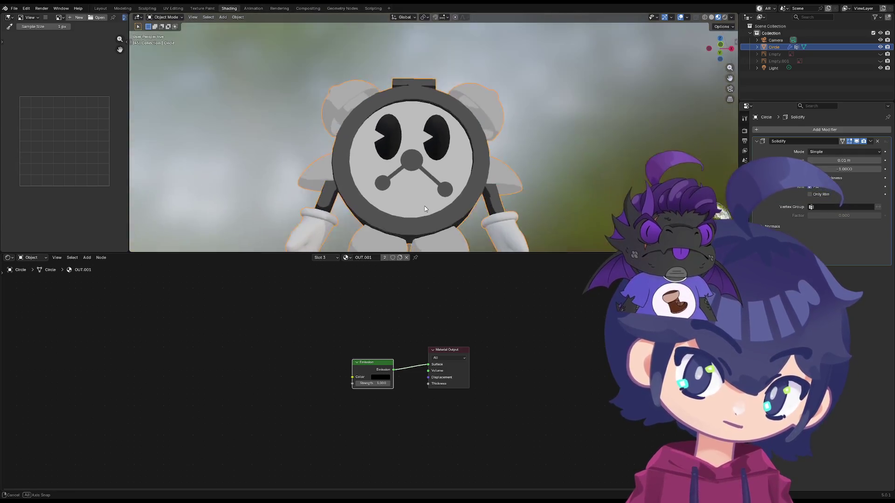
middle_drag(420, 232, 371, 180)
key(grave)
click(358, 185)
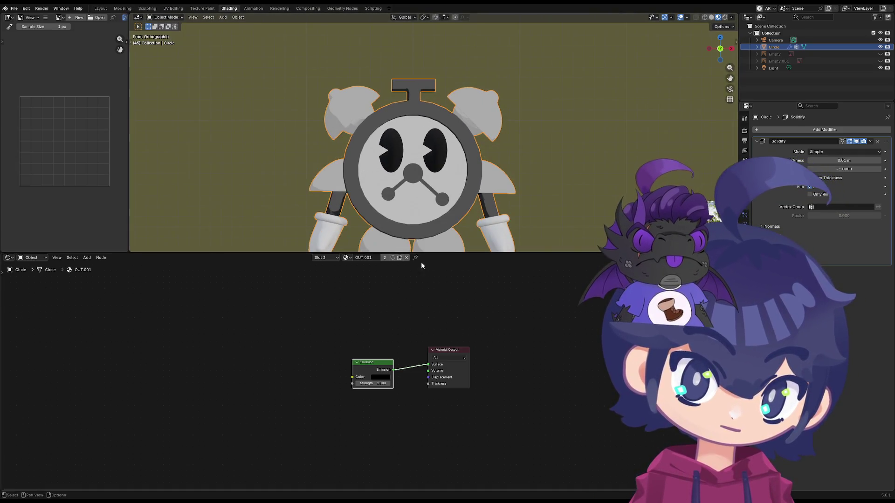
scroll(399, 139, down, 2)
- Recentre the viewport and node editor, then expand the Solidify Normals options
shift+middle_drag(552, 193, 566, 169)
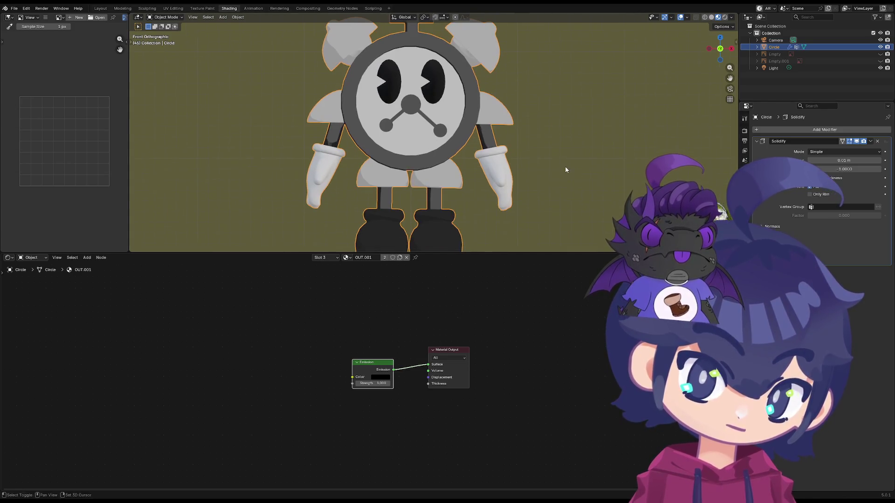
drag(488, 306, 475, 334)
middle_drag(475, 333, 375, 305)
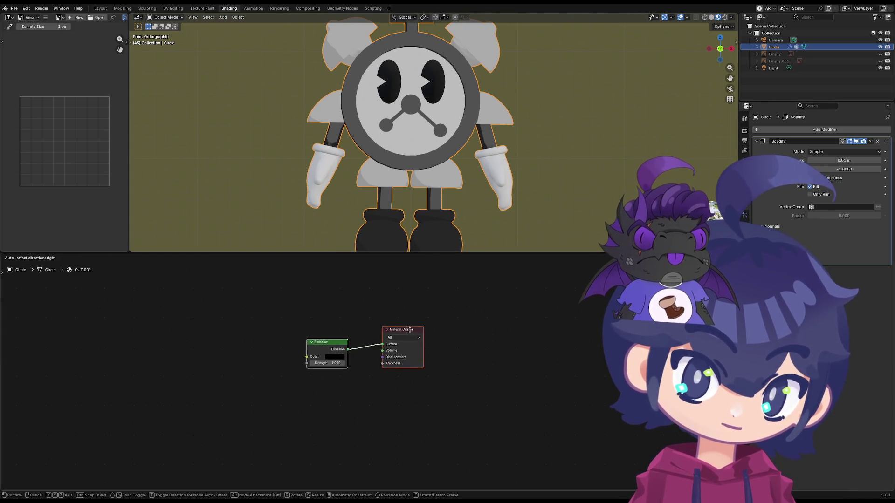
click(772, 227)
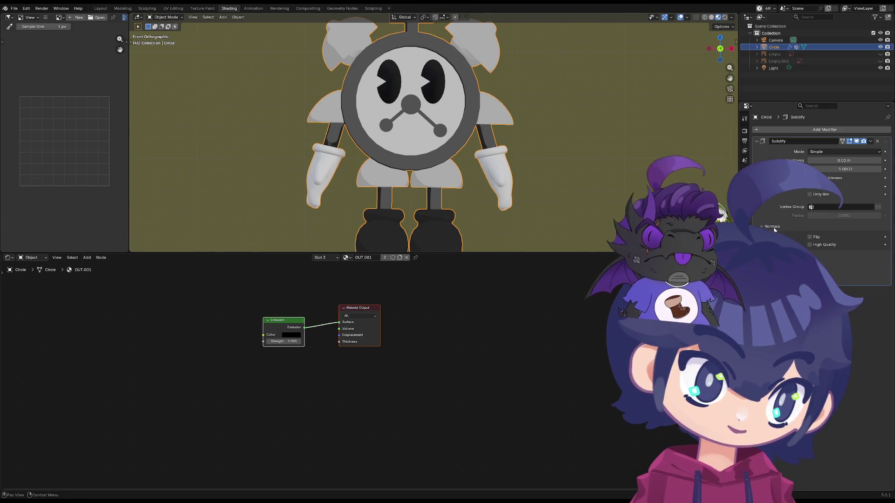
- Flip the Solidify normals, thin the thickness to about 0.2 m and set Material Offset to 1
click(811, 237)
scroll(529, 124, up, 2)
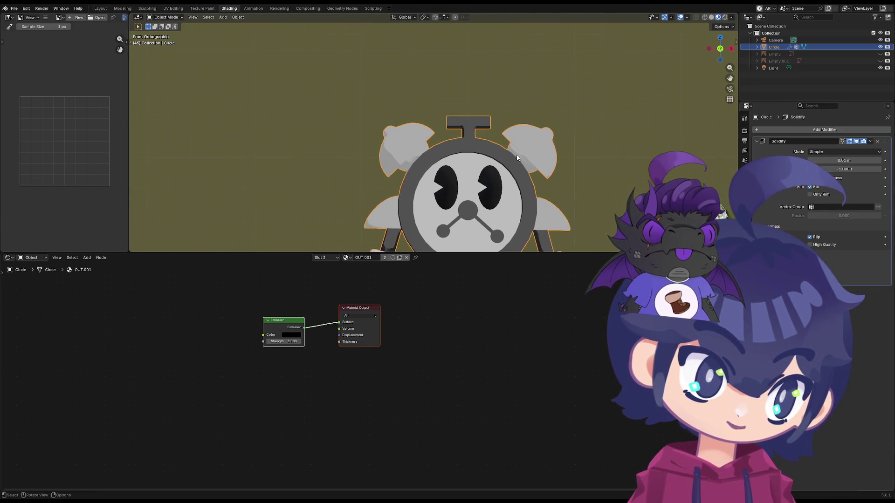
scroll(530, 123, up, 1)
scroll(529, 123, up, 1)
drag(832, 160, 832, 160)
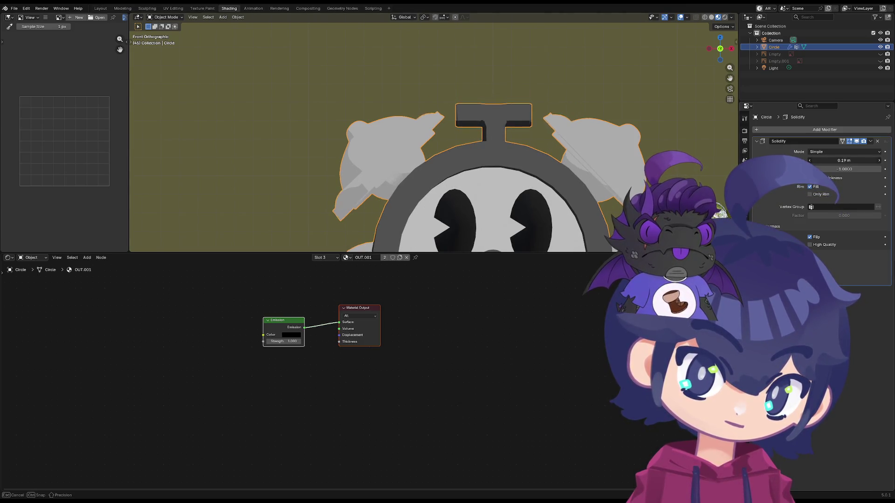
mouse_move(833, 159)
mouse_down()
mouse_move(813, 161)
mouse_move(821, 168)
mouse_up()
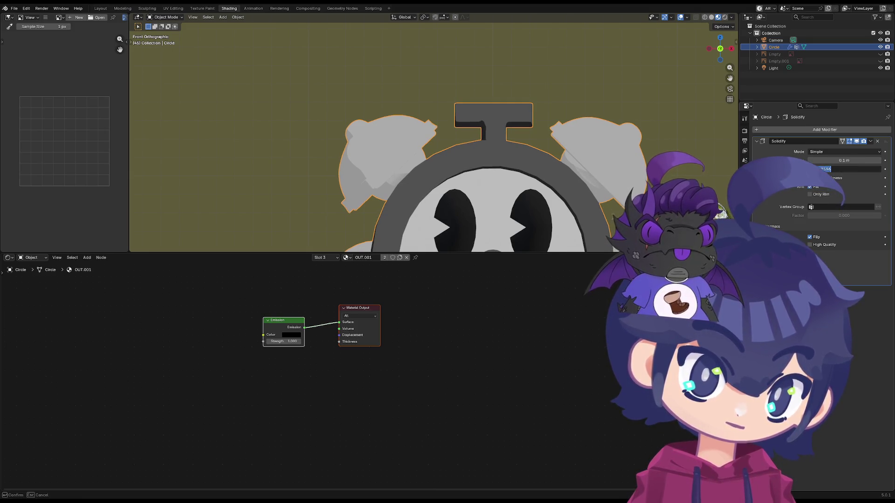
scroll(671, 177, down, 2)
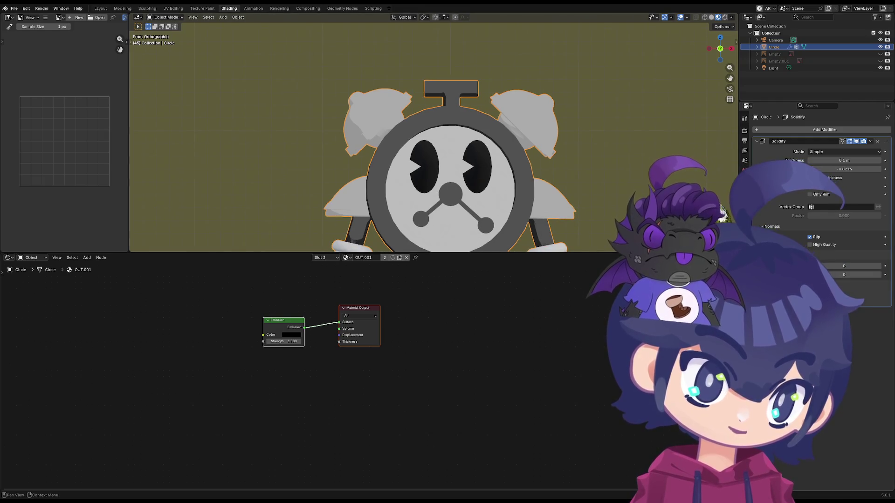
click(882, 267)
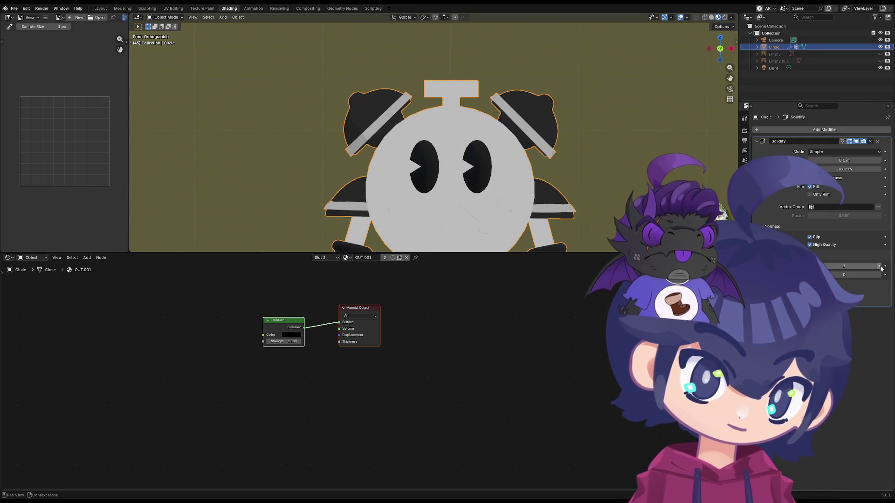
click(744, 169)
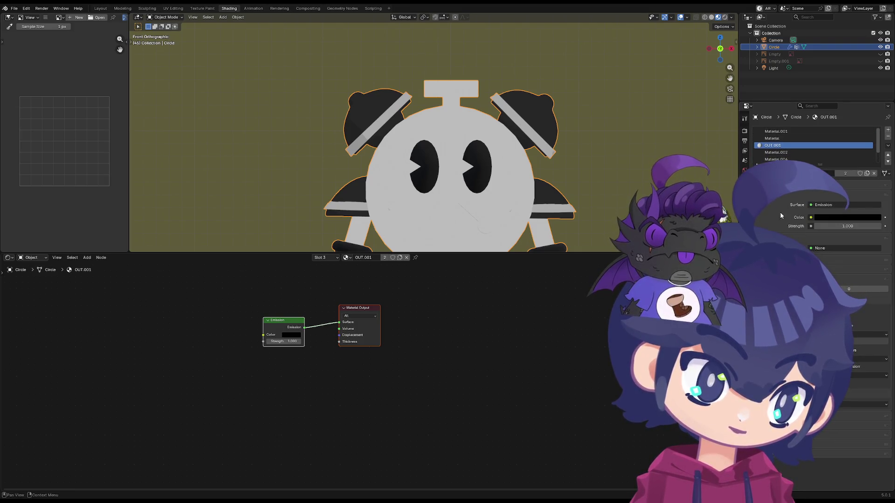
- Back in the Solidify modifier, raise the Material Offset to 2
click(744, 193)
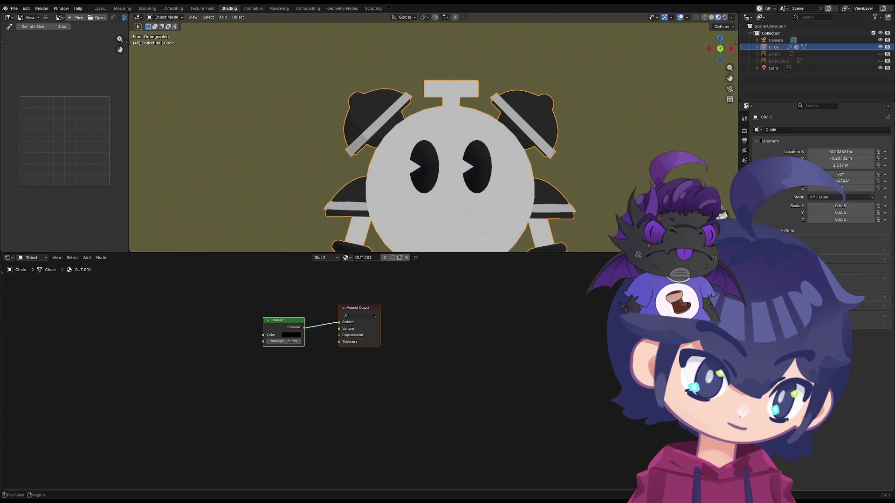
click(745, 184)
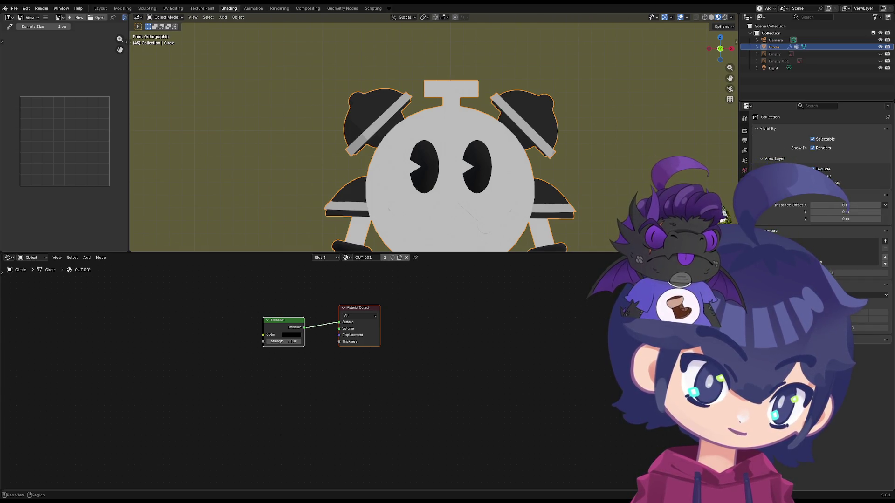
click(745, 169)
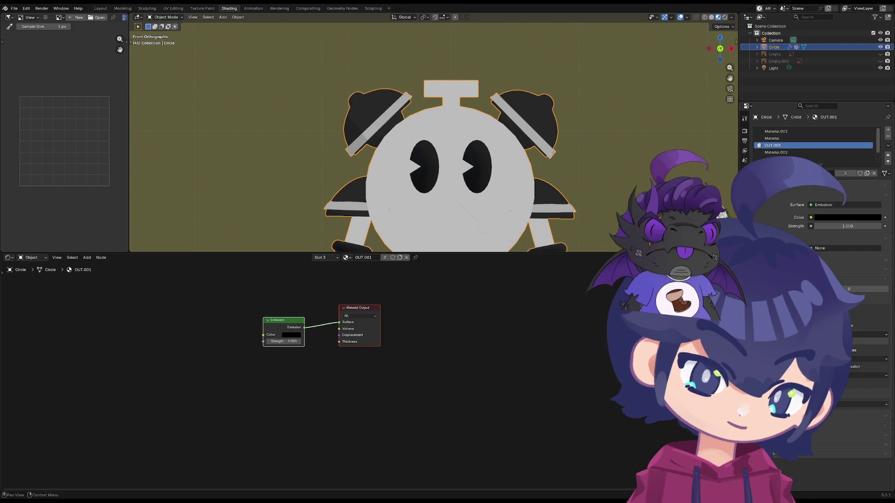
click(744, 229)
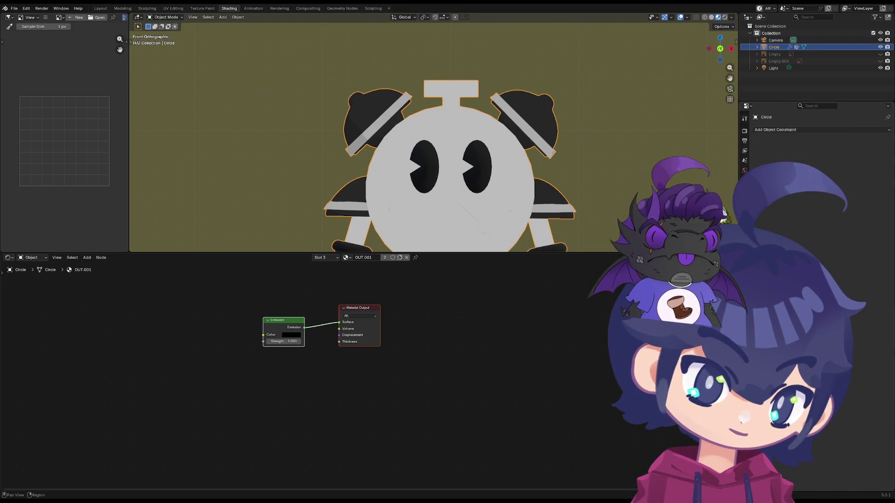
click(745, 201)
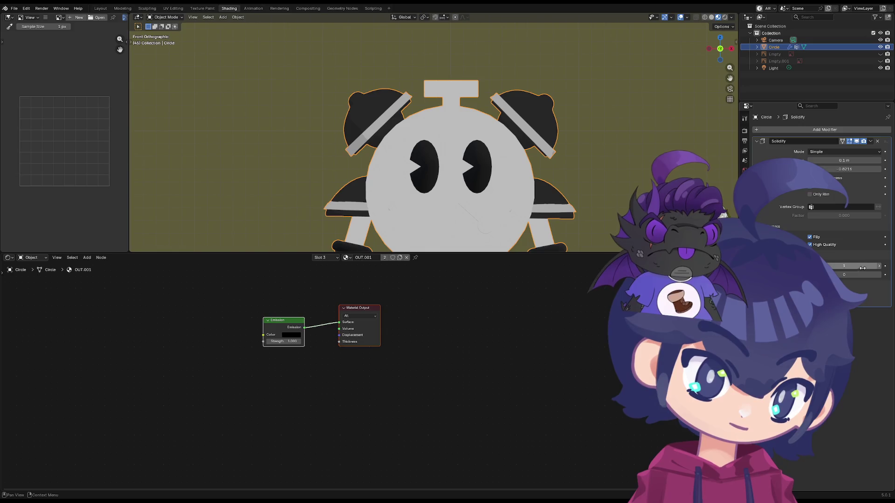
mouse_move(867, 266)
mouse_down()
mouse_move(881, 268)
mouse_move(853, 267)
mouse_up()
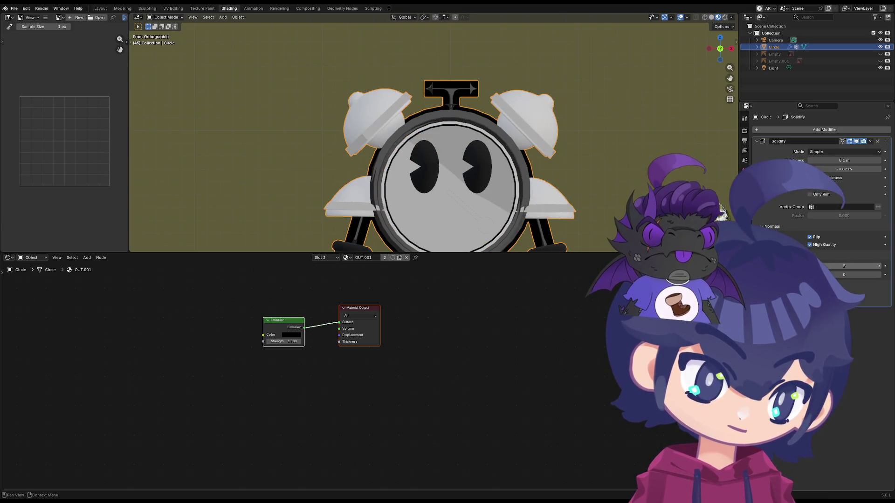
scroll(500, 105, up, 3)
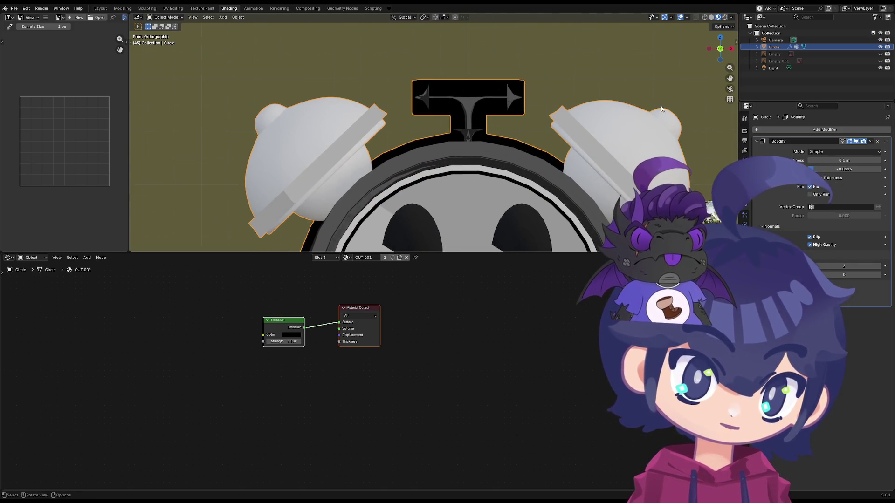
- Set the Solidify outline to 0.03 m thick with offset 1 and orbit to check it
mouse_move(844, 168)
mouse_down()
mouse_move(882, 168)
mouse_move(840, 161)
mouse_up()
scroll(510, 143, down, 2)
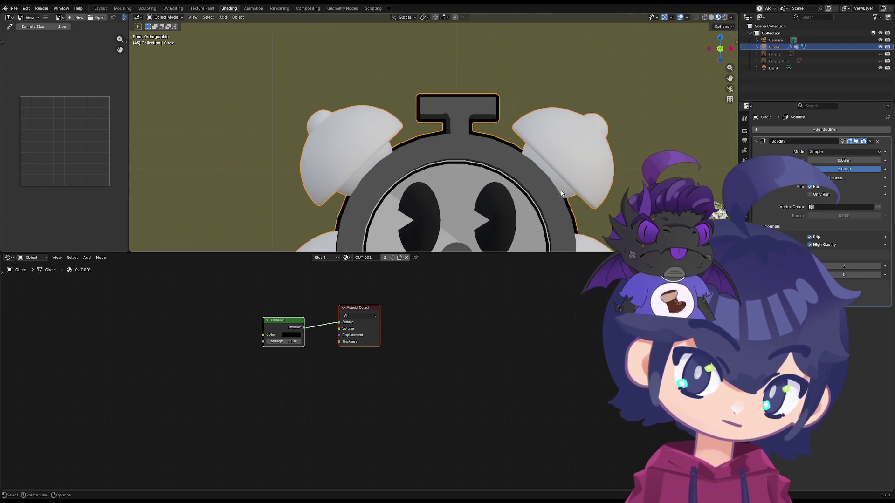
scroll(510, 144, up, 1)
mouse_move(510, 144)
middle_down()
mouse_move(462, 185)
mouse_move(458, 82)
mouse_move(455, 157)
mouse_move(415, 164)
mouse_move(429, 135)
mouse_move(479, 157)
mouse_move(480, 168)
mouse_move(453, 173)
mouse_move(386, 145)
mouse_move(395, 129)
mouse_move(406, 140)
mouse_move(305, 96)
mouse_move(340, 145)
middle_up()
scroll(394, 127, down, 4)
scroll(364, 126, up, 3)
scroll(395, 107, up, 2)
scroll(330, 104, up, 1)
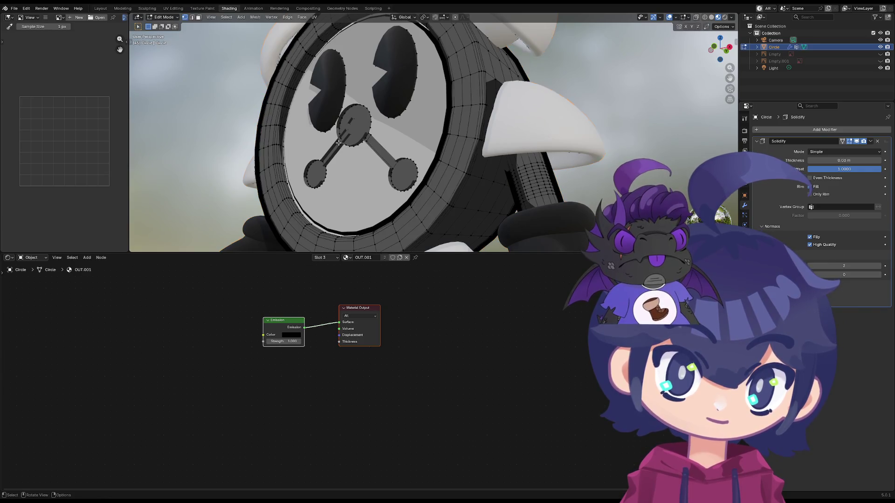
key(Tab)
scroll(340, 146, up, 2)
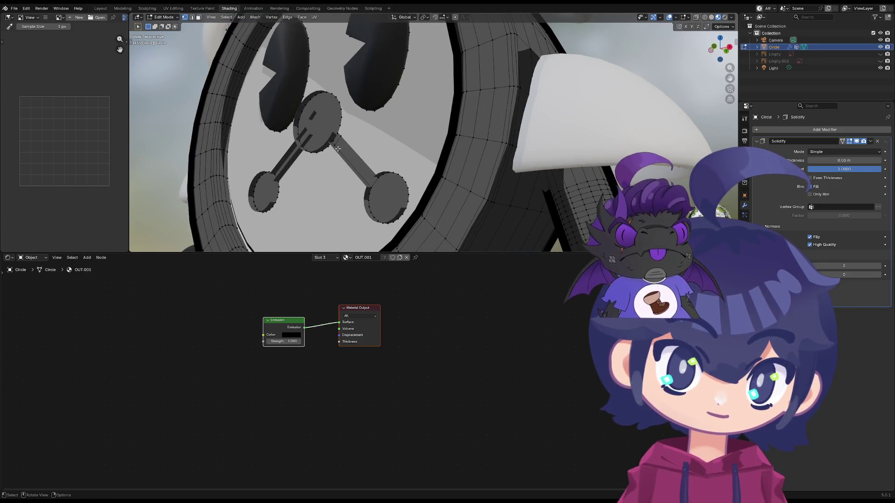
key(Tab)
scroll(343, 150, down, 2)
mouse_move(343, 150)
middle_down()
mouse_move(388, 114)
mouse_move(389, 131)
mouse_move(335, 168)
middle_up()
key(Tab)
scroll(311, 190, up, 2)
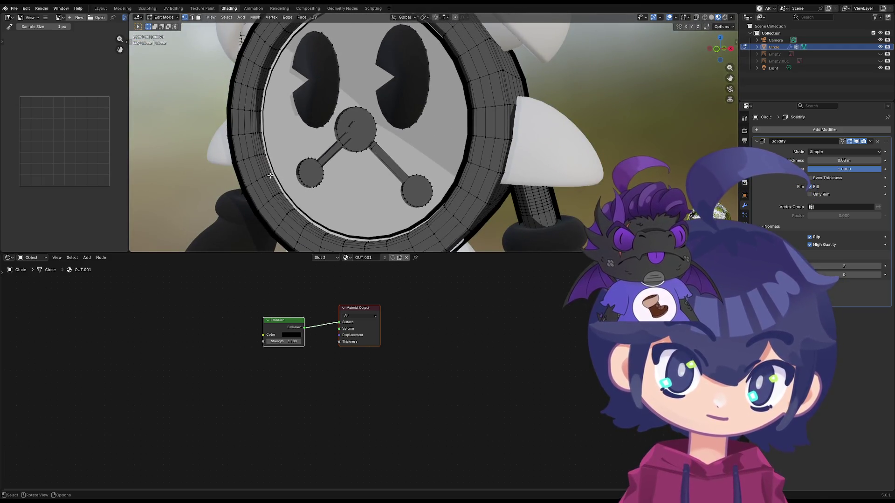
key(Tab)
key(Tab)
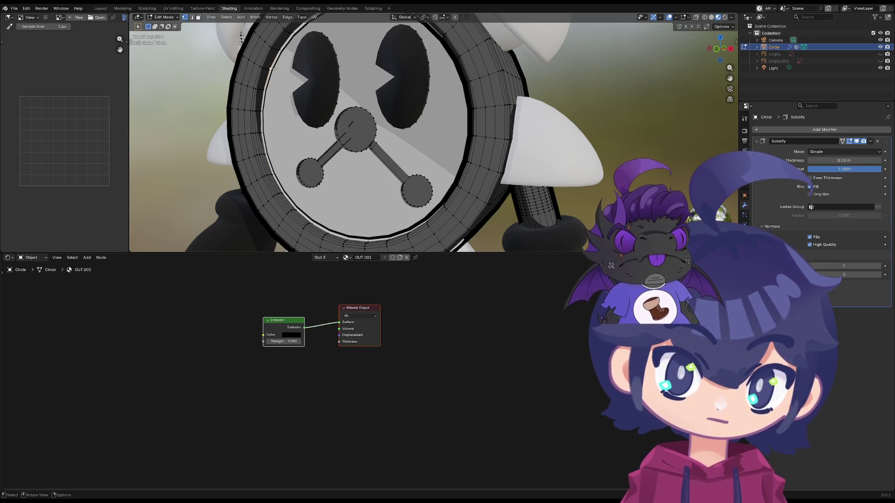
mouse_move(275, 68)
middle_down()
mouse_move(315, 140)
mouse_move(358, 139)
mouse_move(401, 193)
middle_up()
scroll(324, 151, up, 2)
key(Tab)
scroll(337, 145, down, 2)
scroll(400, 193, down, 3)
key(Tab)
scroll(401, 193, up, 3)
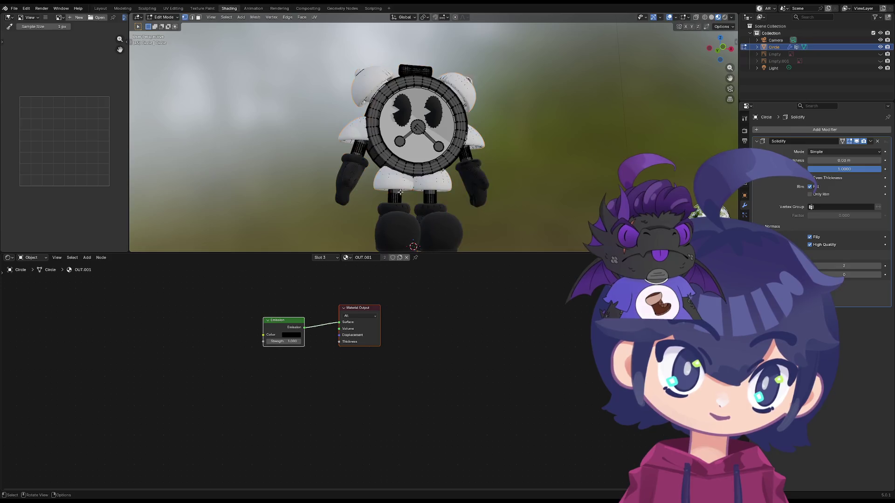
key(Tab)
scroll(355, 207, down, 3)
scroll(345, 224, up, 4)
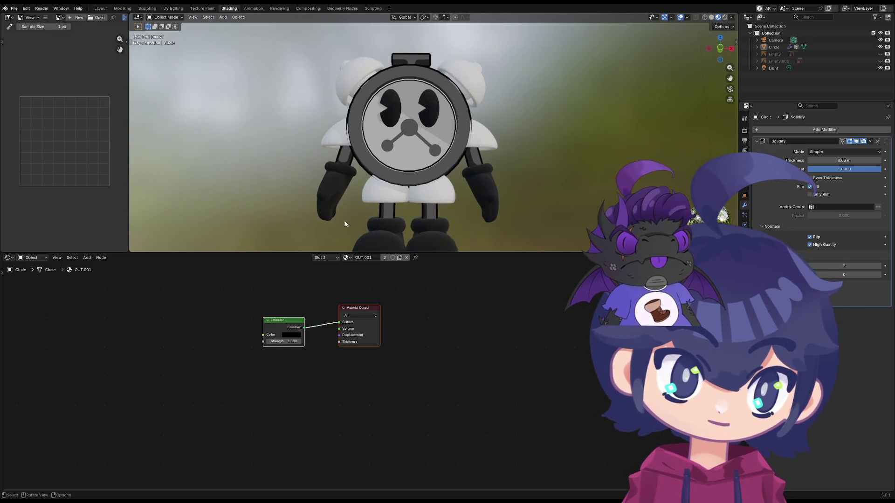